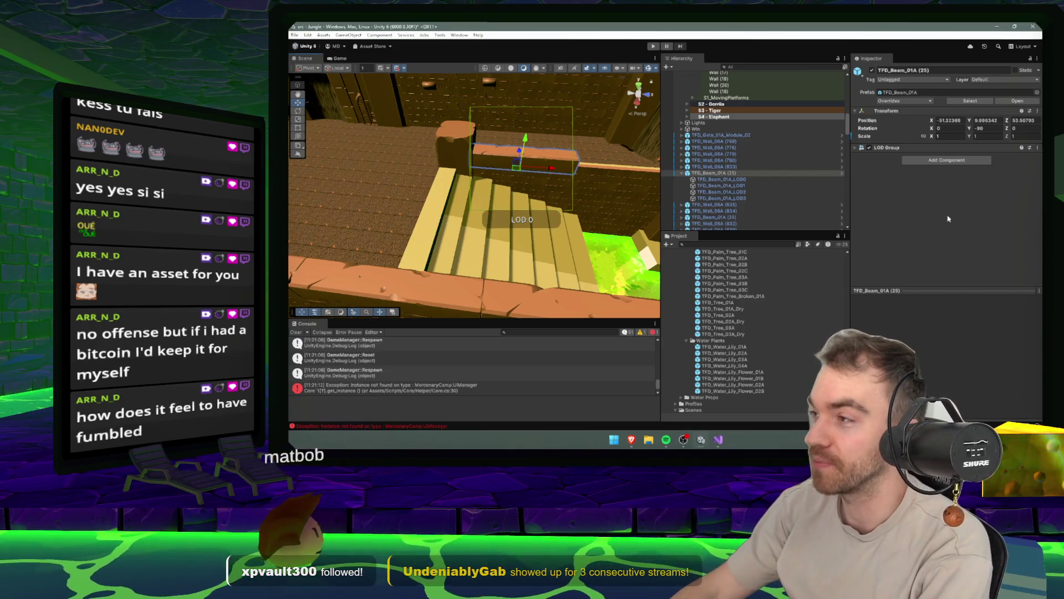
# Step: Search for JagexLauncher and launch Old School RuneScape with RuneLite as the client
pyautogui.moveTo(536, 151); pyautogui.dragTo(522, 189)
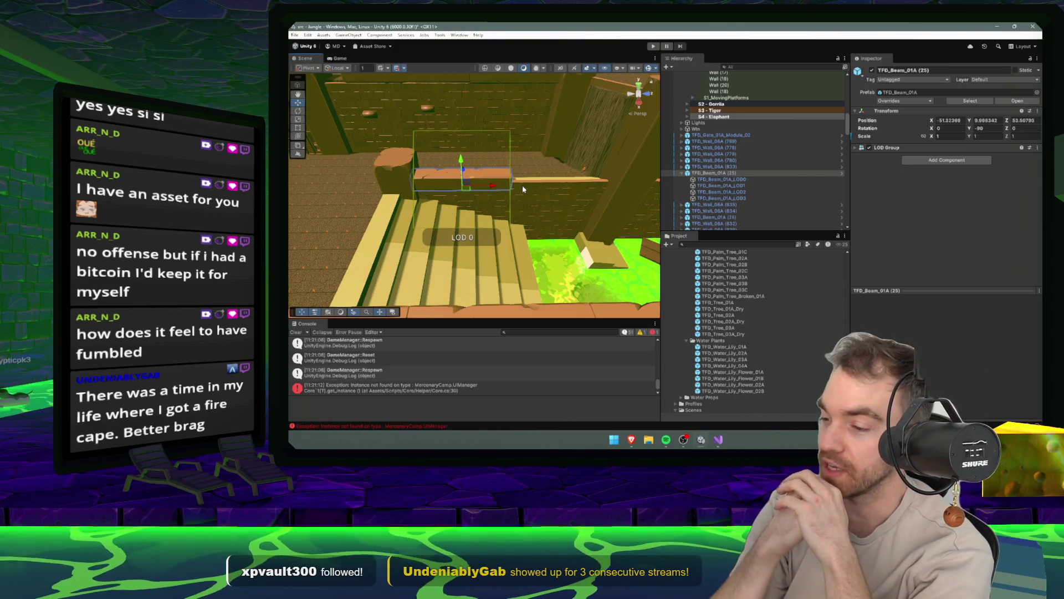
pyautogui.press('super')
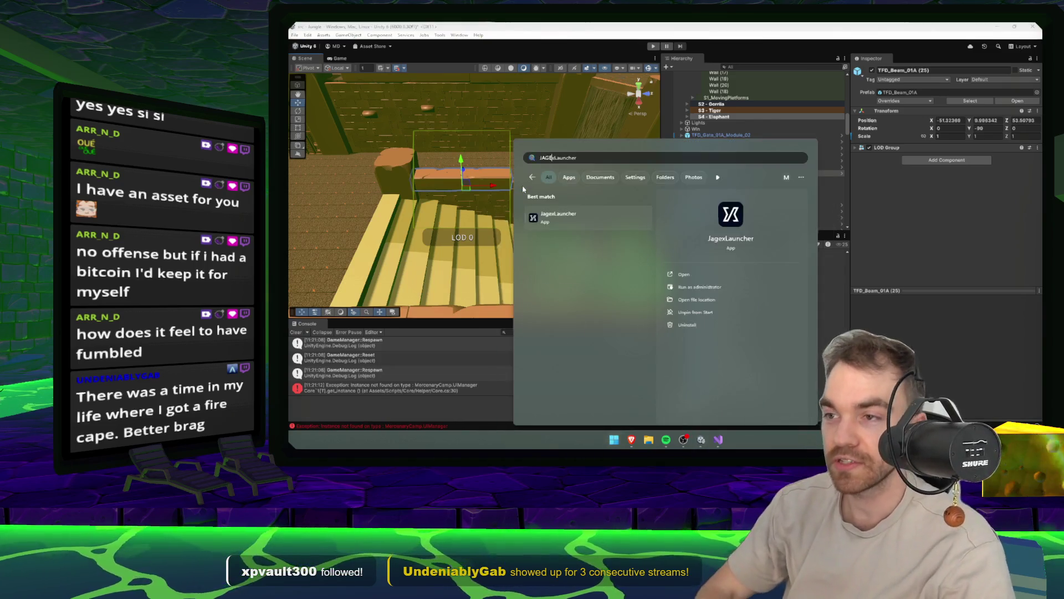
pyautogui.press('Return')
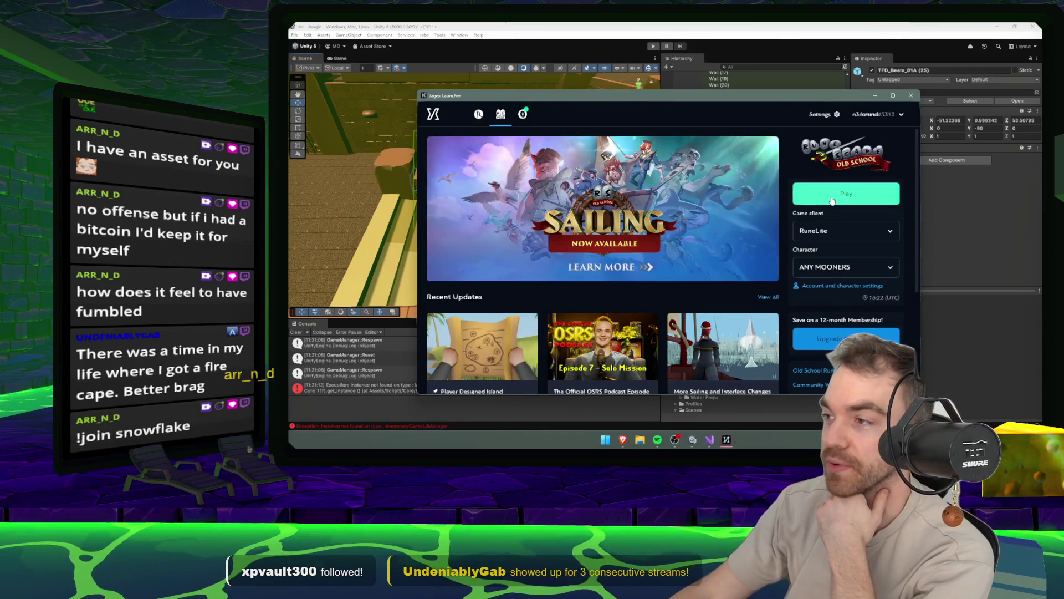
pyautogui.click(876, 96)
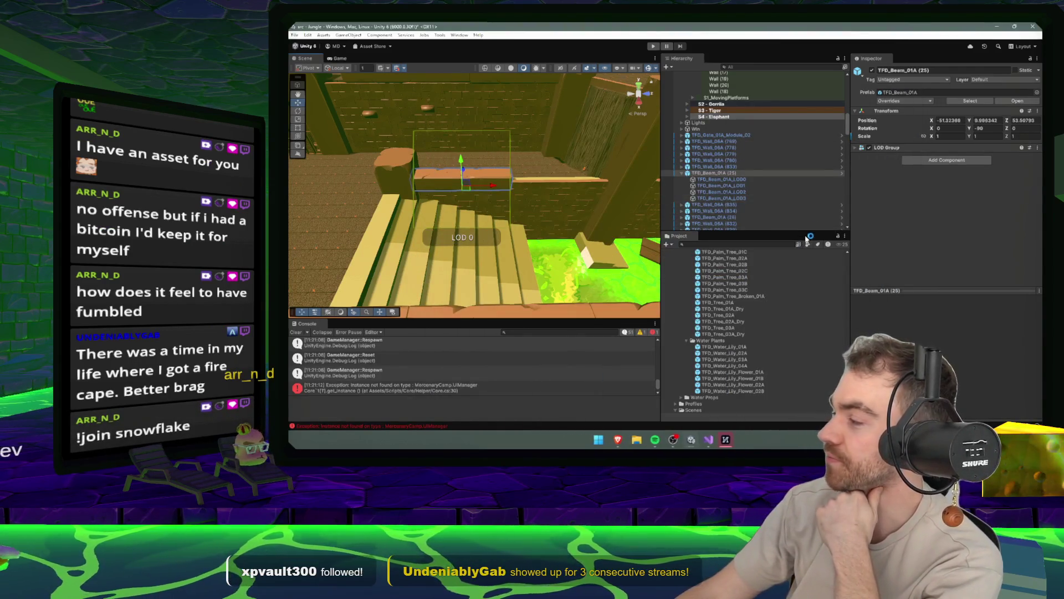
pyautogui.moveTo(429, 190); pyautogui.dragTo(437, 200)
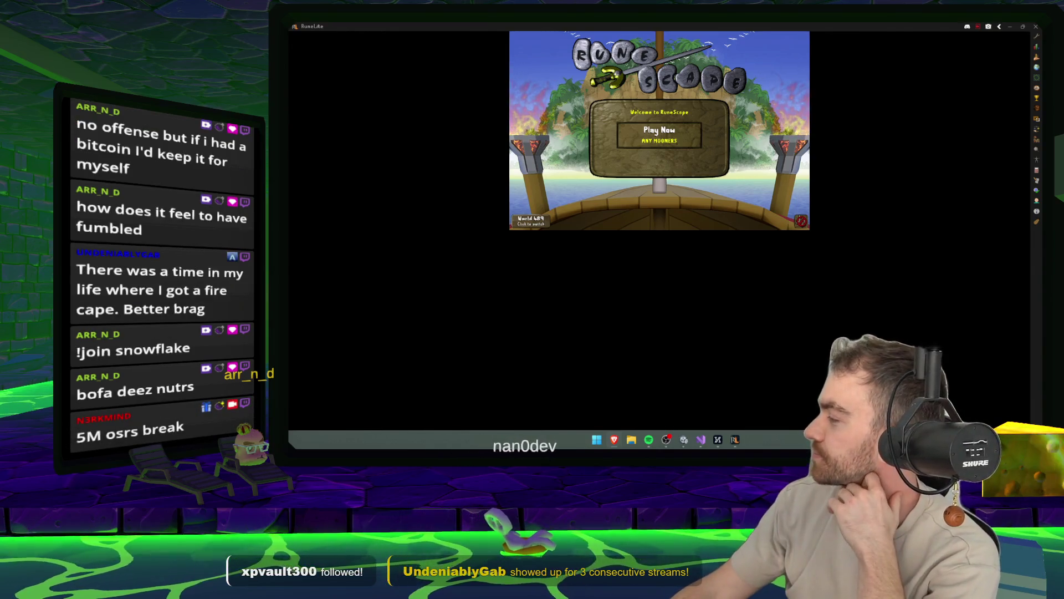
# Step: Choose Play Now, then restore and resize the RuneLite window so Unity shows behind
pyautogui.click(659, 133)
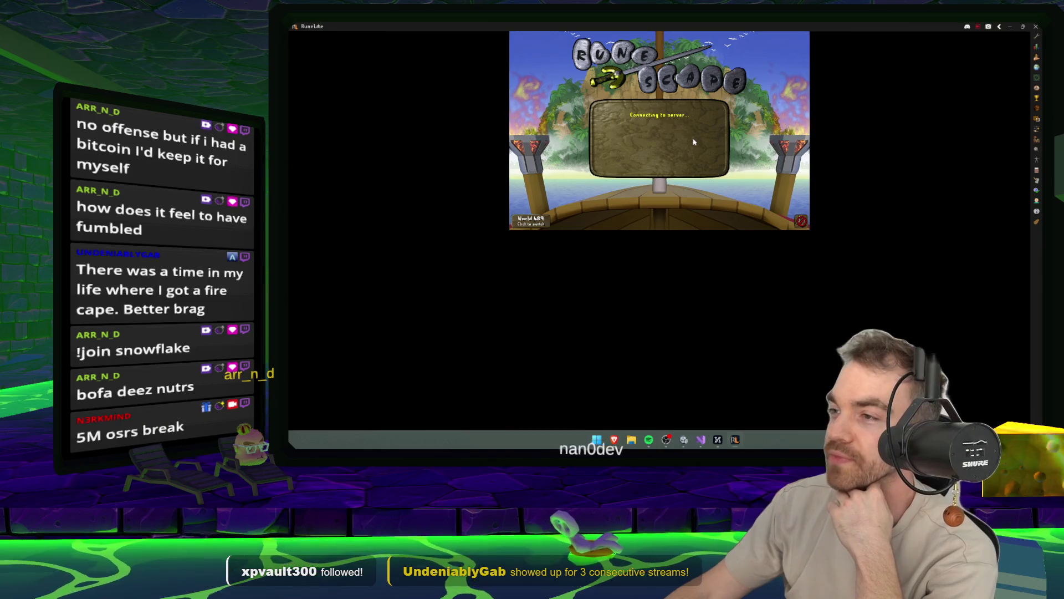
pyautogui.click(1021, 28)
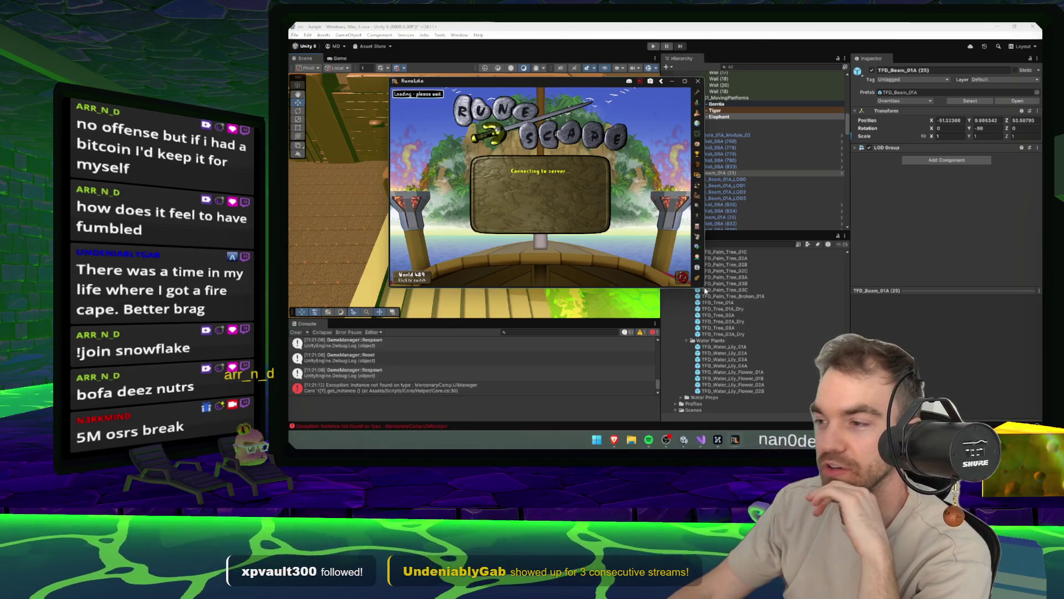
pyautogui.moveTo(705, 290); pyautogui.dragTo(771, 336)
# Step: Enter the game world and turn the camera to an overhead view of the hut
pyautogui.click(585, 217)
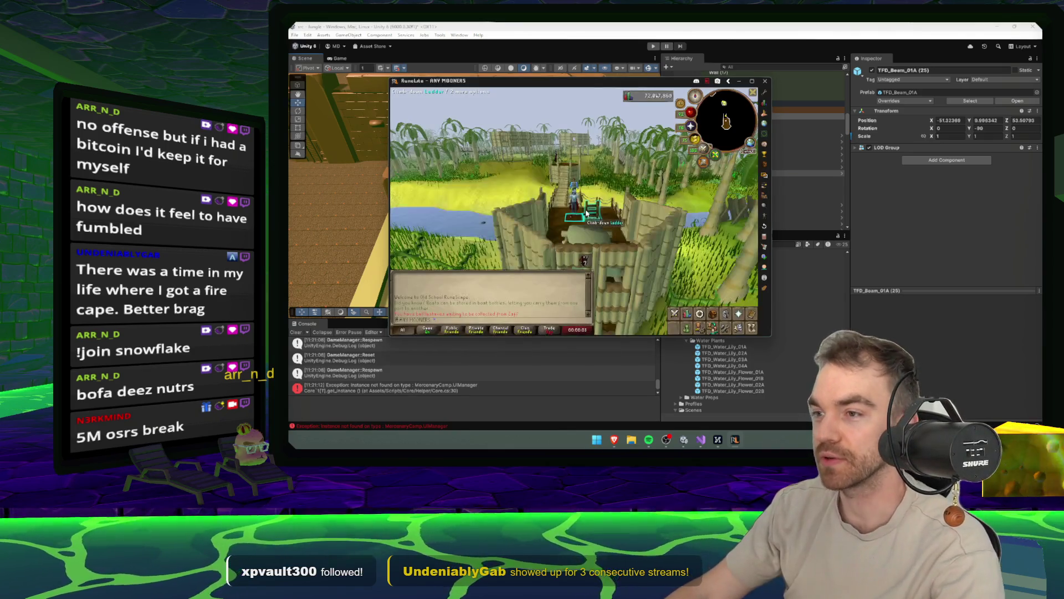
pyautogui.press('Left')
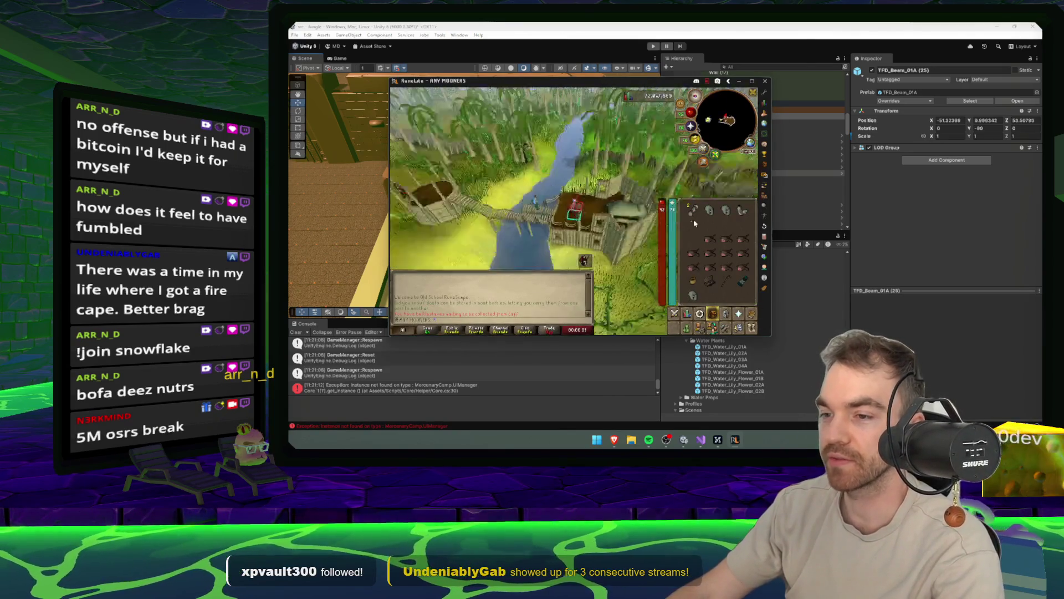
pyautogui.press('Left')
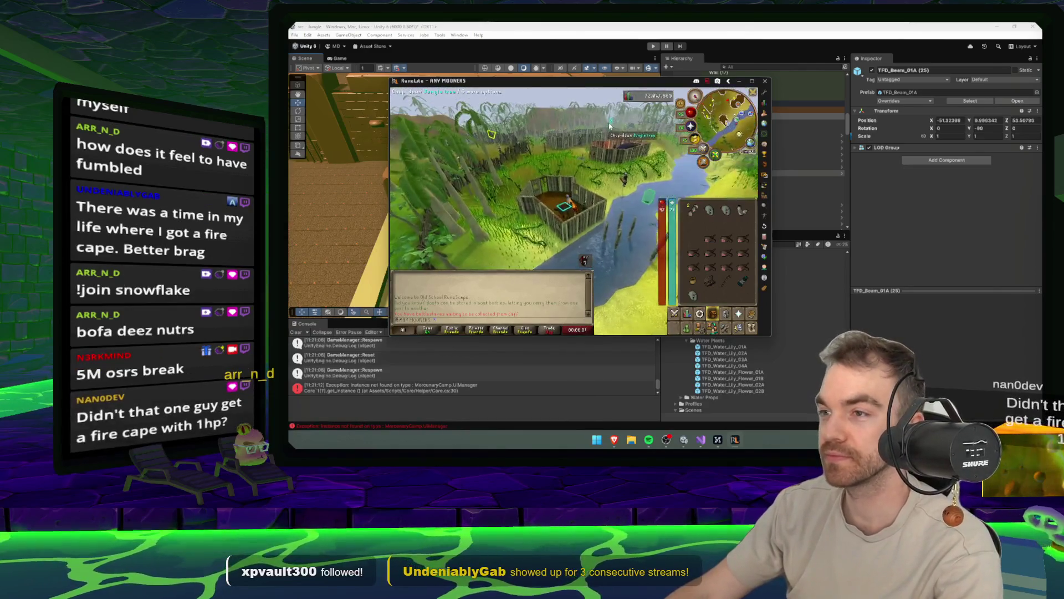
pyautogui.press('Up')
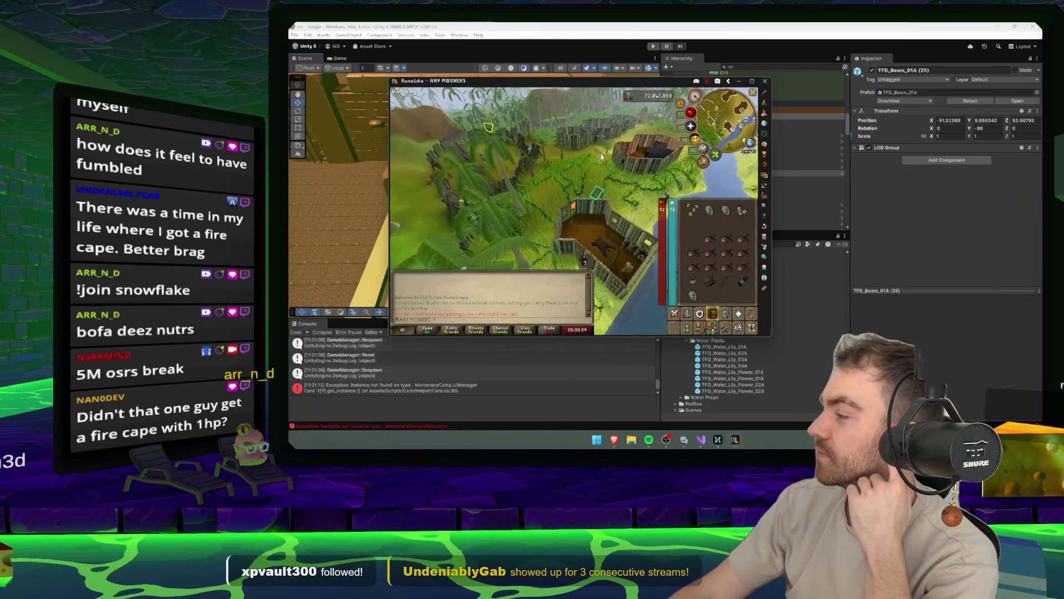
pyautogui.press('Right')
pyautogui.press('Down')
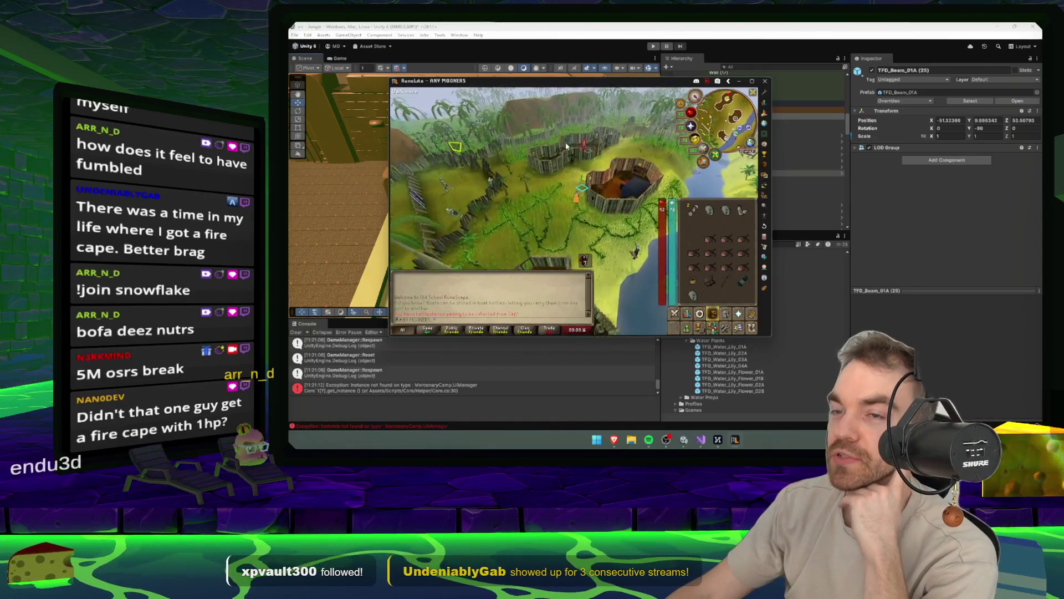
# Step: Open the bank with the bank PIN, close it, and check the skill levels
pyautogui.click(575, 159)
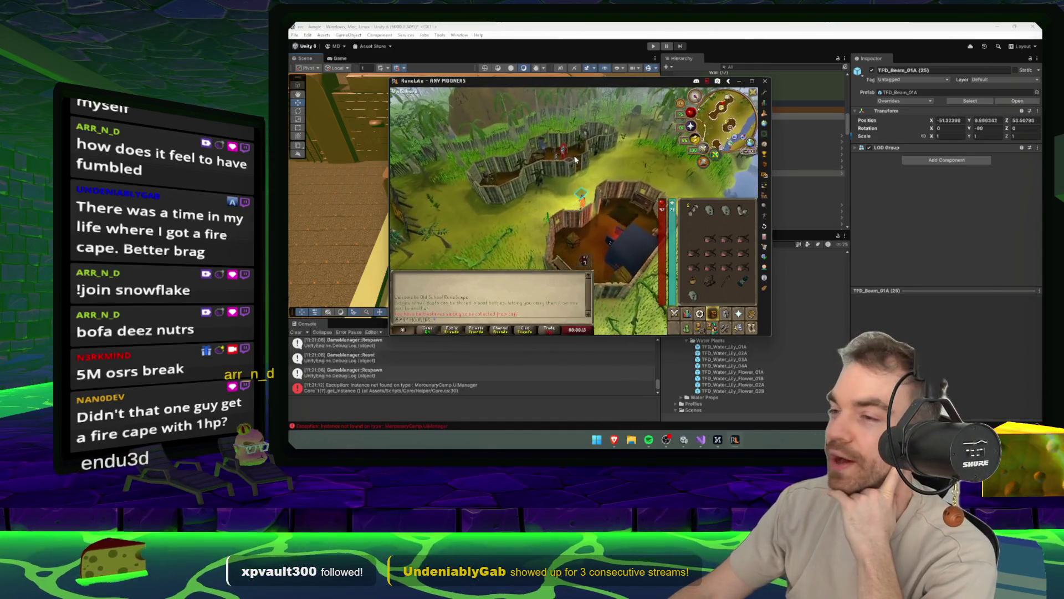
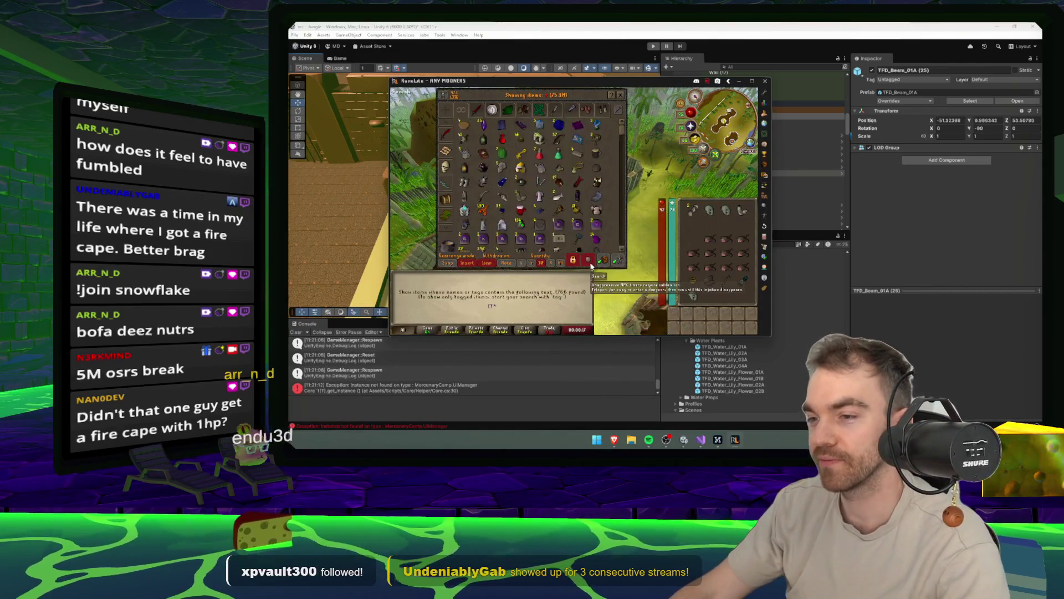
pyautogui.write('eter')
pyautogui.press('Escape')
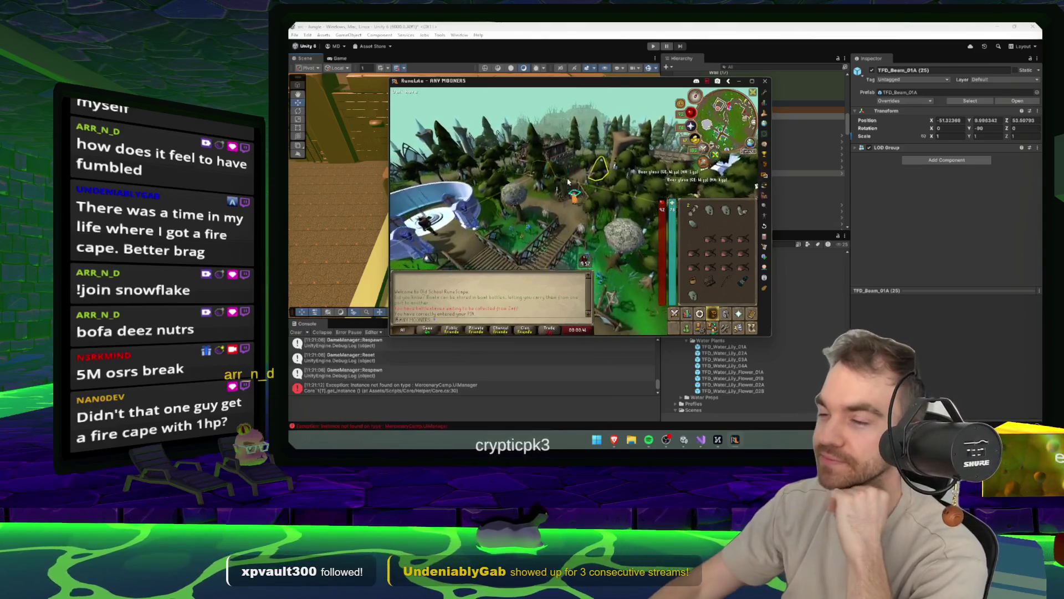
pyautogui.press('F2')
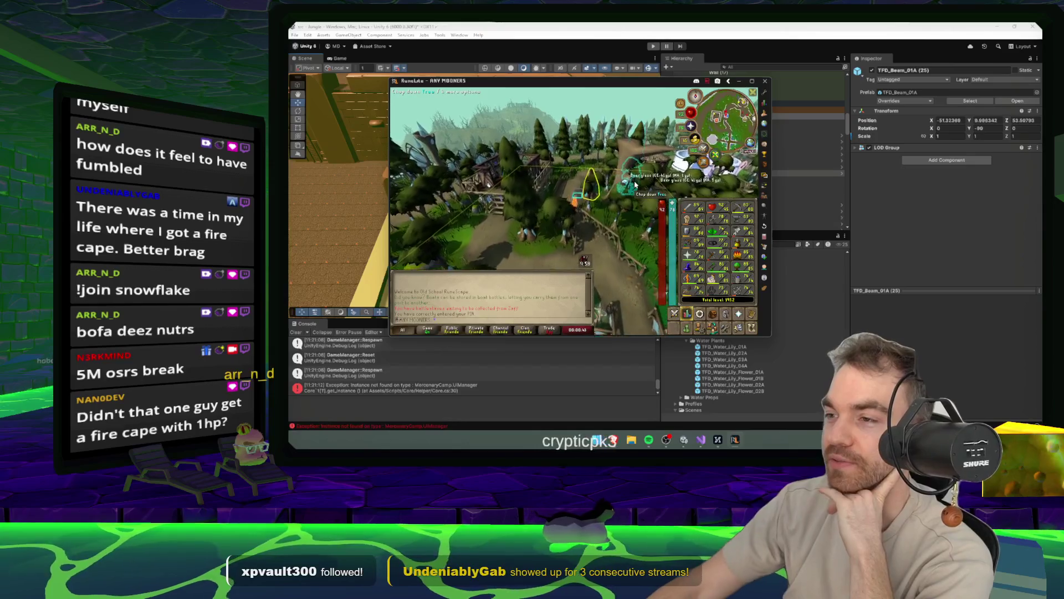
pyautogui.click(713, 314)
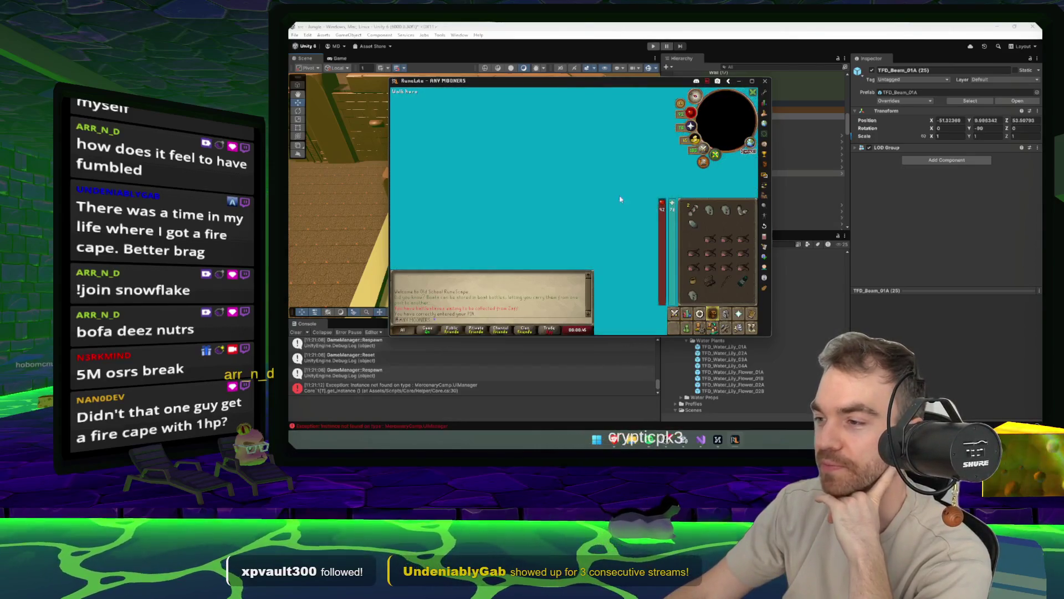
# Step: Enter the Corrupted Gauntlet, light the first Light Node and start harpooning the Corrupt Fishing Spot
pyautogui.click(546, 202)
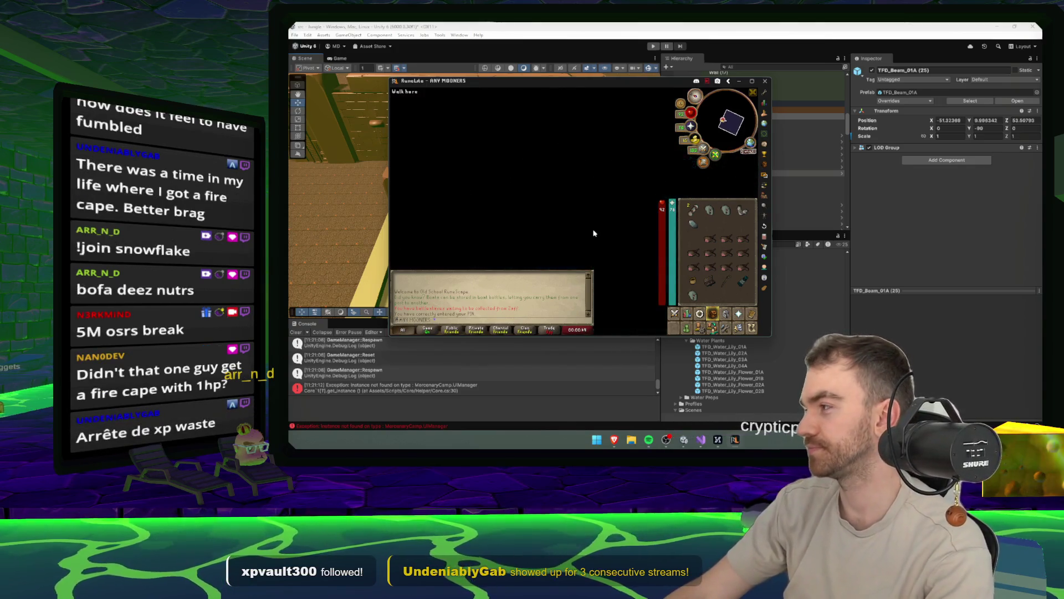
pyautogui.moveTo(555, 79); pyautogui.dragTo(659, 88)
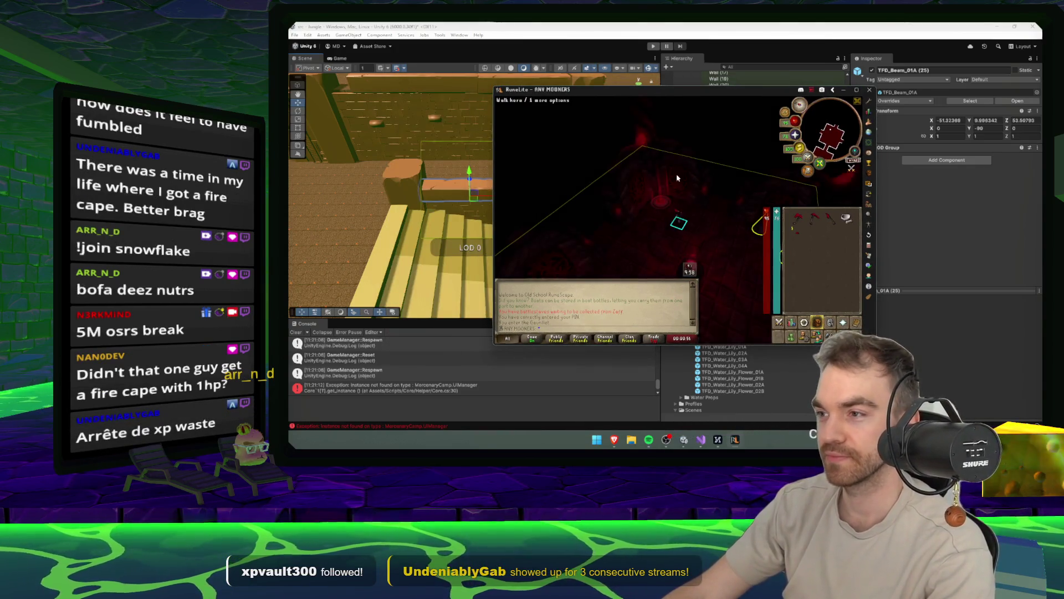
pyautogui.click(704, 192)
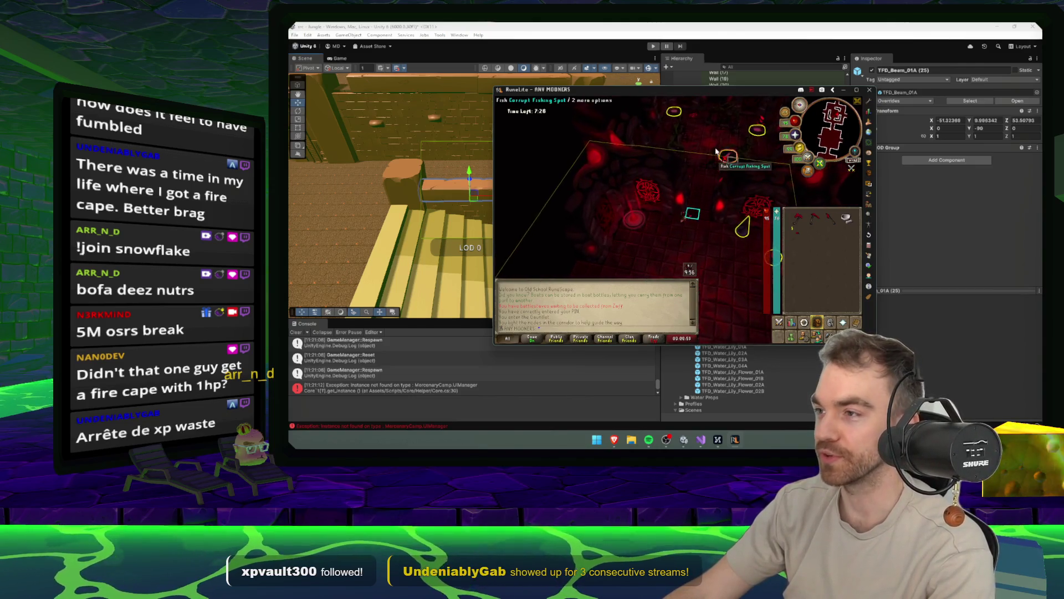
pyautogui.click(689, 121)
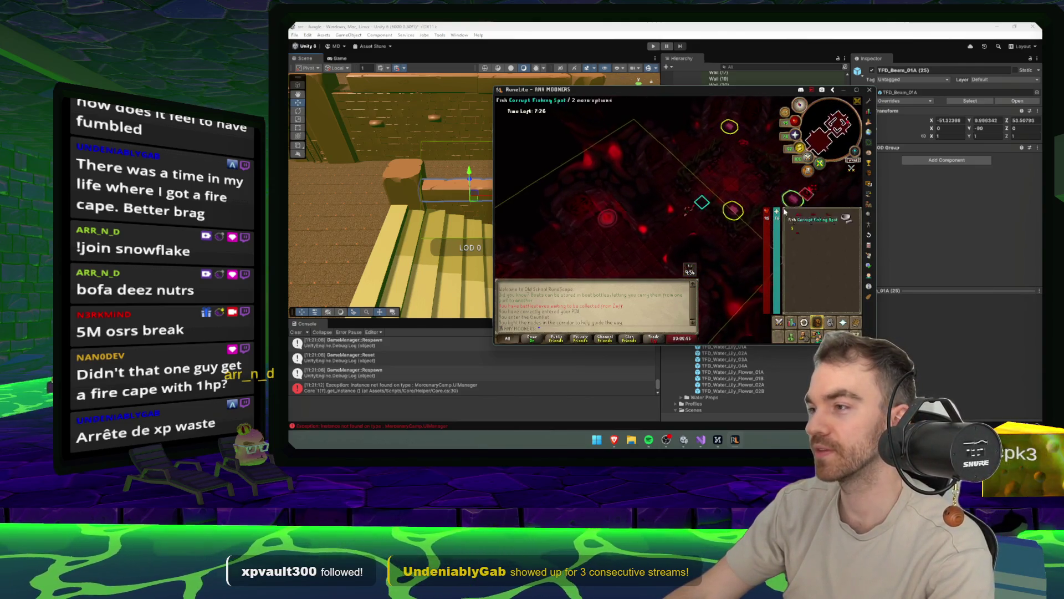
pyautogui.press('Left')
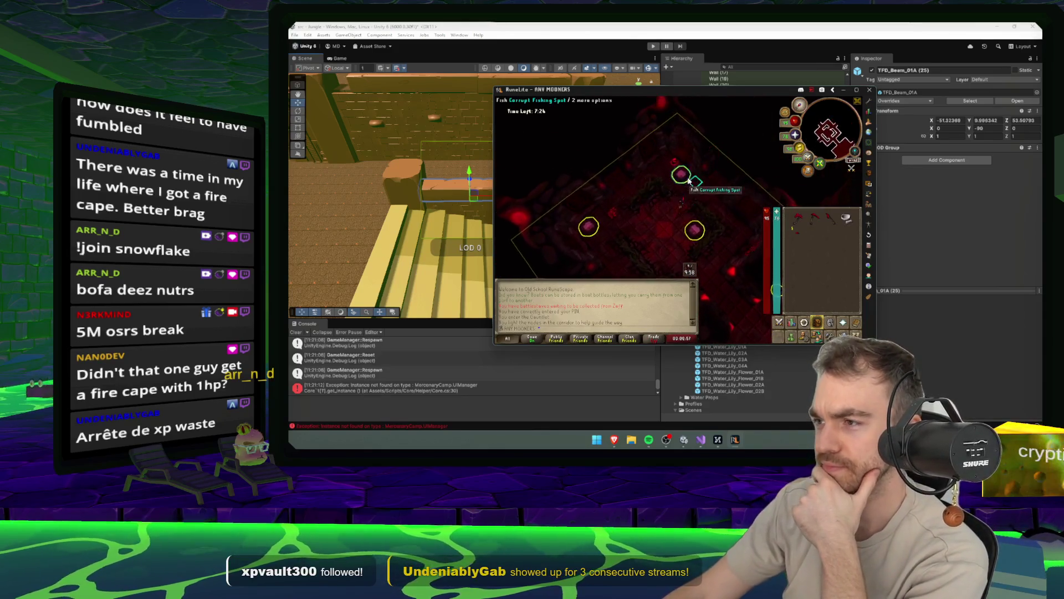
pyautogui.click(676, 193)
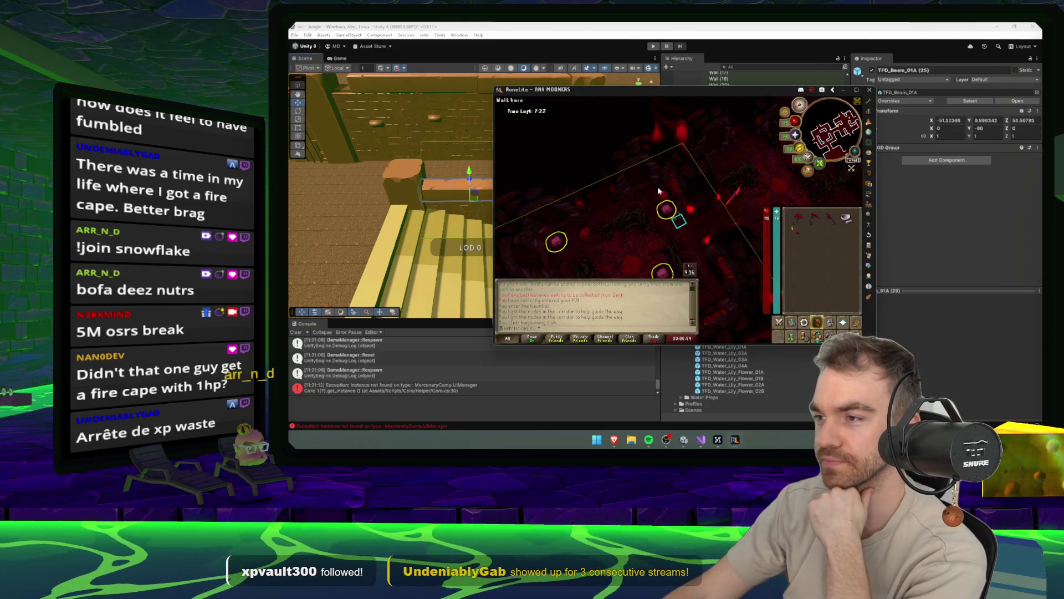
# Step: Turn toward the corridor and light its Light Node
pyautogui.press('Right')
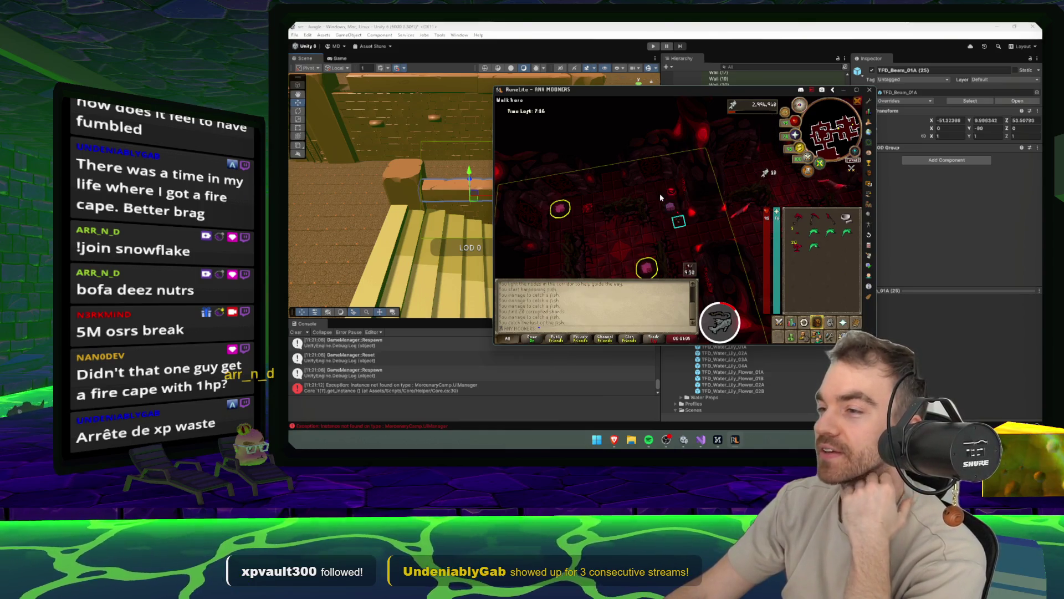
pyautogui.press('Left')
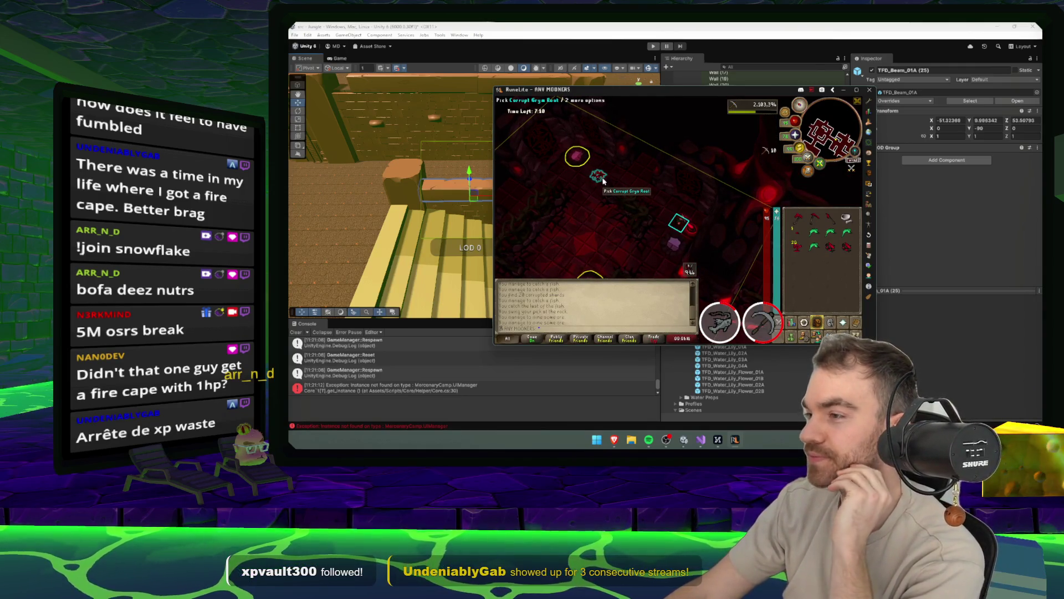
pyautogui.press('Left')
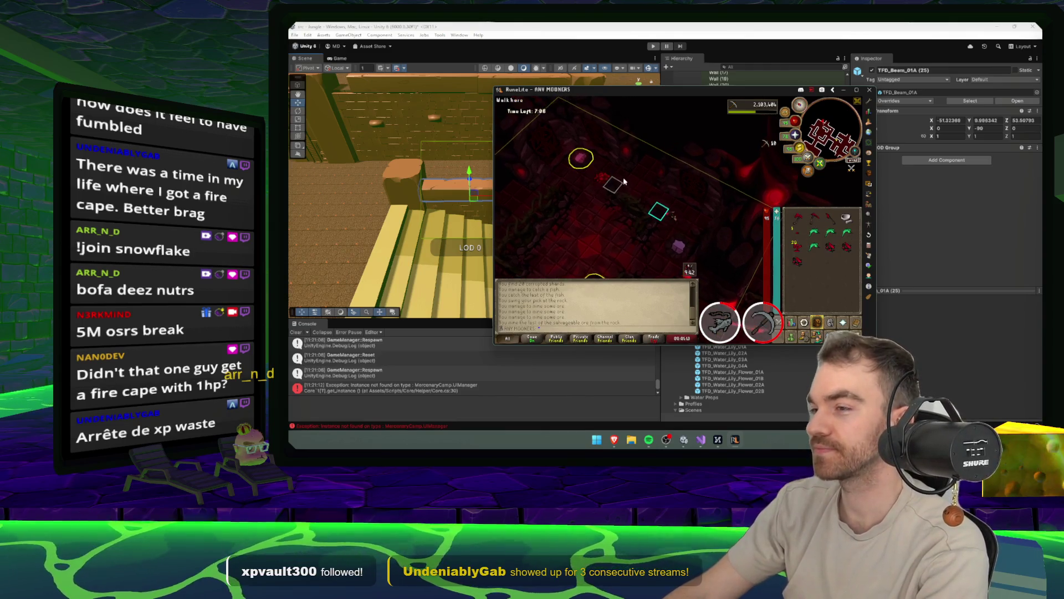
pyautogui.press('Left')
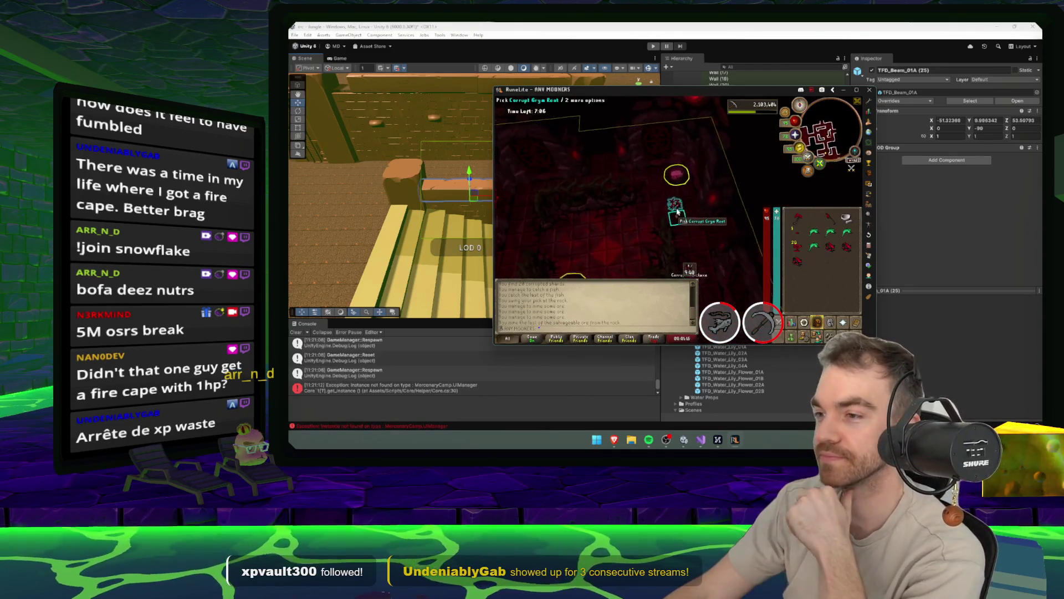
pyautogui.click(714, 213)
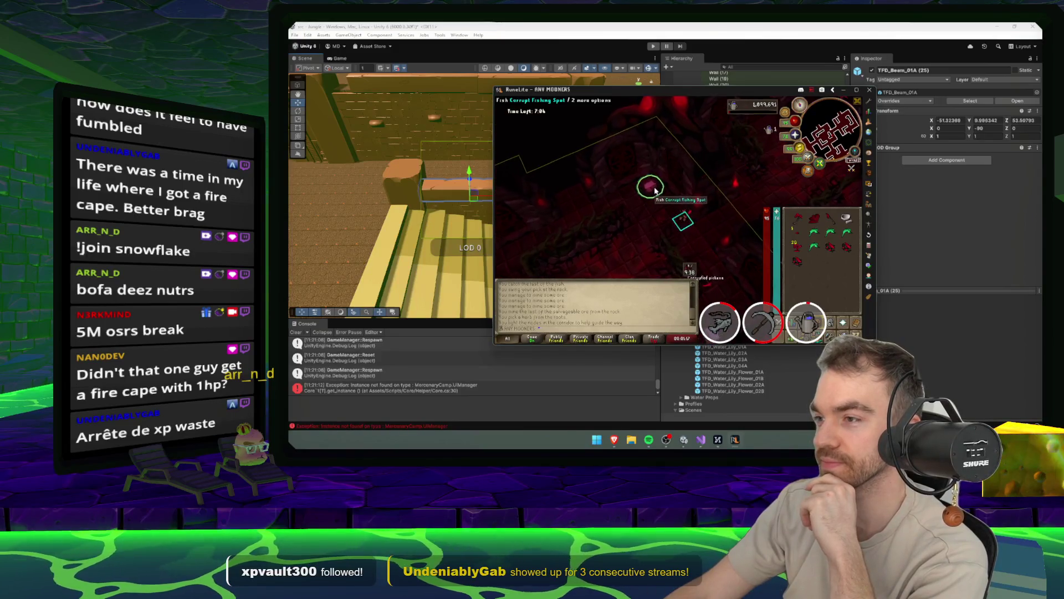
pyautogui.press('Left')
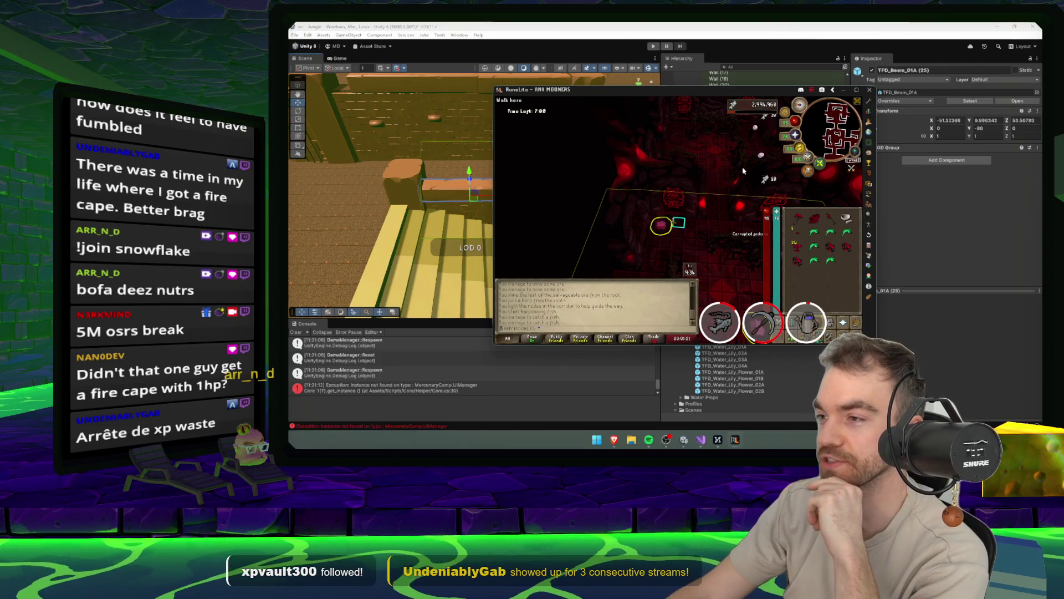
pyautogui.press('Left')
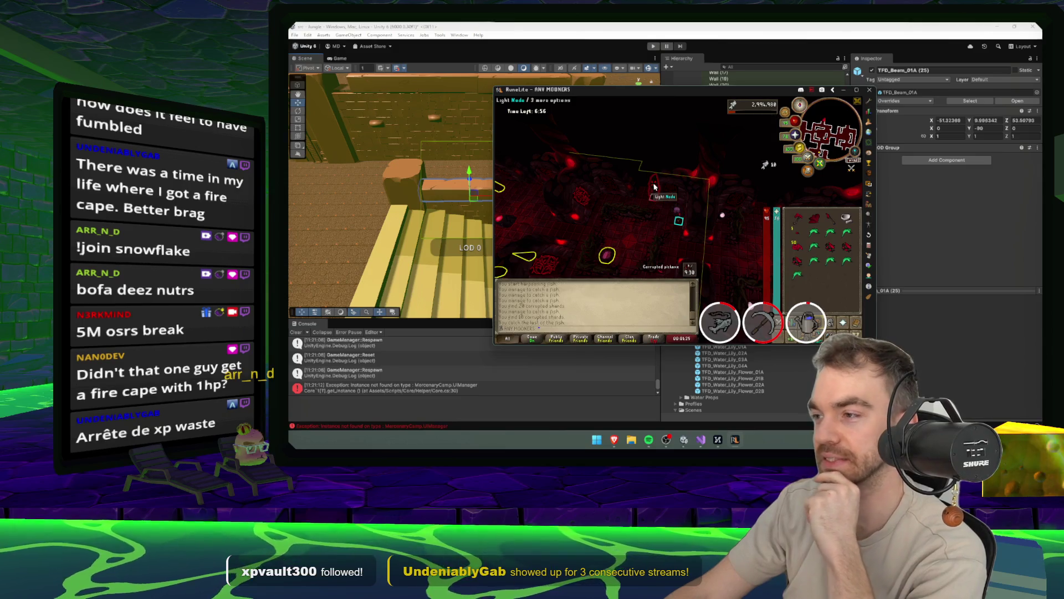
# Step: Light another Light Node, pick a herb, and attack the Corrupted Rat
pyautogui.click(668, 176)
pyautogui.press('Left')
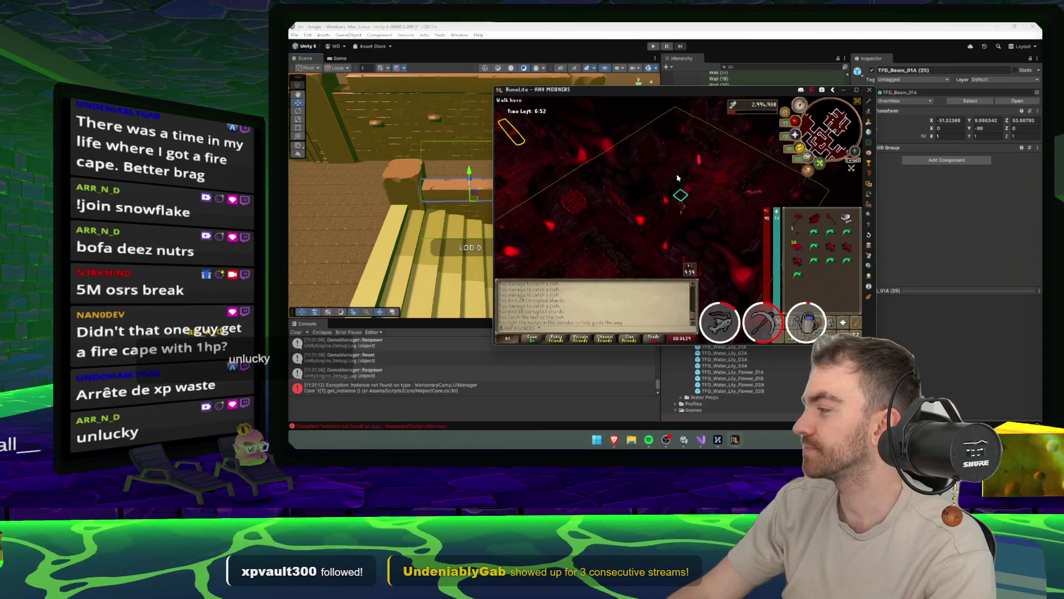
pyautogui.click(678, 219)
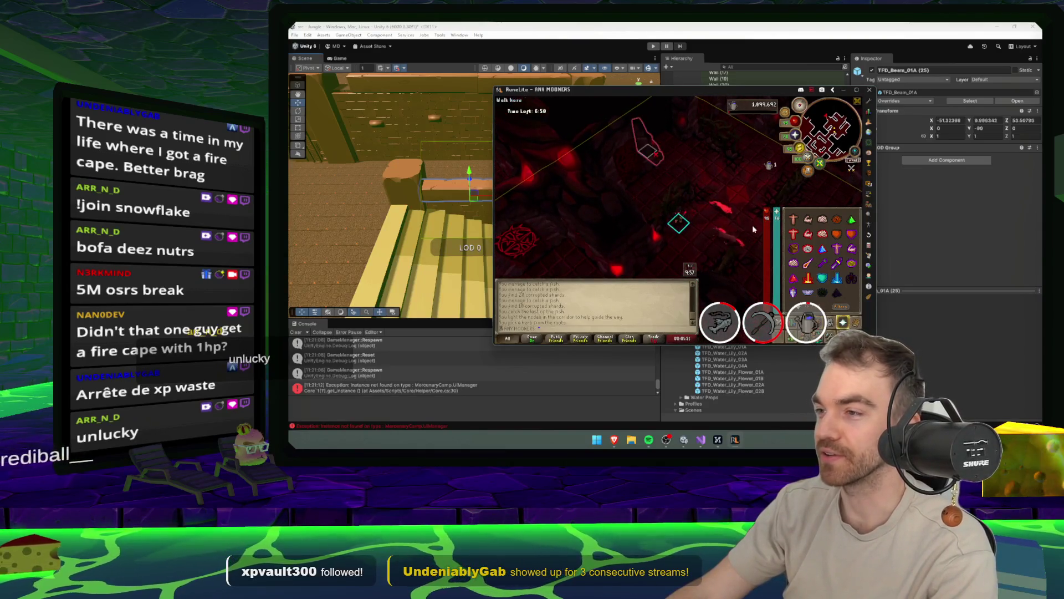
pyautogui.click(642, 166)
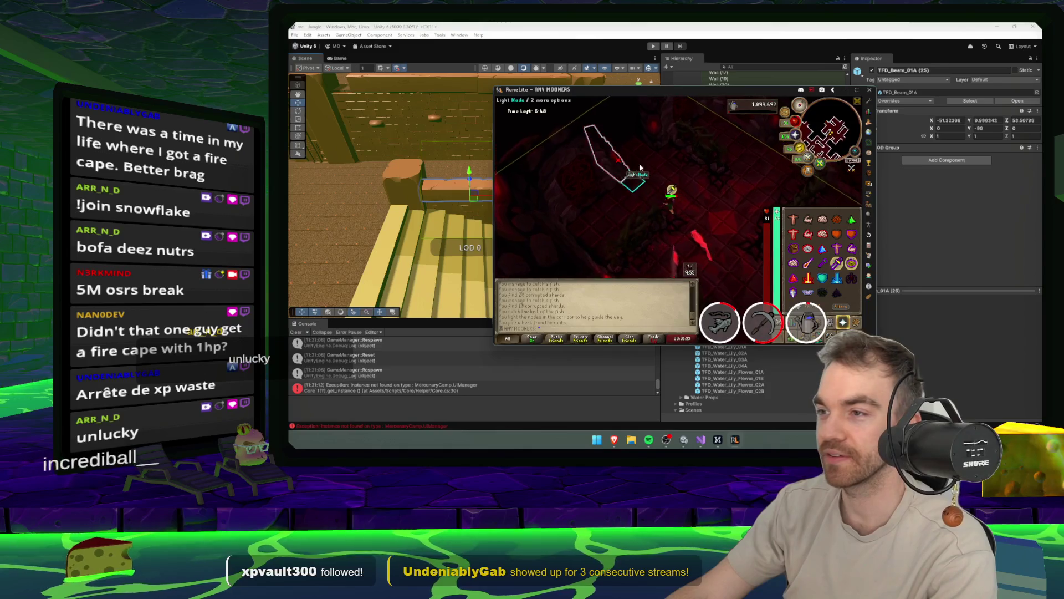
pyautogui.click(676, 168)
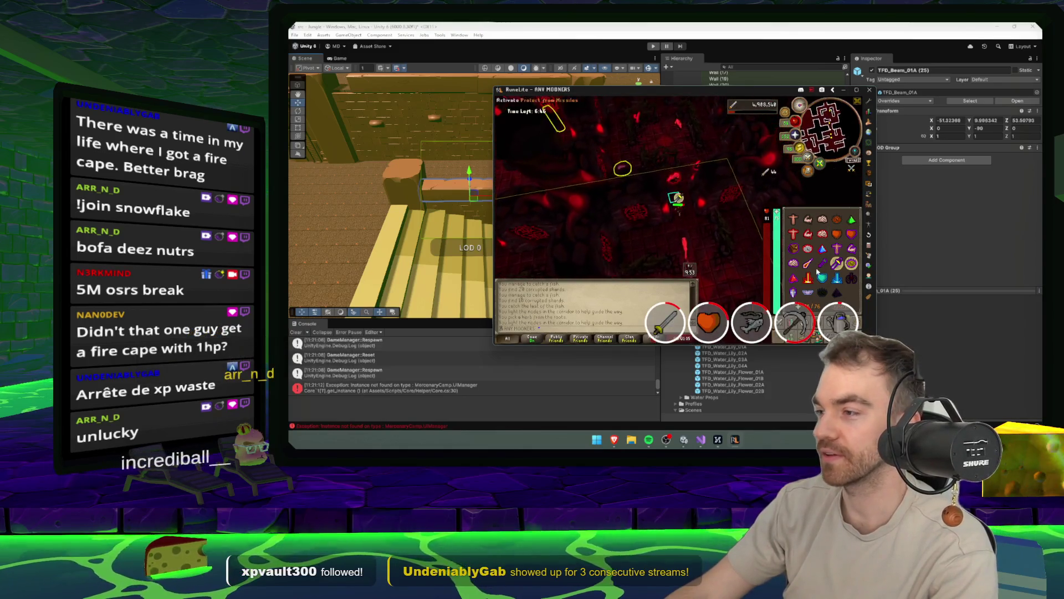
pyautogui.press('Left')
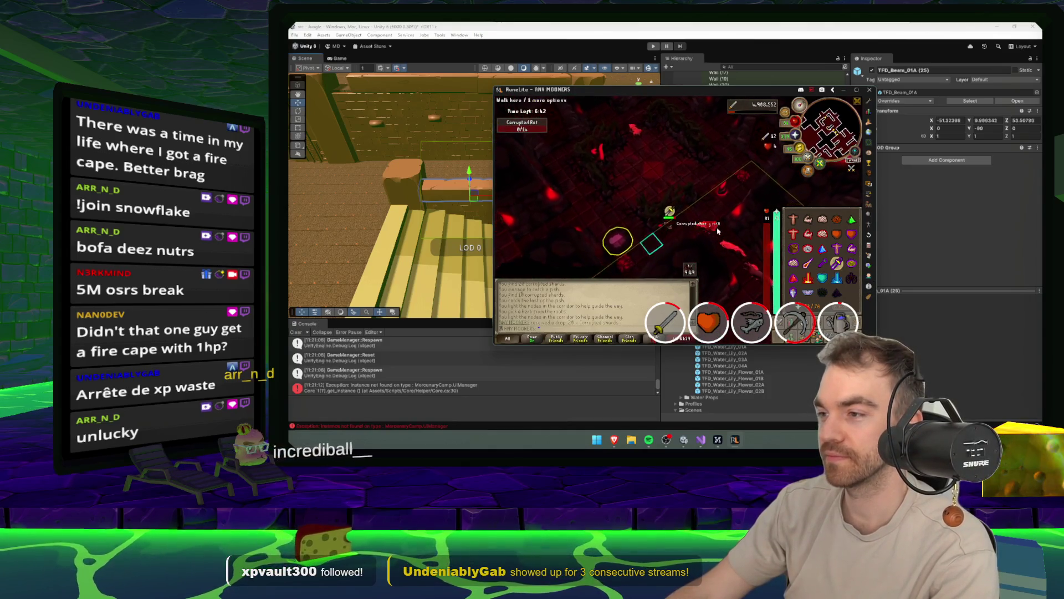
pyautogui.press('Left')
pyautogui.press('Left')
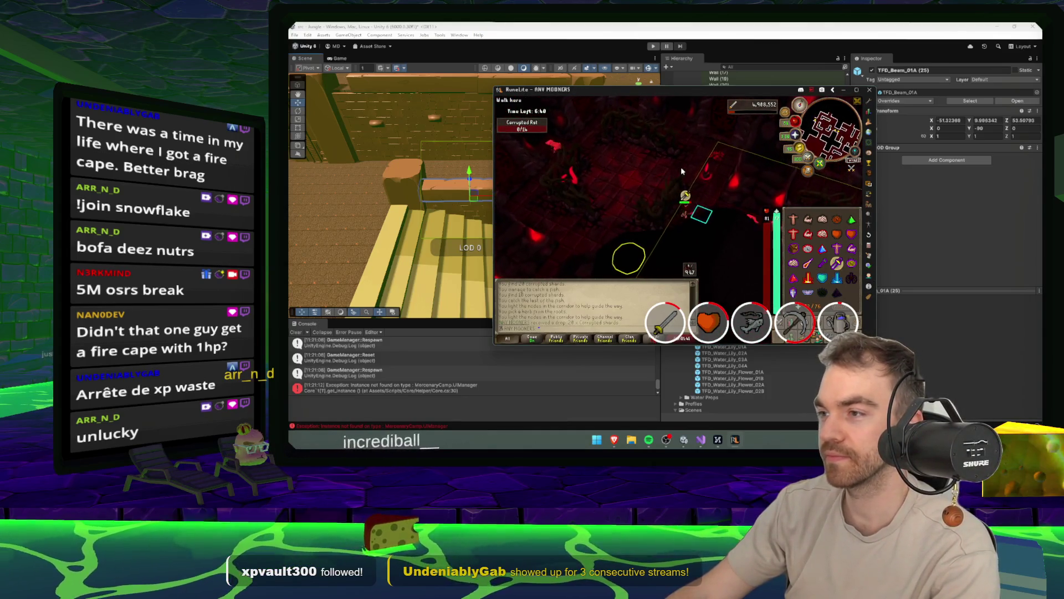
pyautogui.press('Left')
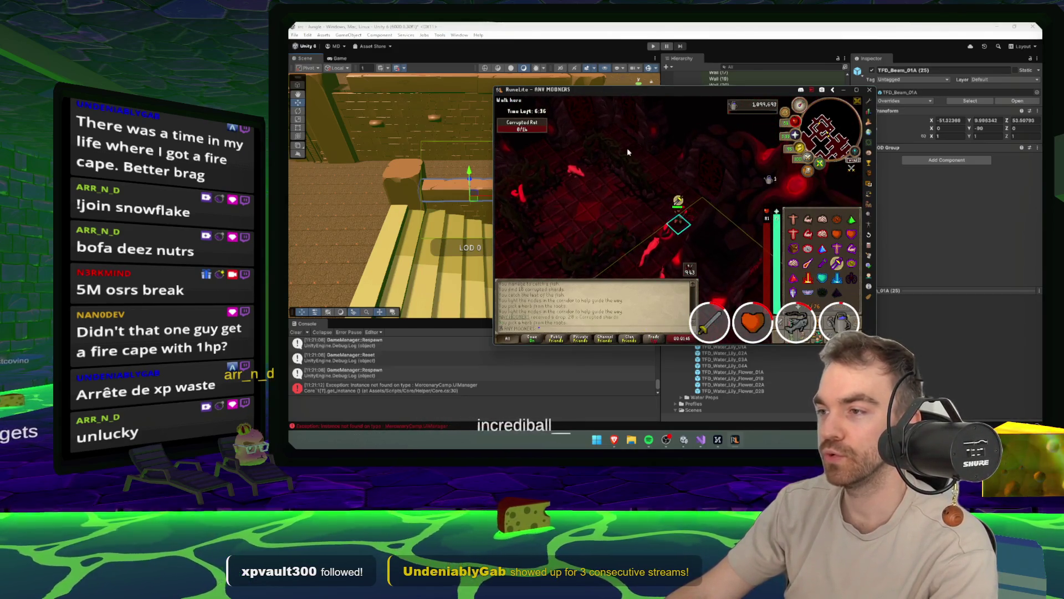
# Step: Kill another Corrupted Rat, chop Phren Roots for bark, take the shards, and maximize RuneLite
pyautogui.press('F1')
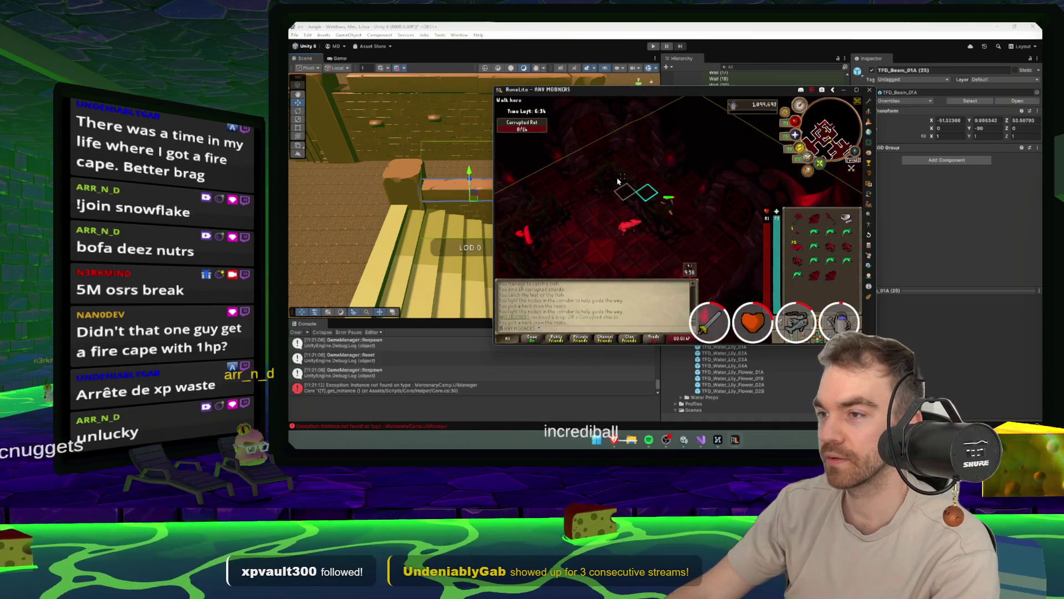
pyautogui.click(613, 177)
pyautogui.press('Left')
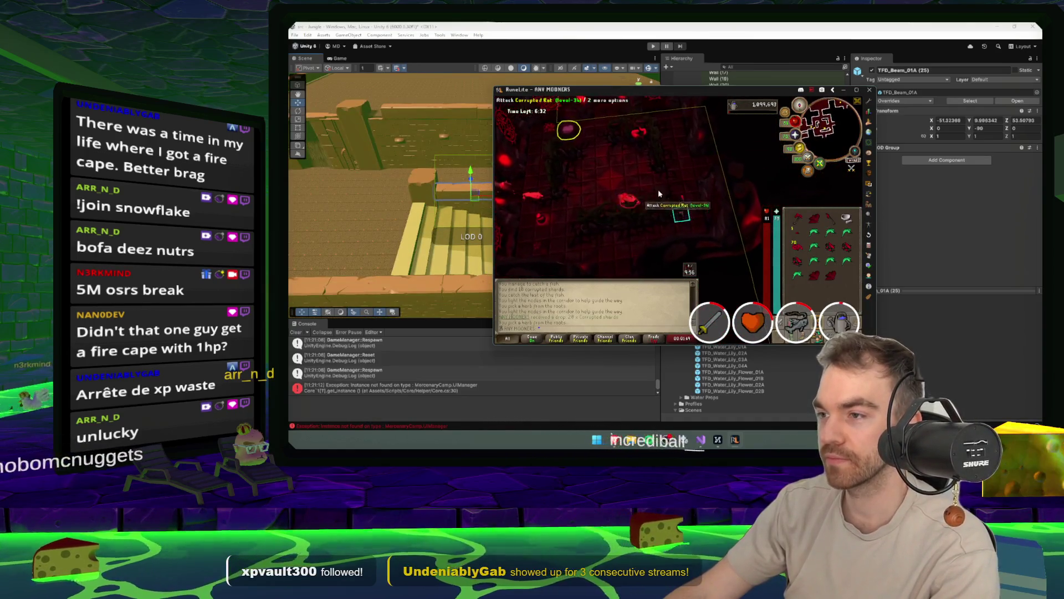
pyautogui.click(663, 225)
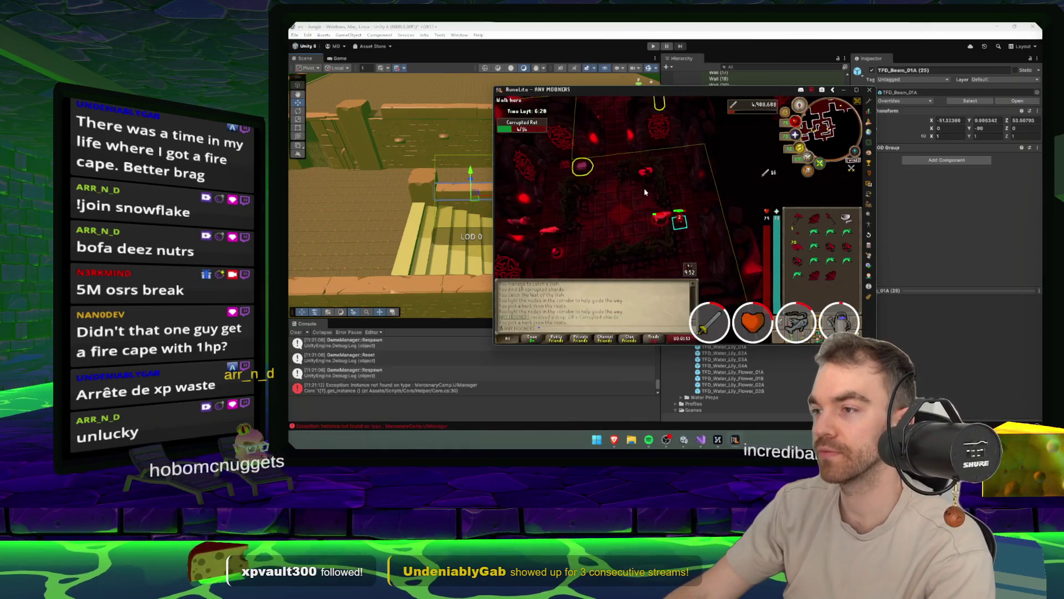
pyautogui.click(645, 183)
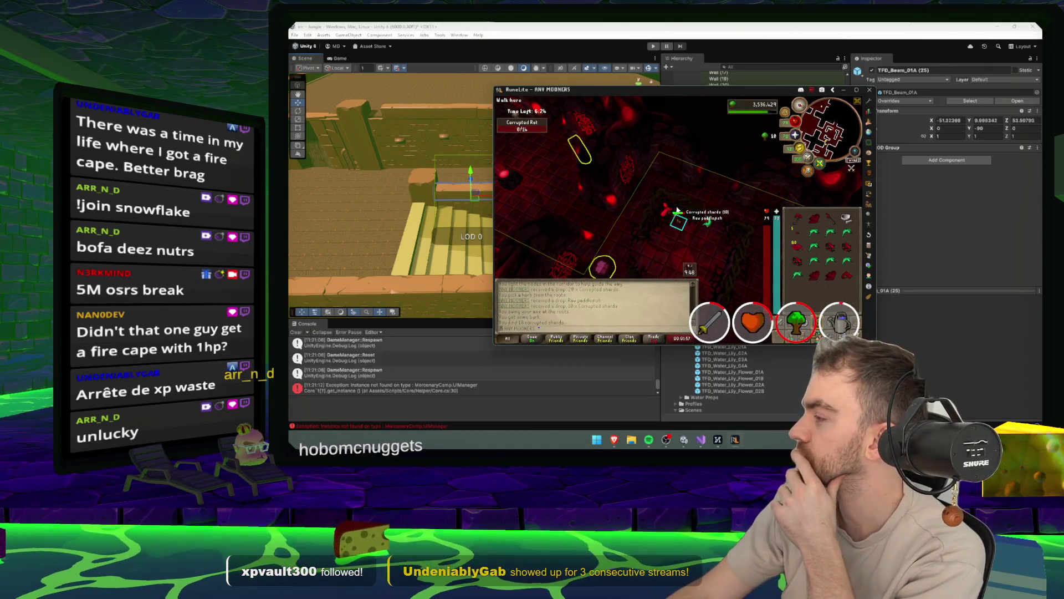
pyautogui.click(707, 226)
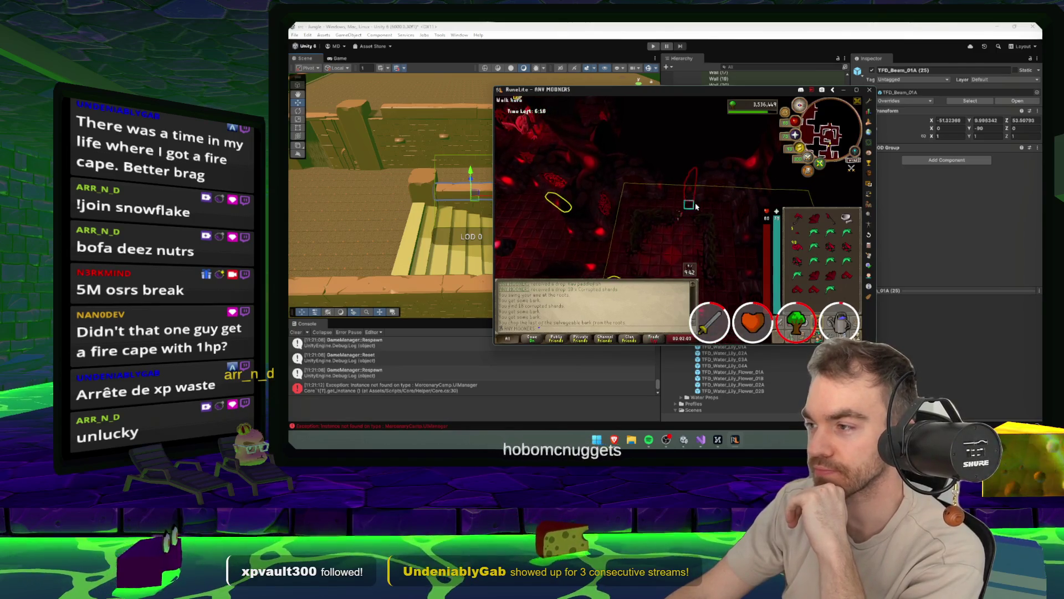
pyautogui.click(693, 206)
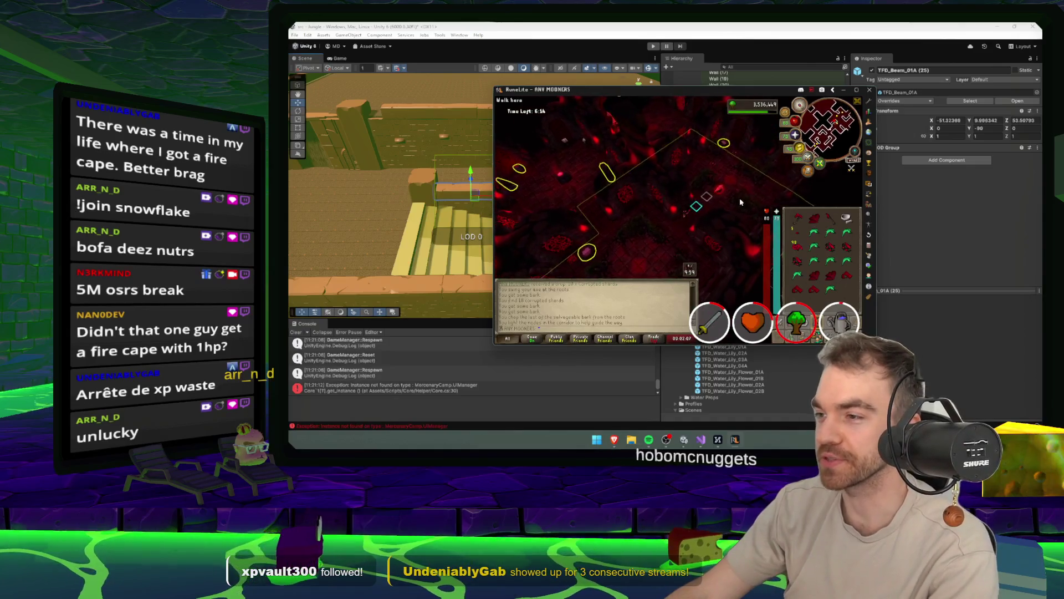
pyautogui.click(694, 214)
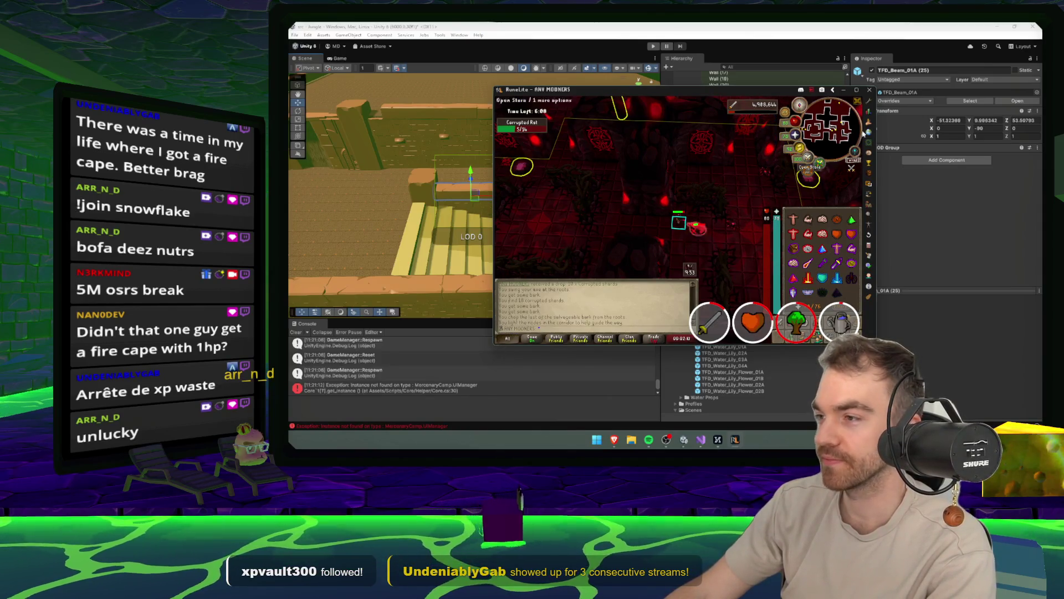
pyautogui.click(856, 91)
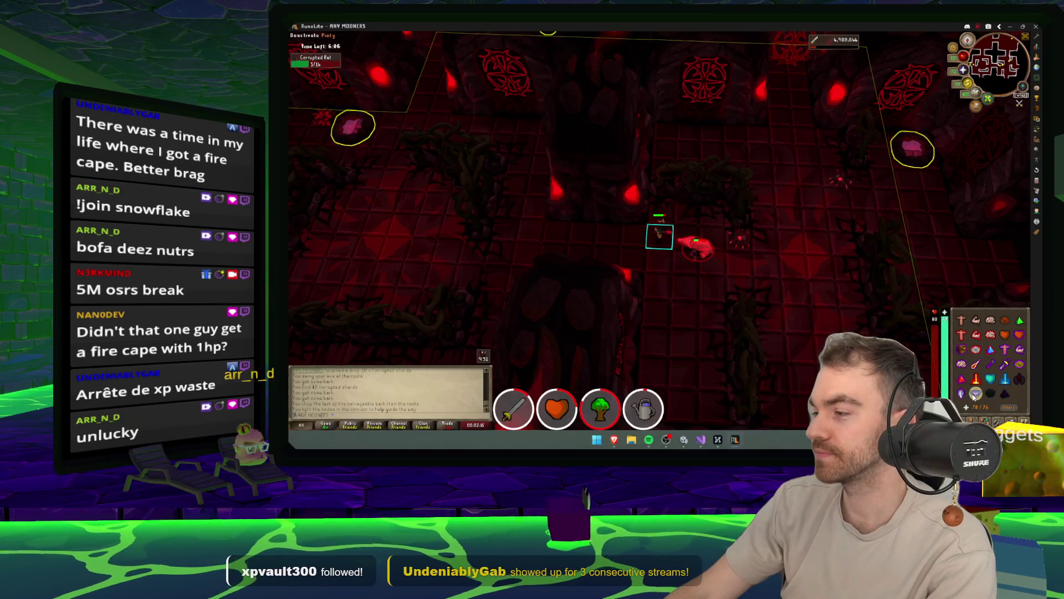
# Step: Pick up the Corrupted shards pile and attack the Corrupted Bat
pyautogui.click(713, 245)
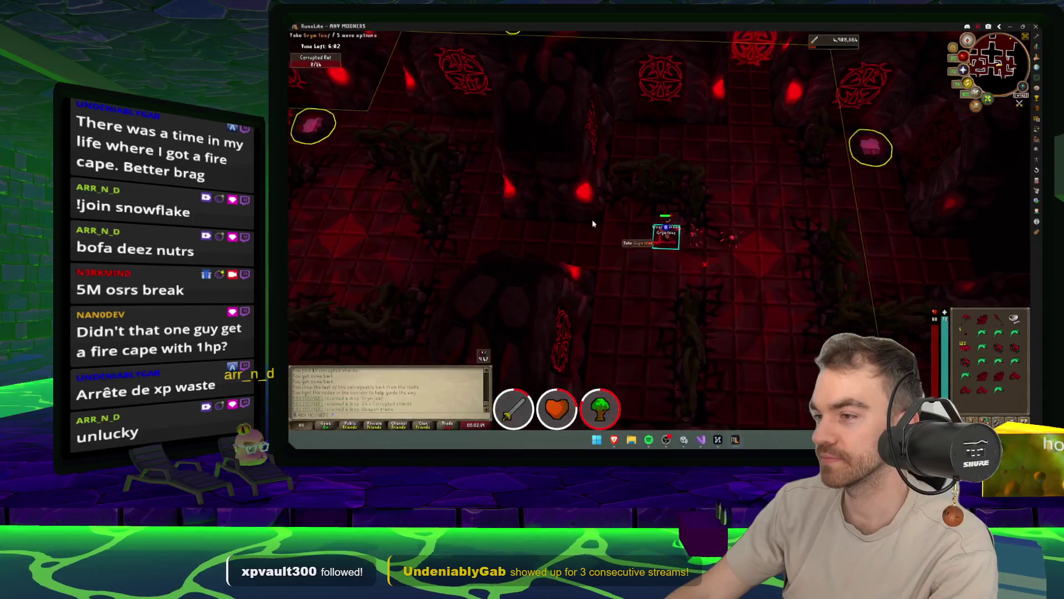
pyautogui.scroll(-3, 485, 221)
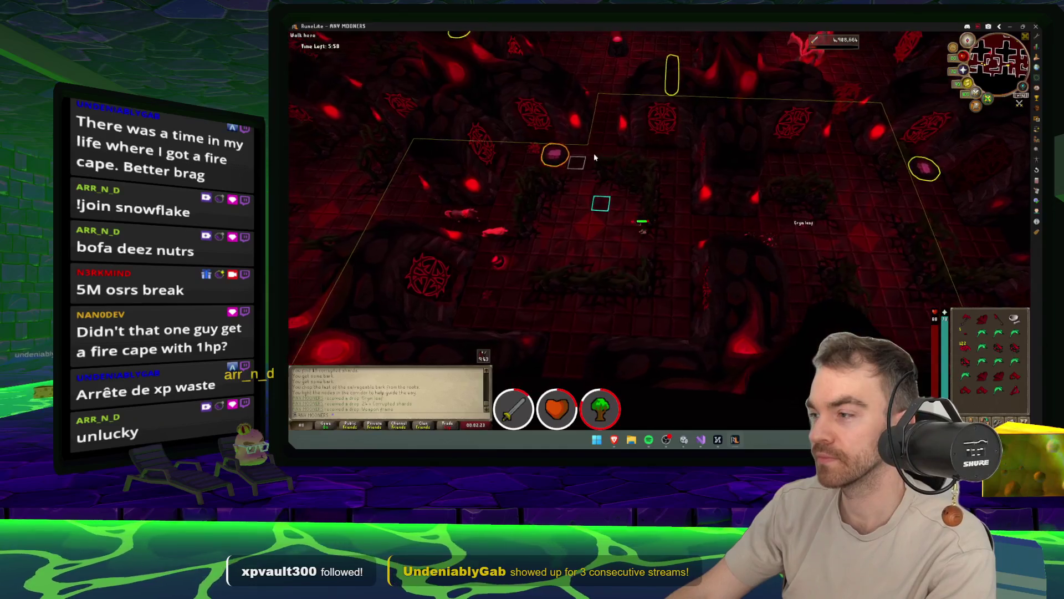
pyautogui.press('Left')
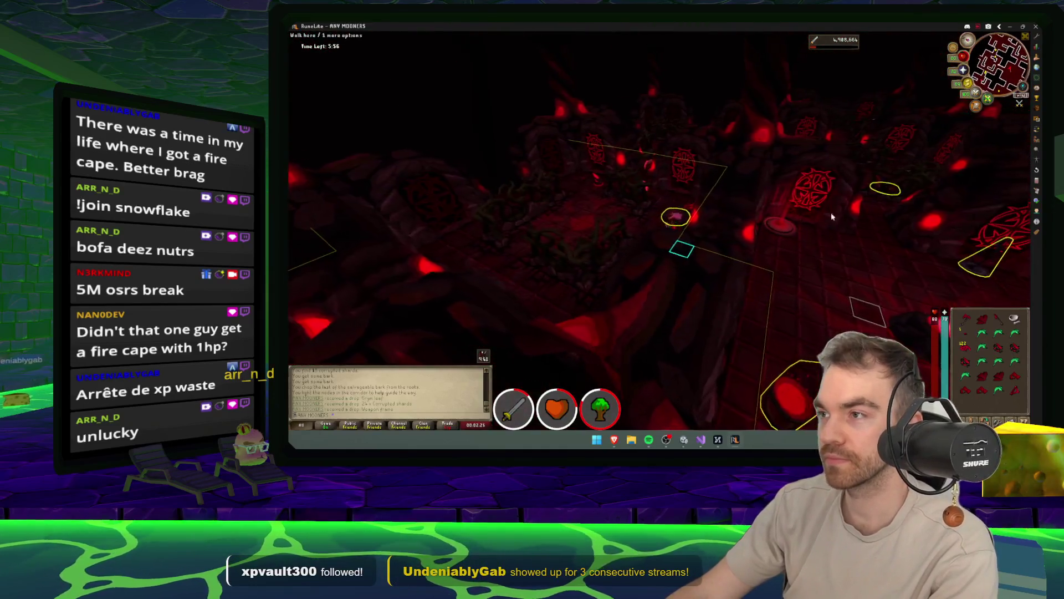
pyautogui.press('Left')
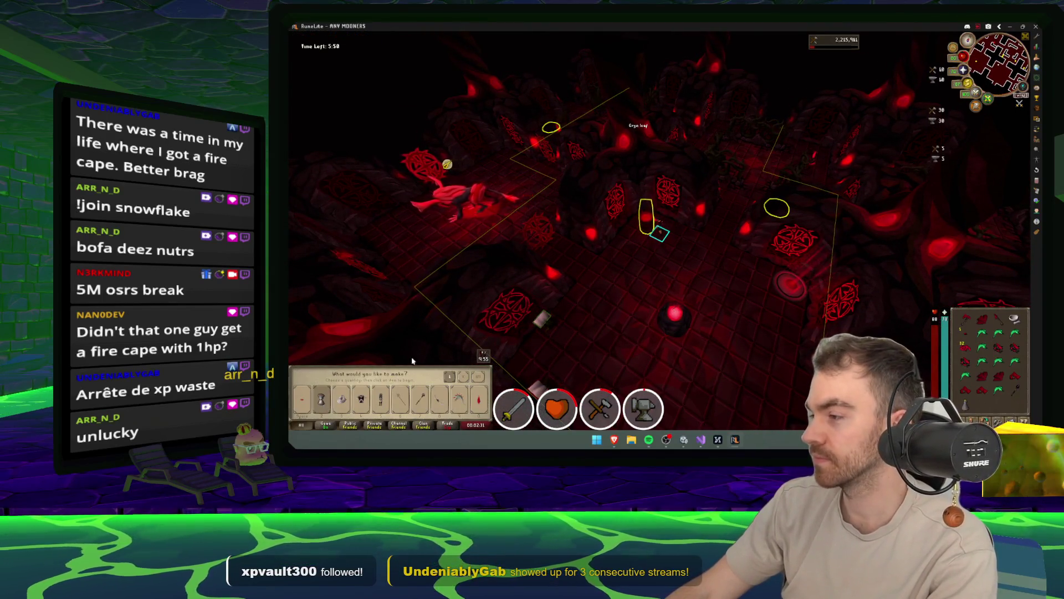
pyautogui.press('Left')
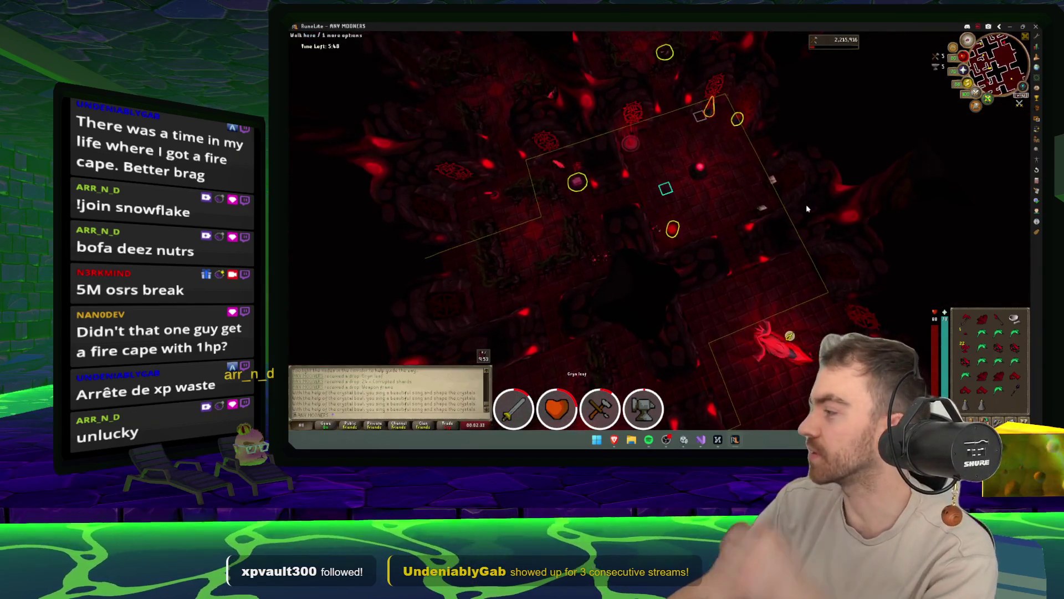
pyautogui.press('Right')
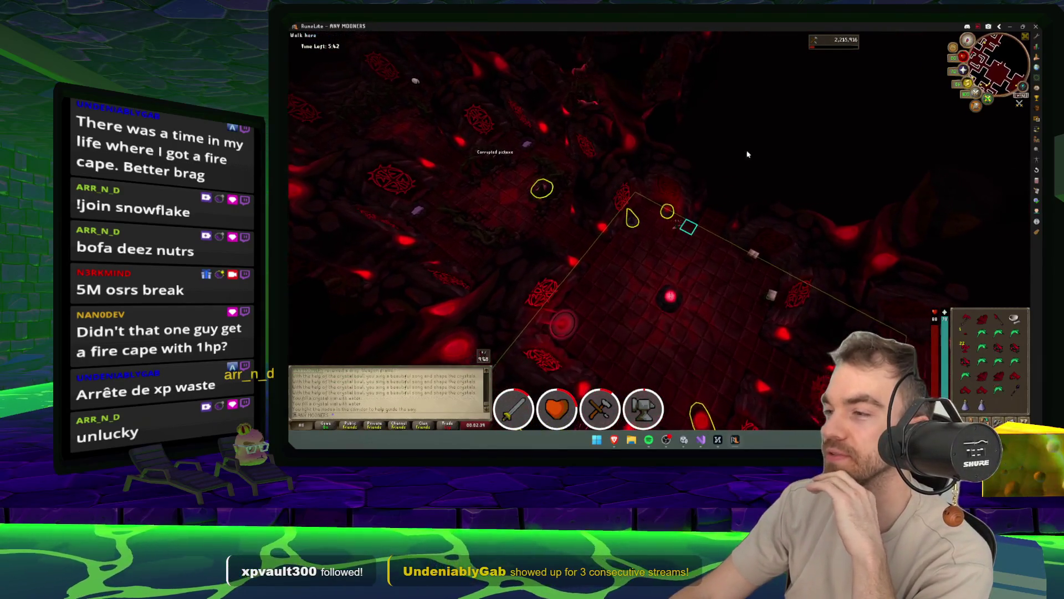
pyautogui.click(702, 177)
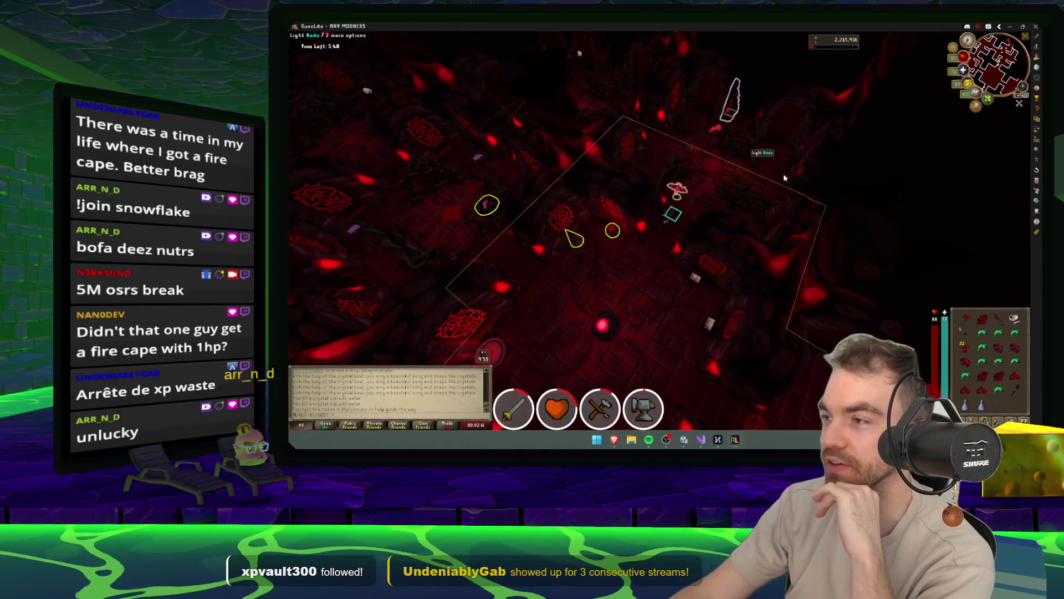
# Step: Add a grym leaf to a vial of water and walk up the corridor toward the Light Node
pyautogui.click(986, 382)
pyautogui.click(981, 405)
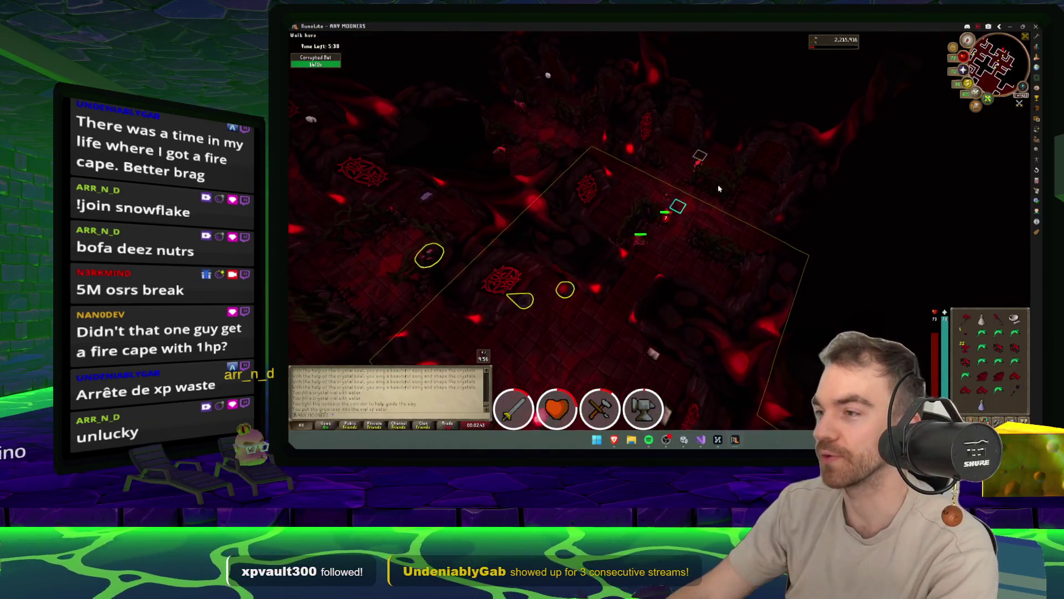
pyautogui.press('F5')
pyautogui.click(1019, 364)
pyautogui.press('Escape')
pyautogui.click(682, 195)
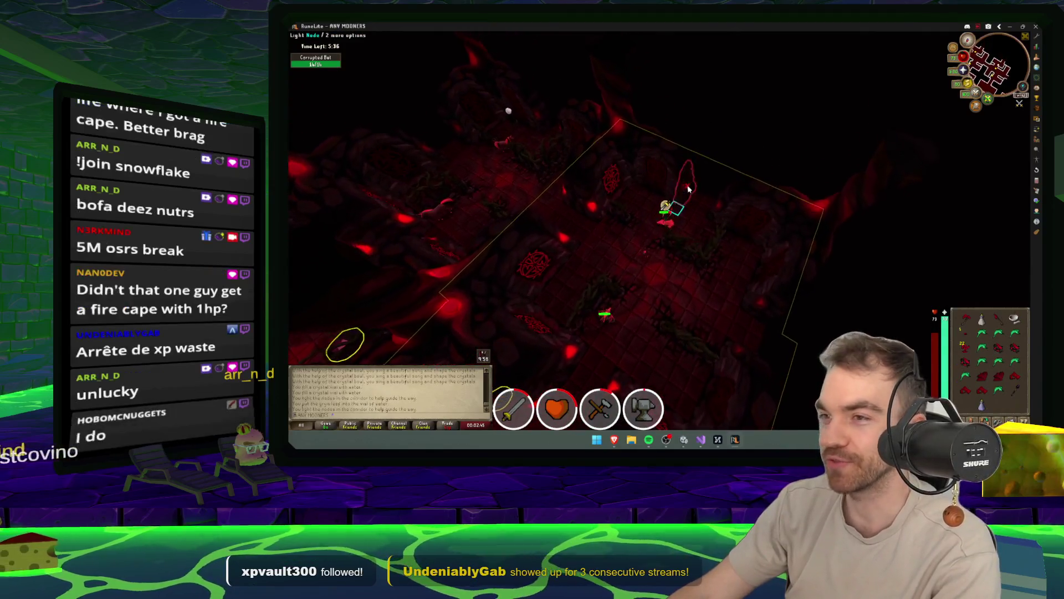
pyautogui.click(746, 101)
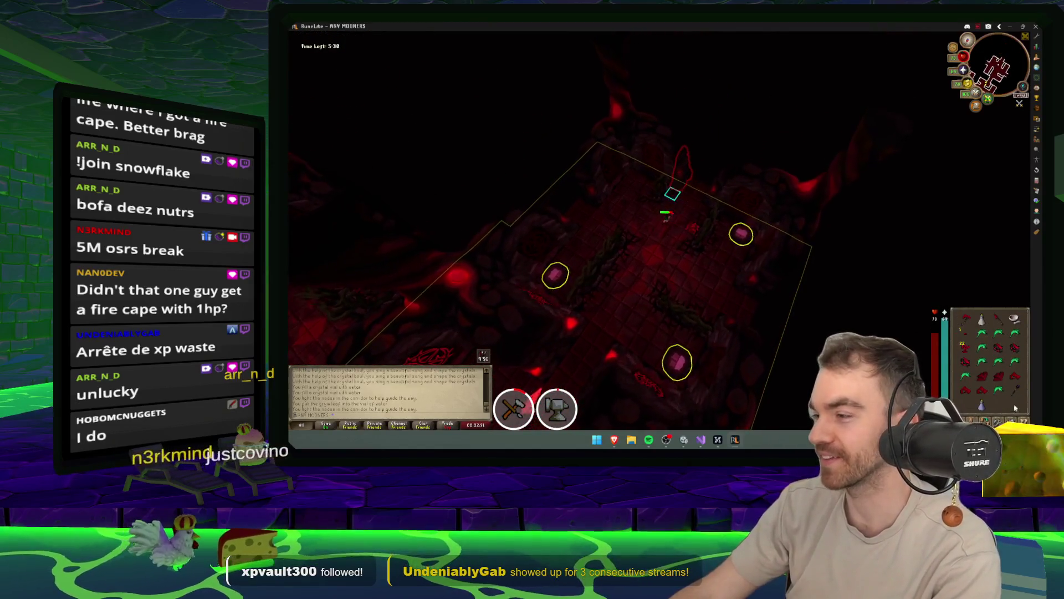
pyautogui.click(706, 197)
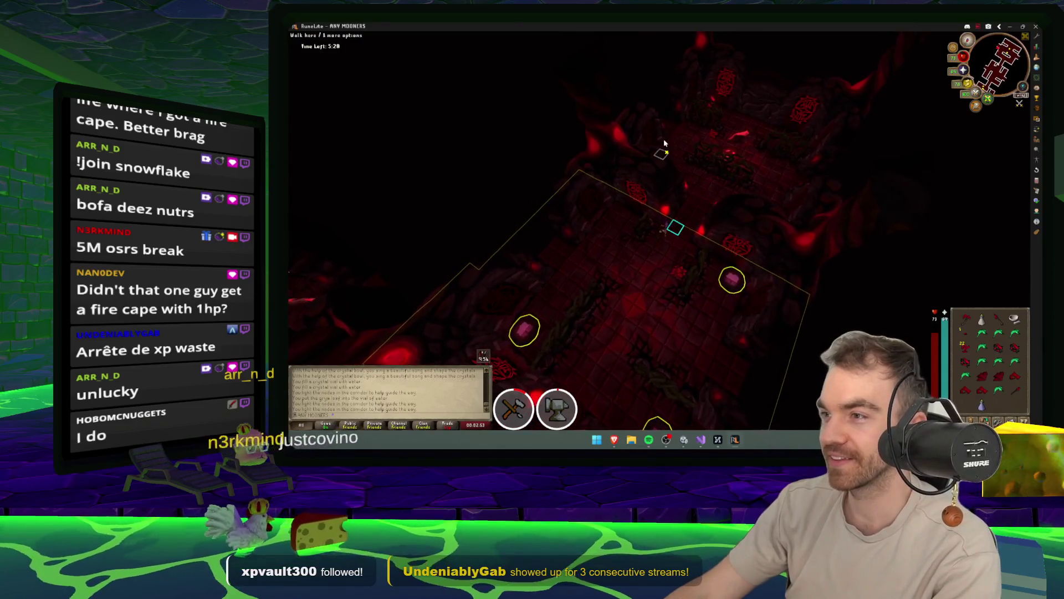
# Step: Turn on Protect from Melee, brew another grym leaf potion, and crush shards with the pestle and mortar
pyautogui.press('F5')
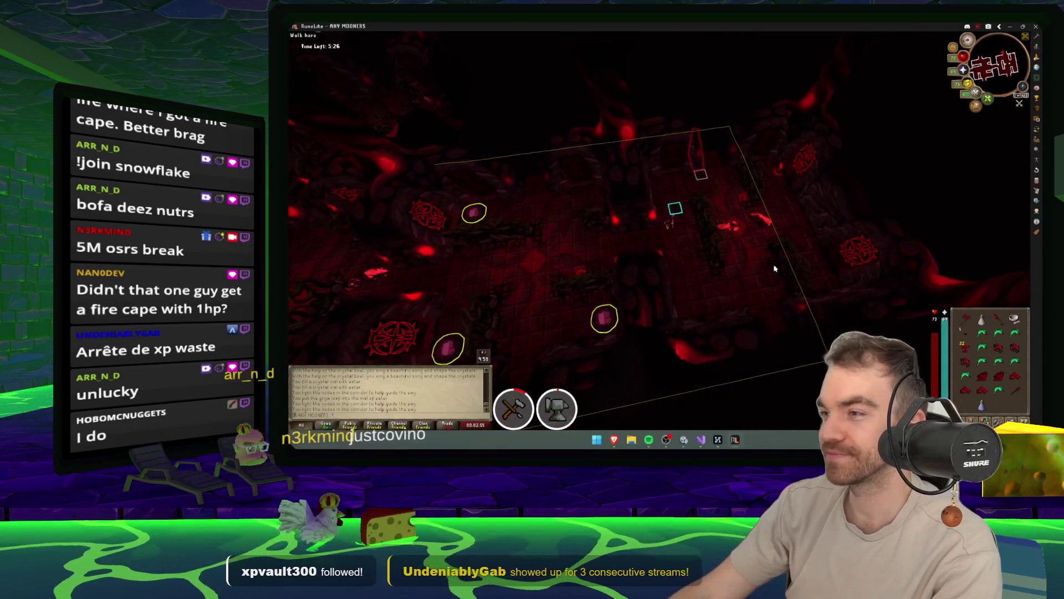
pyautogui.click(1010, 369)
pyautogui.press('Escape')
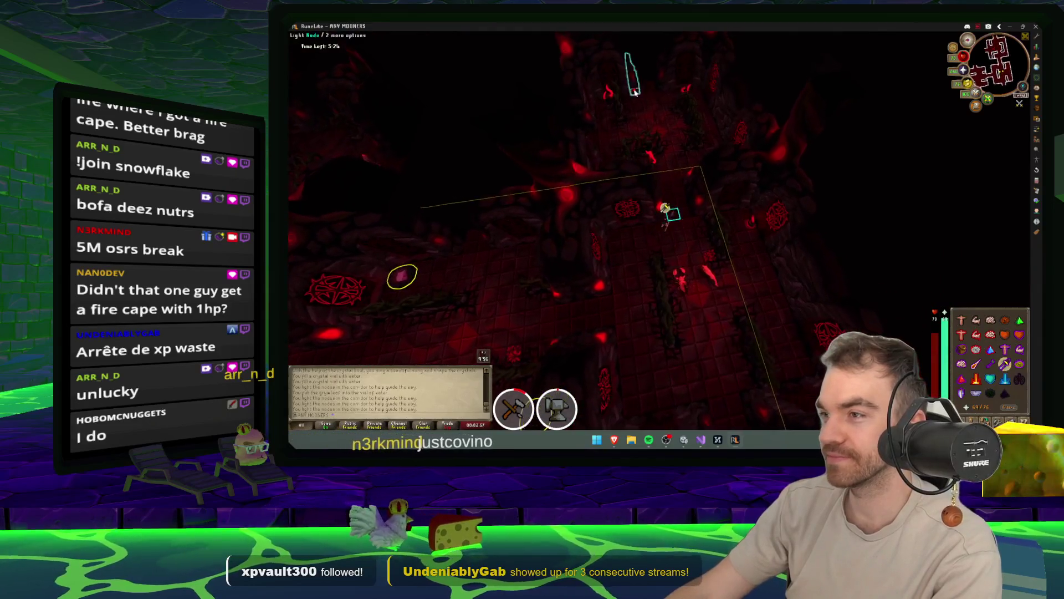
pyautogui.click(985, 377)
pyautogui.click(981, 405)
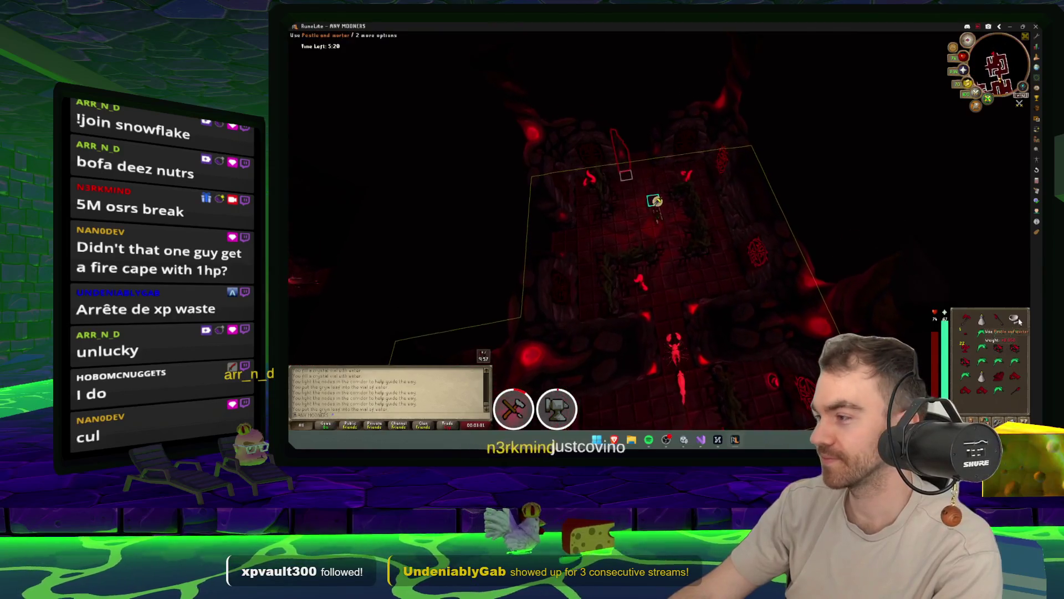
pyautogui.click(968, 351)
pyautogui.click(651, 159)
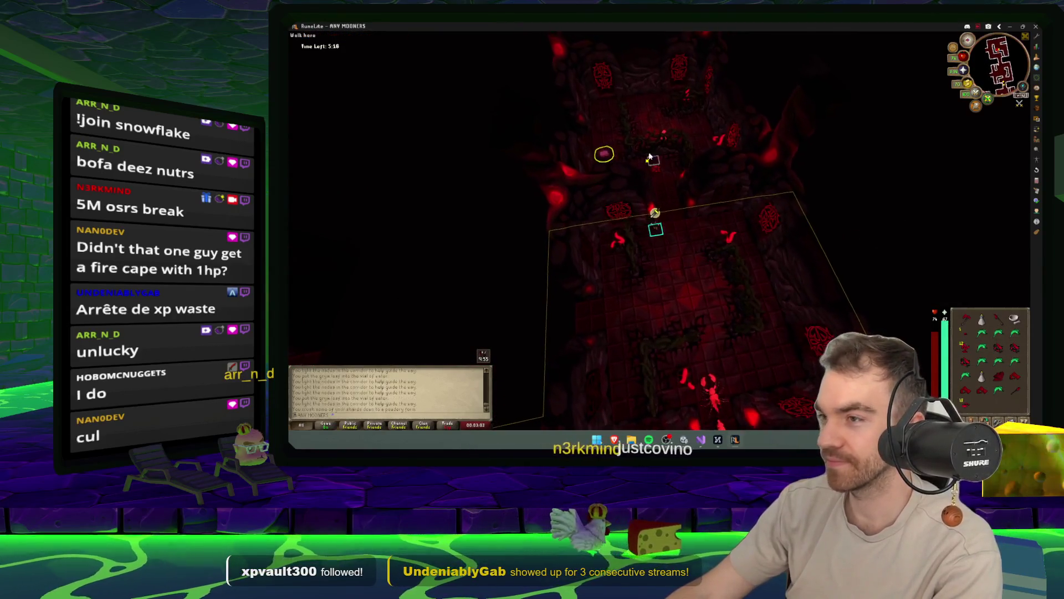
pyautogui.click(977, 354)
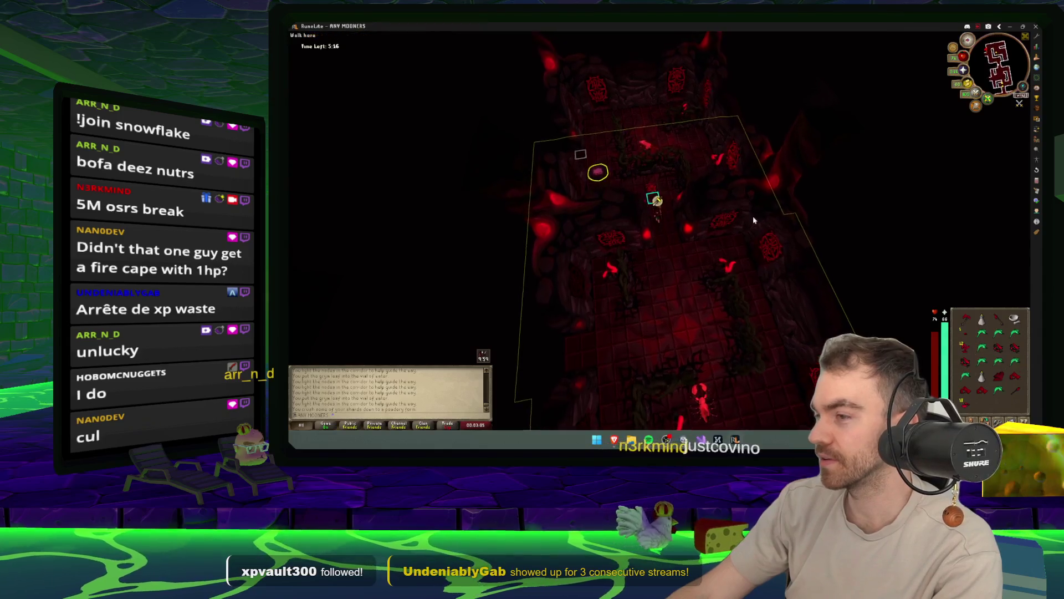
# Step: Walk on along the corridor, lighting the Light Nodes
pyautogui.press('Left')
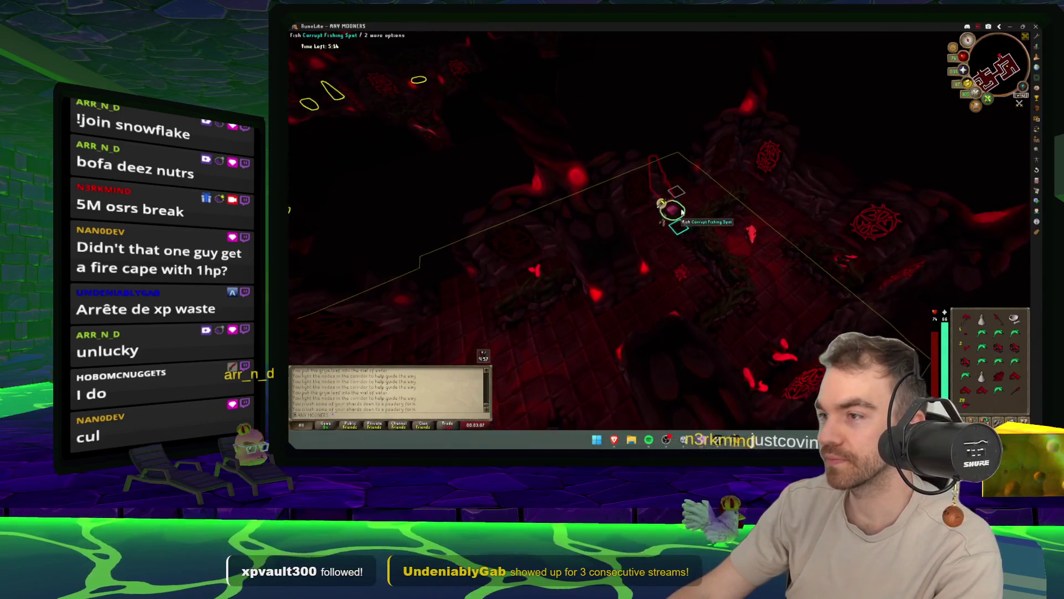
pyautogui.press('F6')
pyautogui.click(1010, 368)
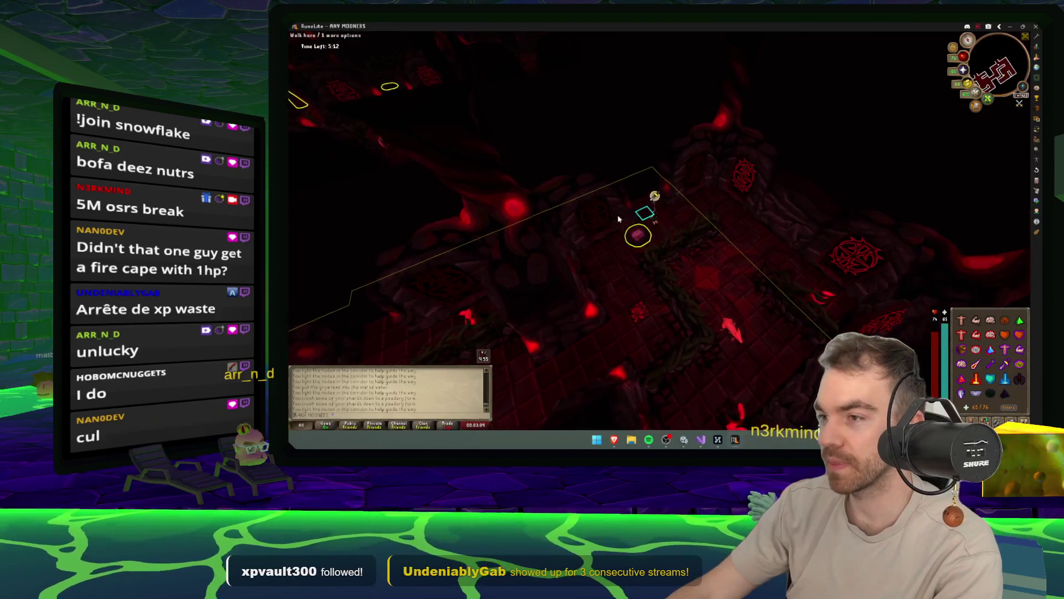
pyautogui.press('F4')
pyautogui.press('Left')
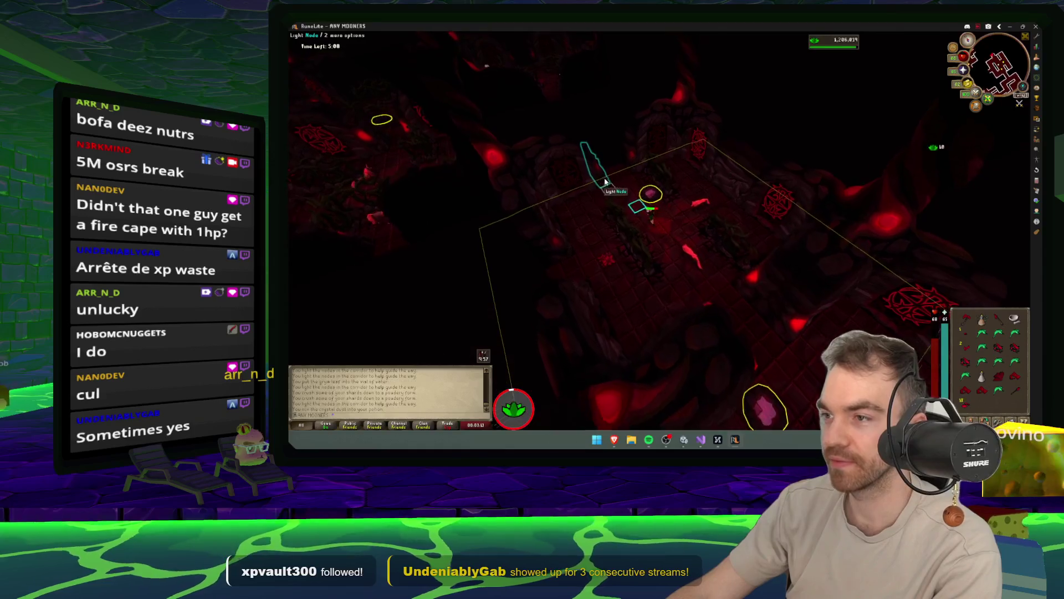
pyautogui.click(626, 205)
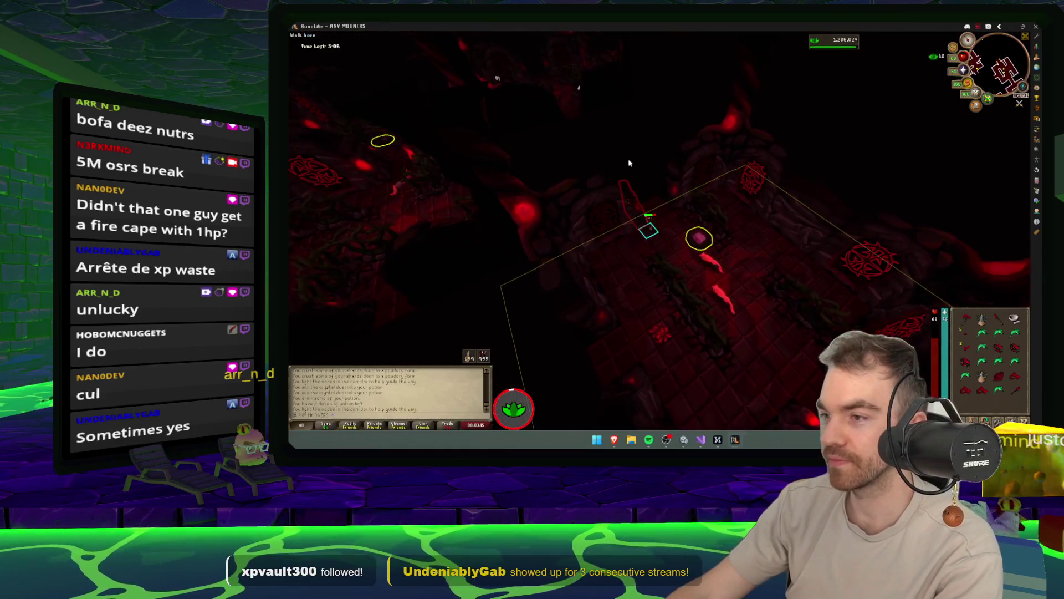
pyautogui.press('F5')
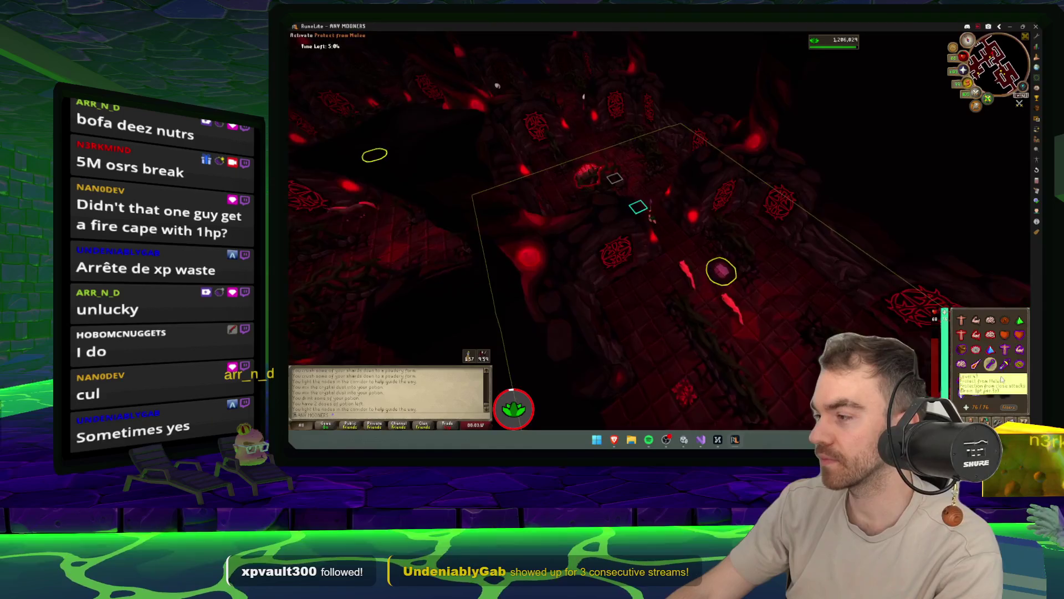
# Step: Attack the Corrupted Dark Beast with Mystic Might, toggle it off, and un-maximize RuneLite
pyautogui.click(962, 380)
pyautogui.click(608, 172)
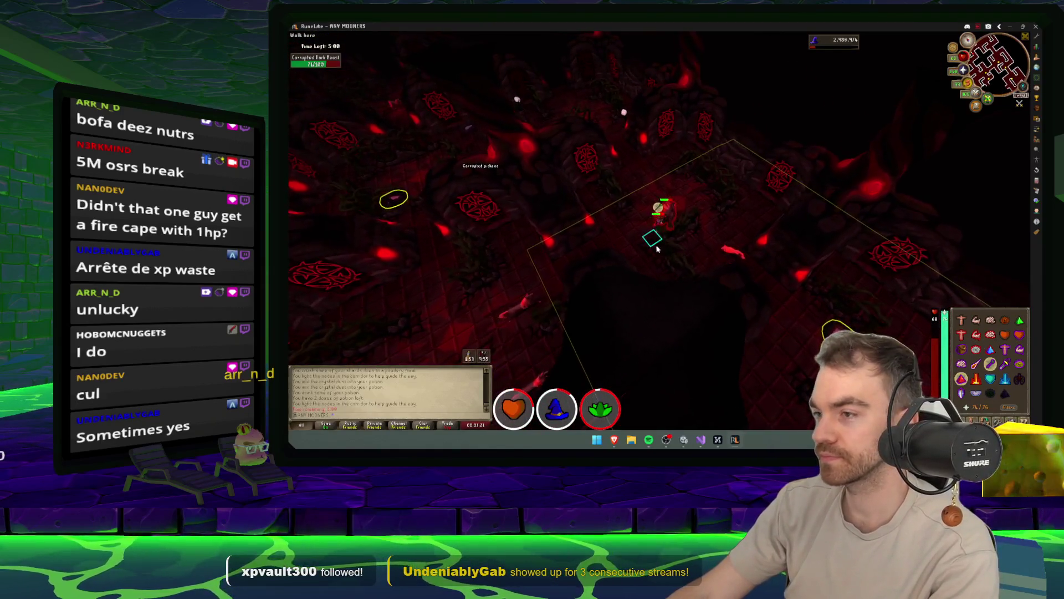
pyautogui.press('Left')
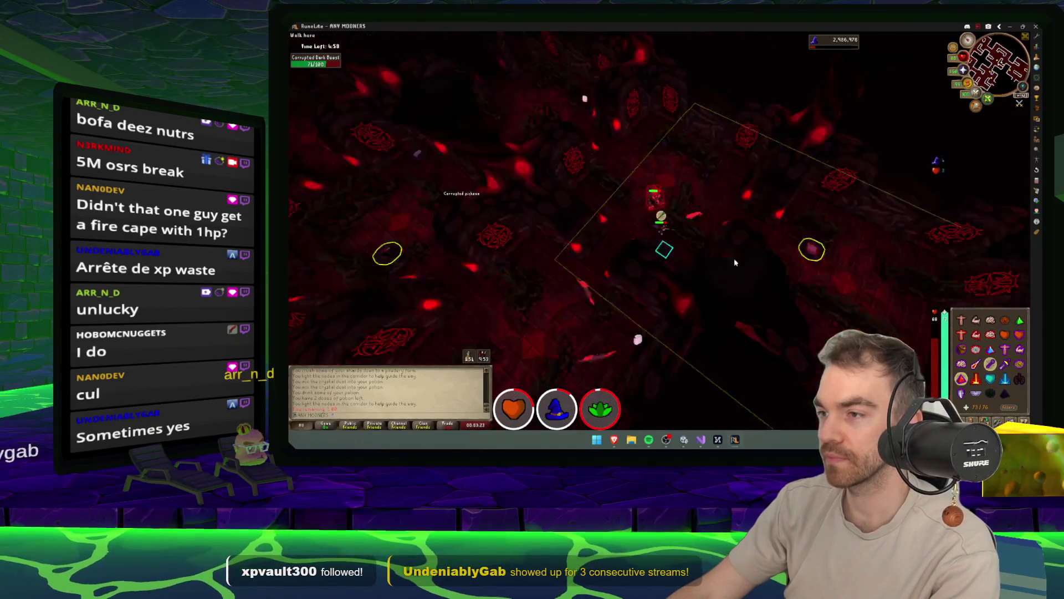
pyautogui.scroll(2, 728, 221)
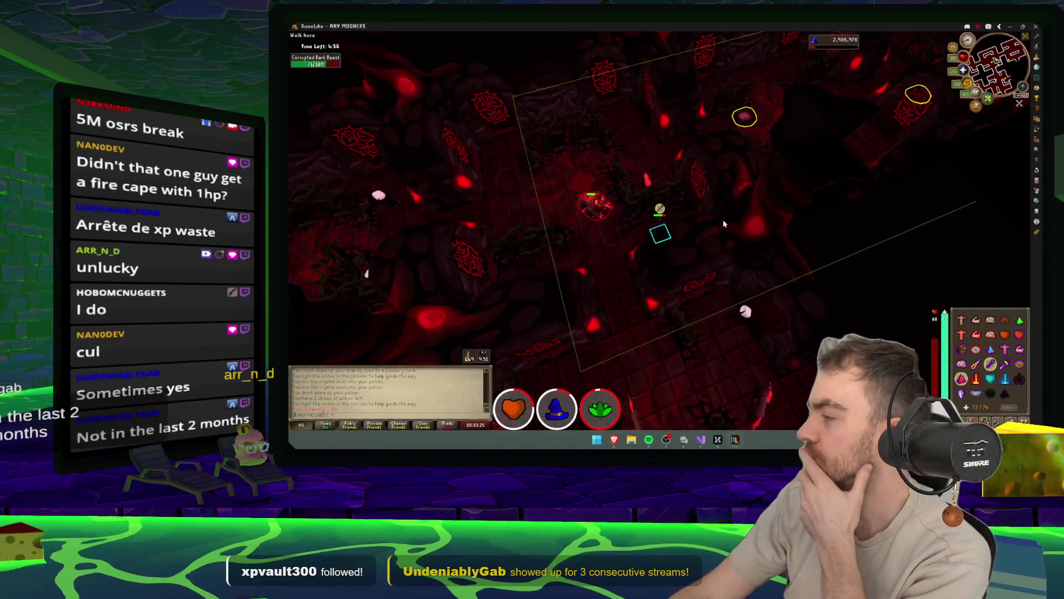
pyautogui.press('Left')
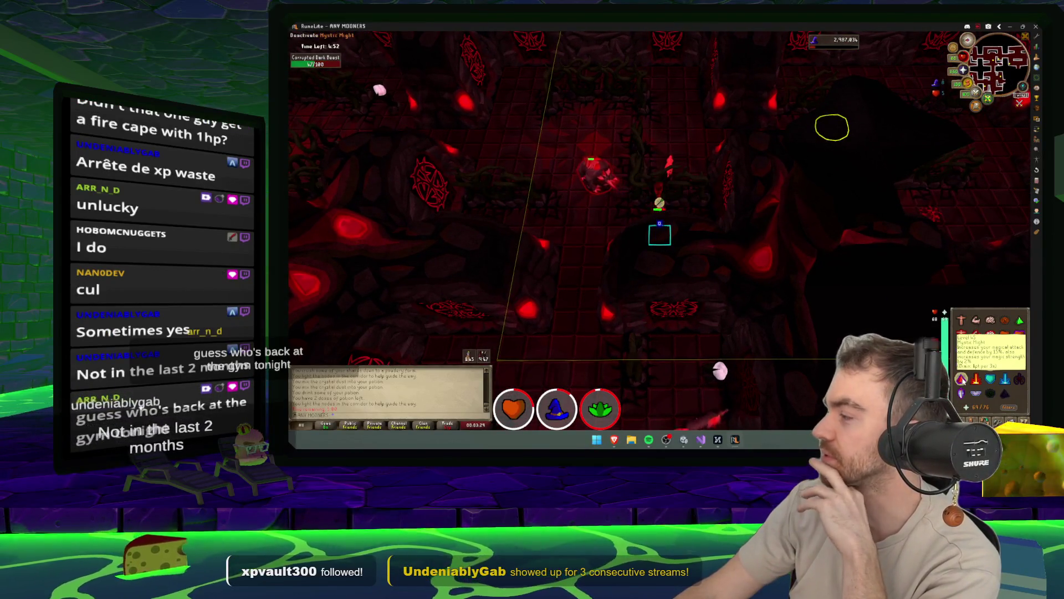
pyautogui.click(962, 379)
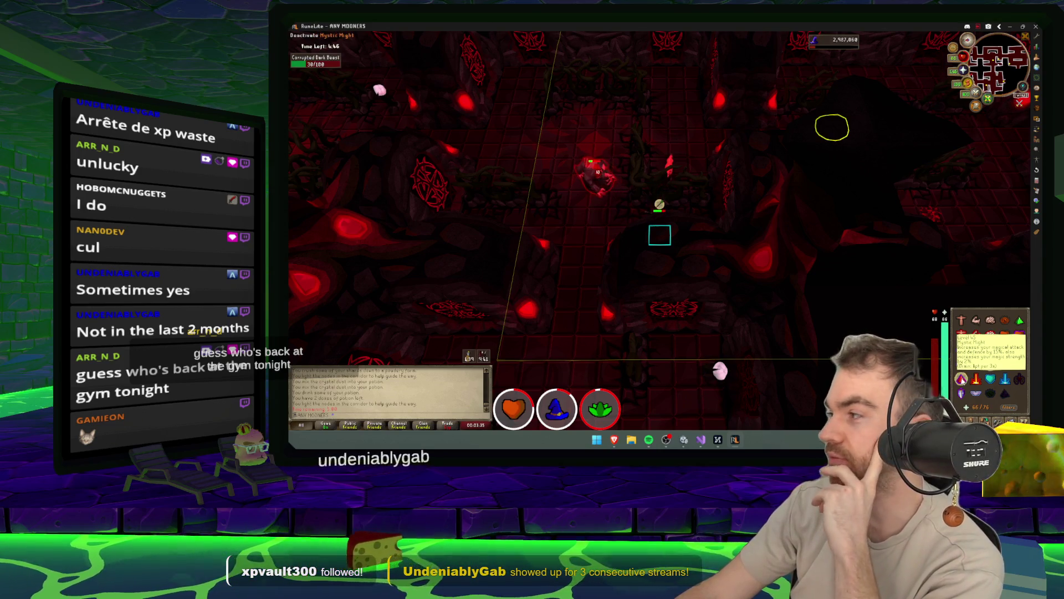
pyautogui.press('super+Down')
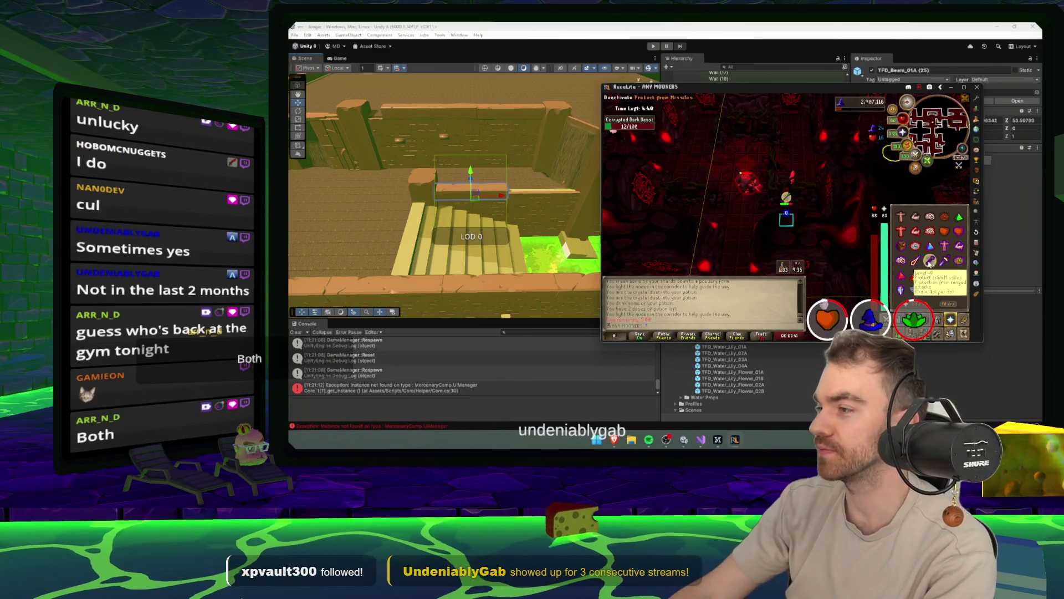
# Step: Maximize RuneLite, take the Corrupted shards, use the Corrupted teleport crystal, and enter the next chamber
pyautogui.click(964, 88)
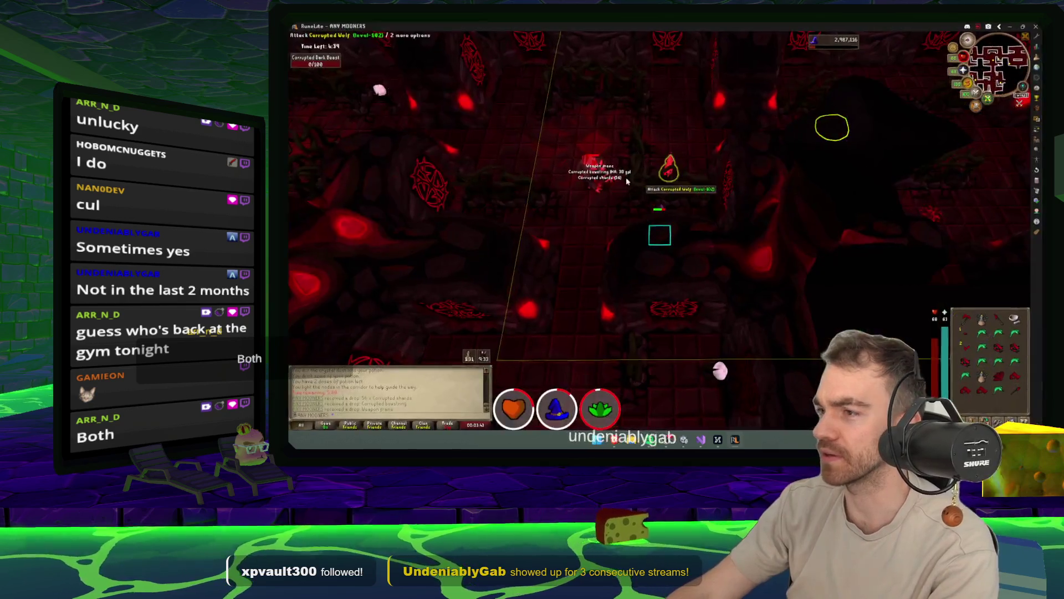
pyautogui.click(593, 189)
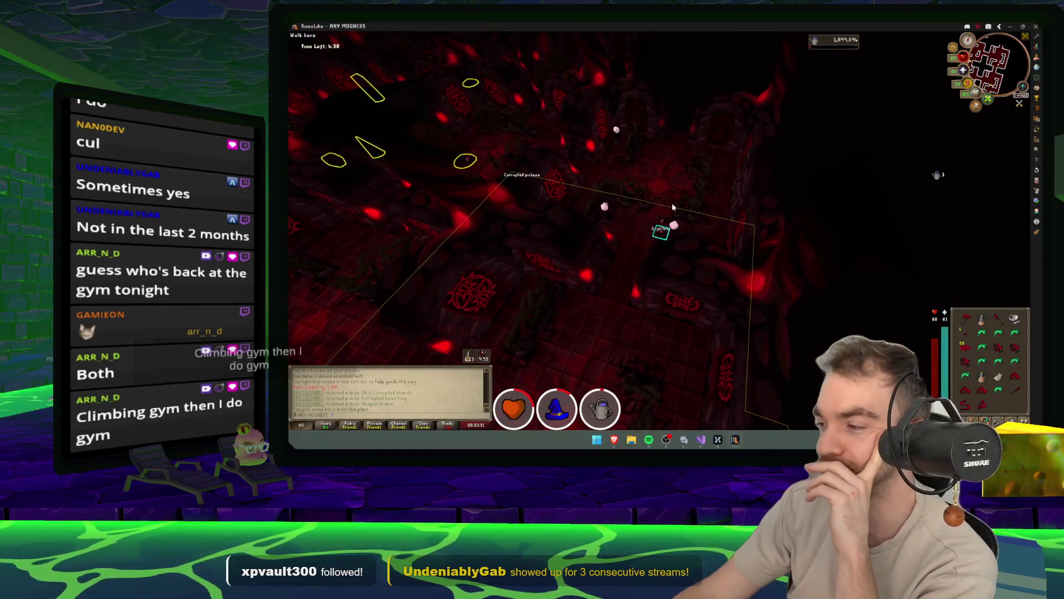
pyautogui.click(968, 334)
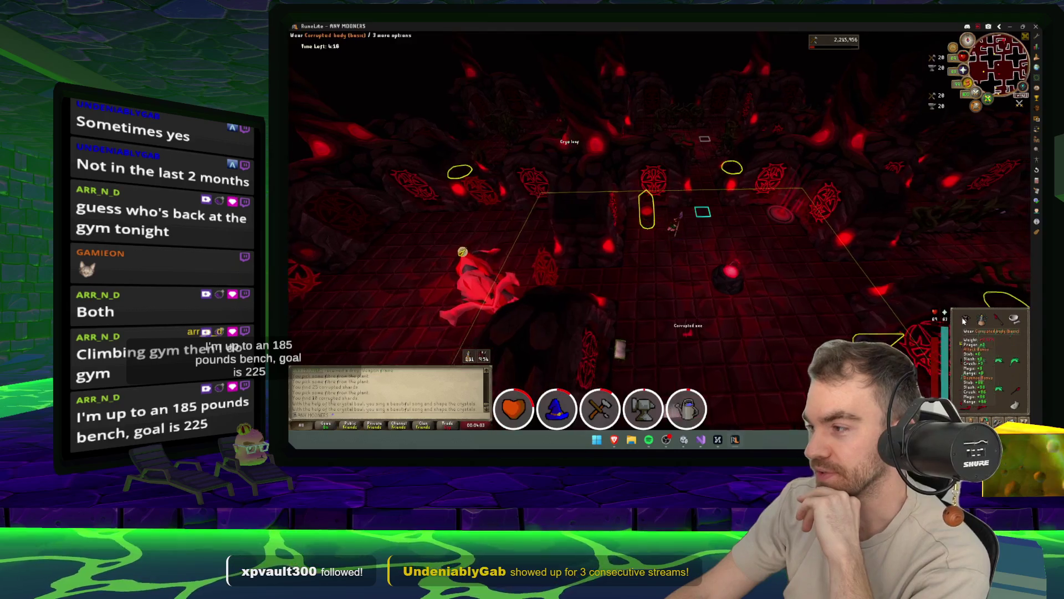
pyautogui.press('Left')
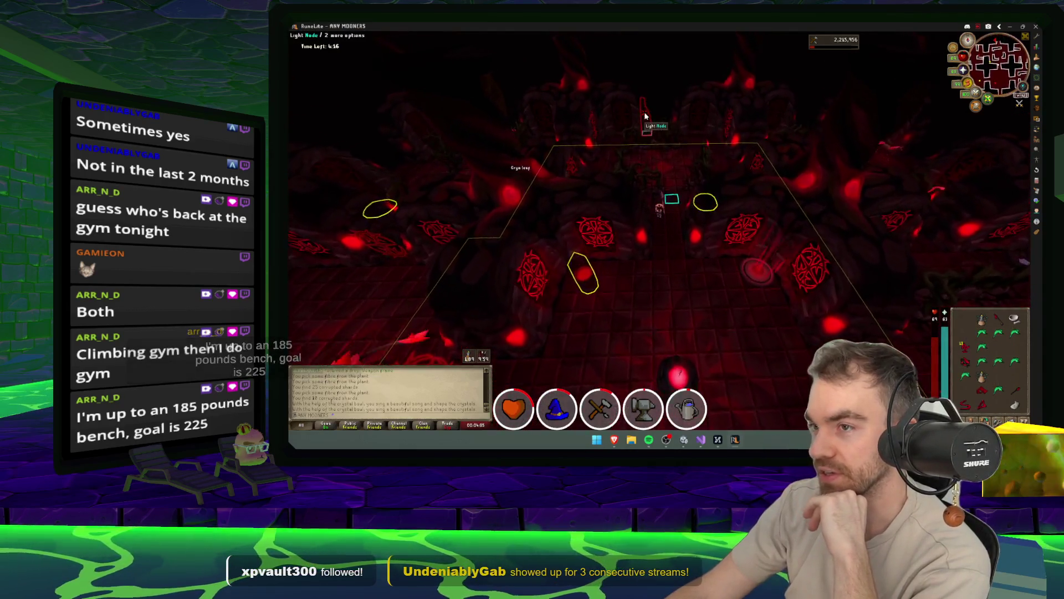
pyautogui.press('Left')
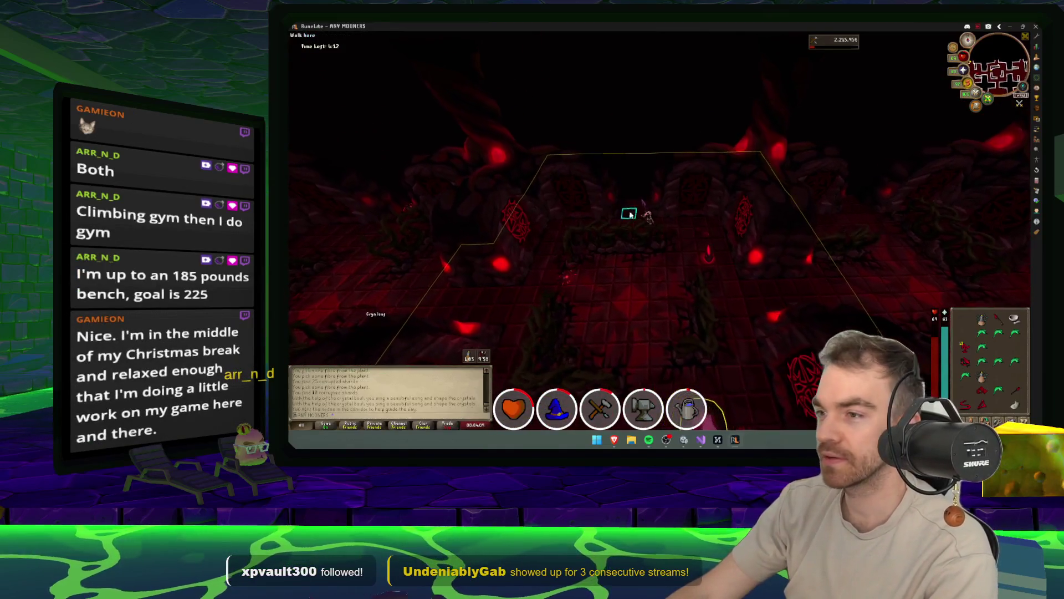
pyautogui.click(628, 214)
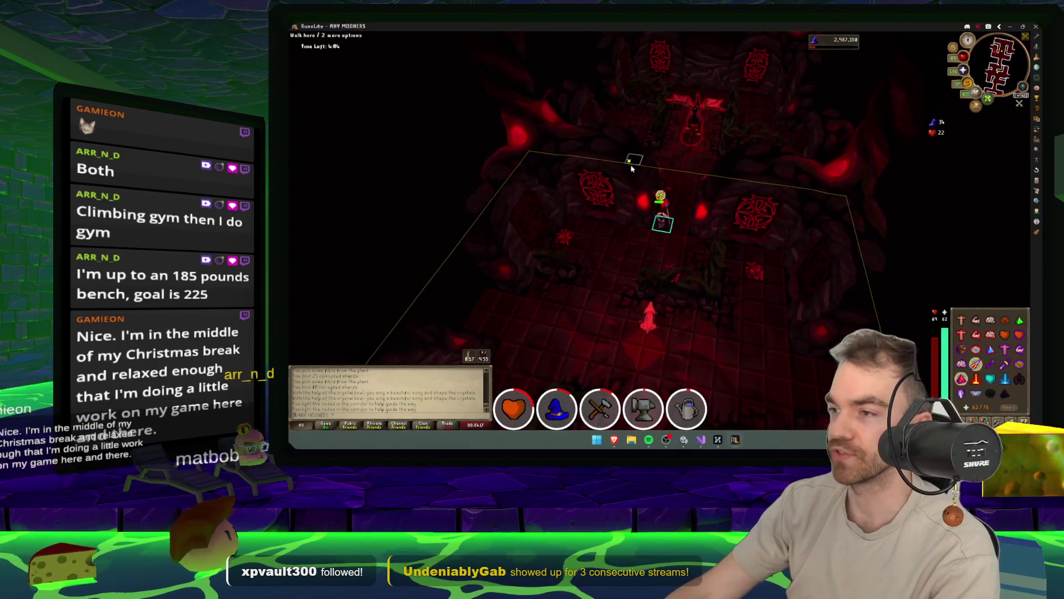
# Step: Kill the Corrupted Dragon, then cross the room to the newly outlined Corrupt Fishing Spot
pyautogui.click(681, 176)
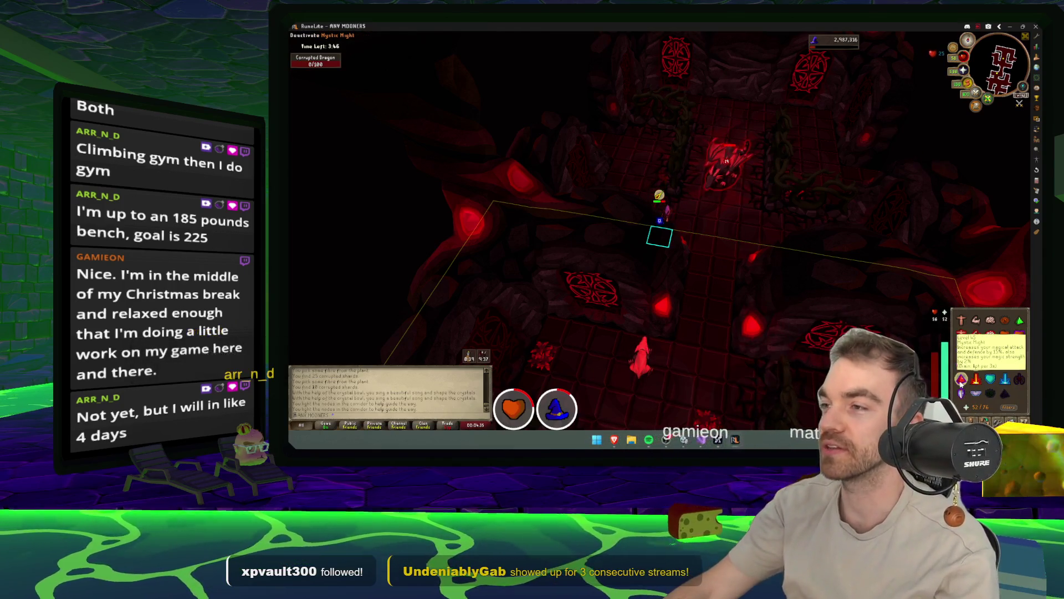
pyautogui.press('Left')
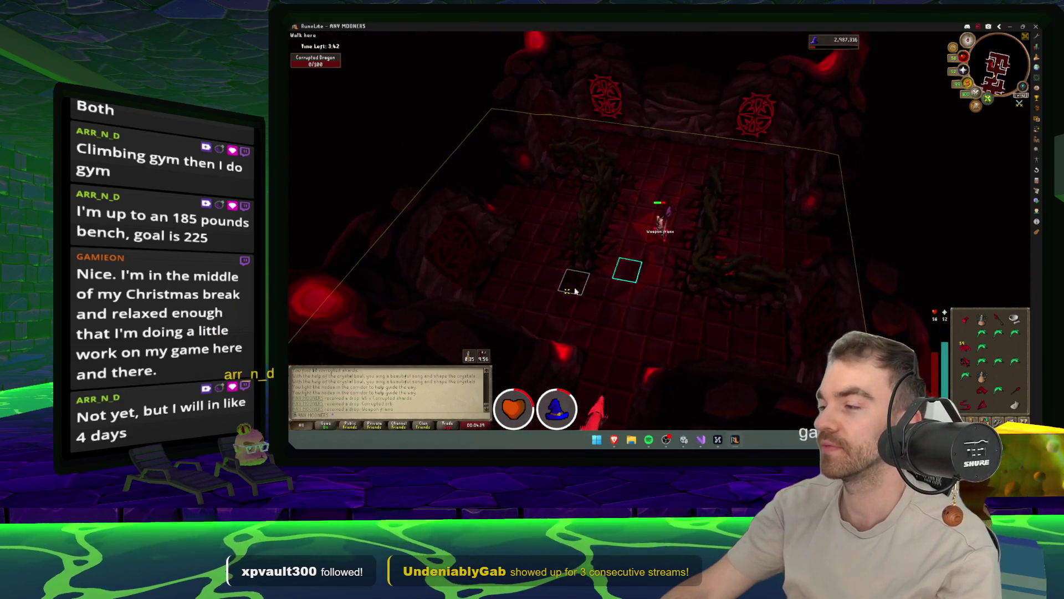
pyautogui.press('Left')
pyautogui.click(636, 156)
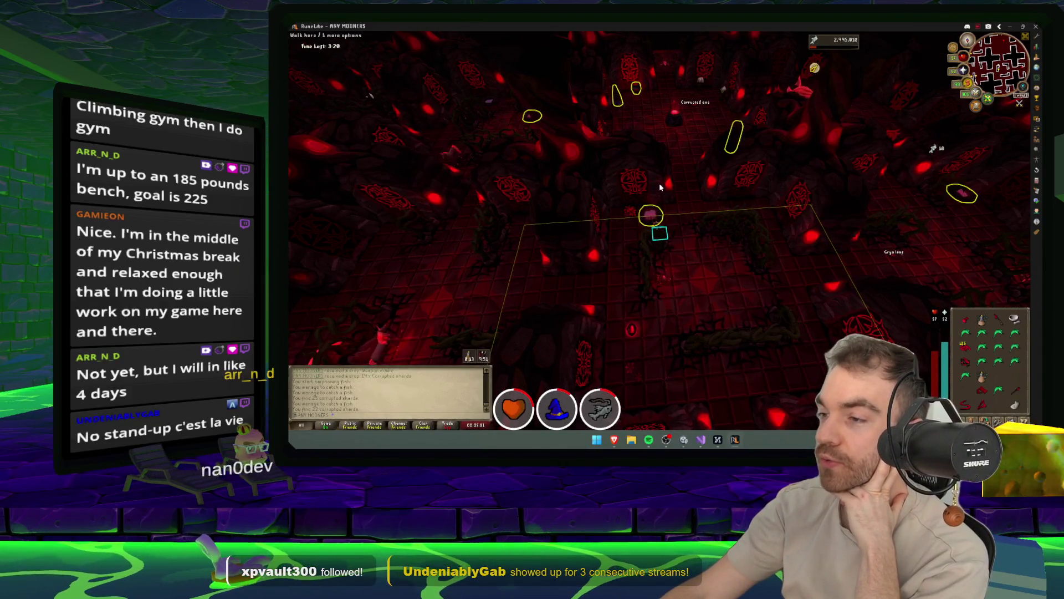
pyautogui.click(730, 149)
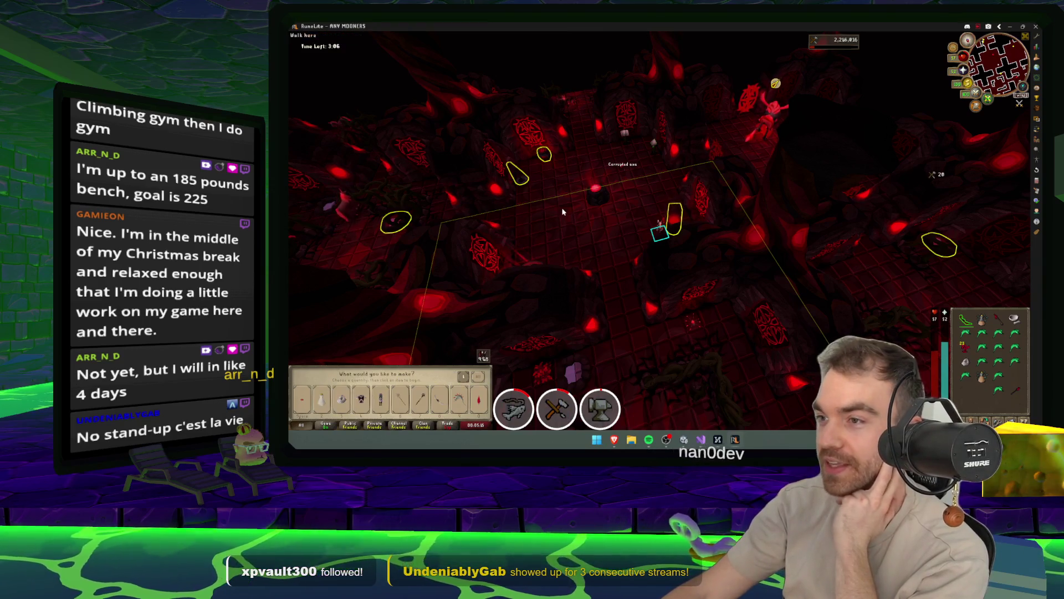
# Step: Cook the paddlefish at the range and eat two to restore health
pyautogui.click(544, 156)
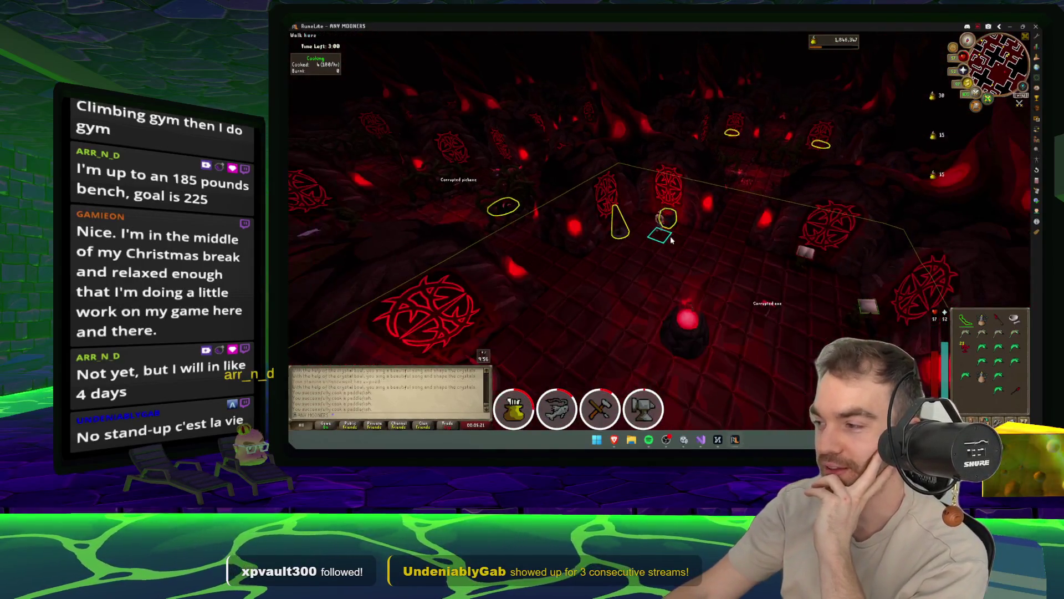
pyautogui.press('Up')
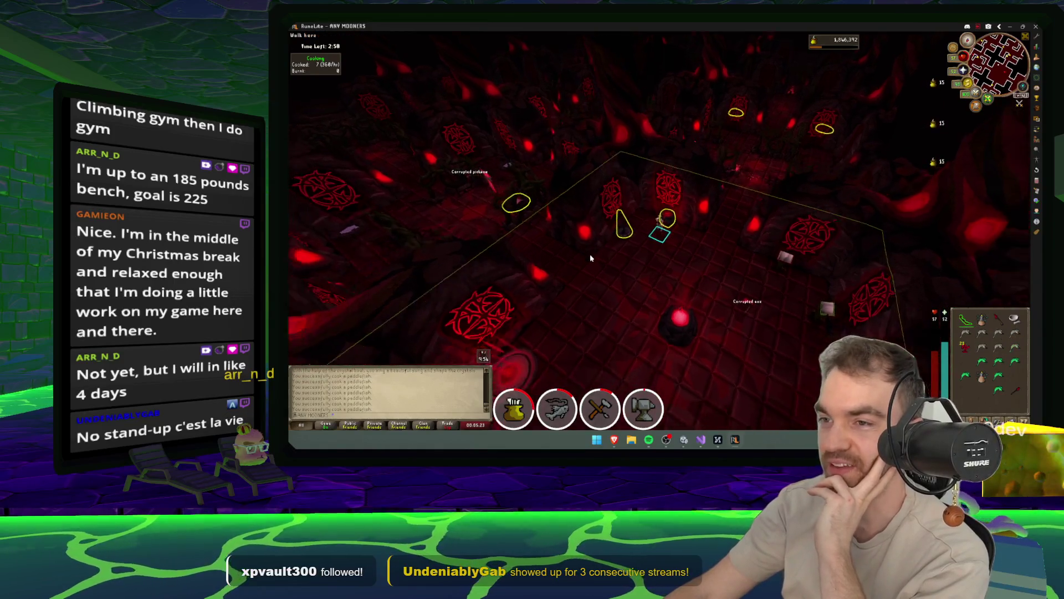
pyautogui.click(984, 335)
pyautogui.click(684, 138)
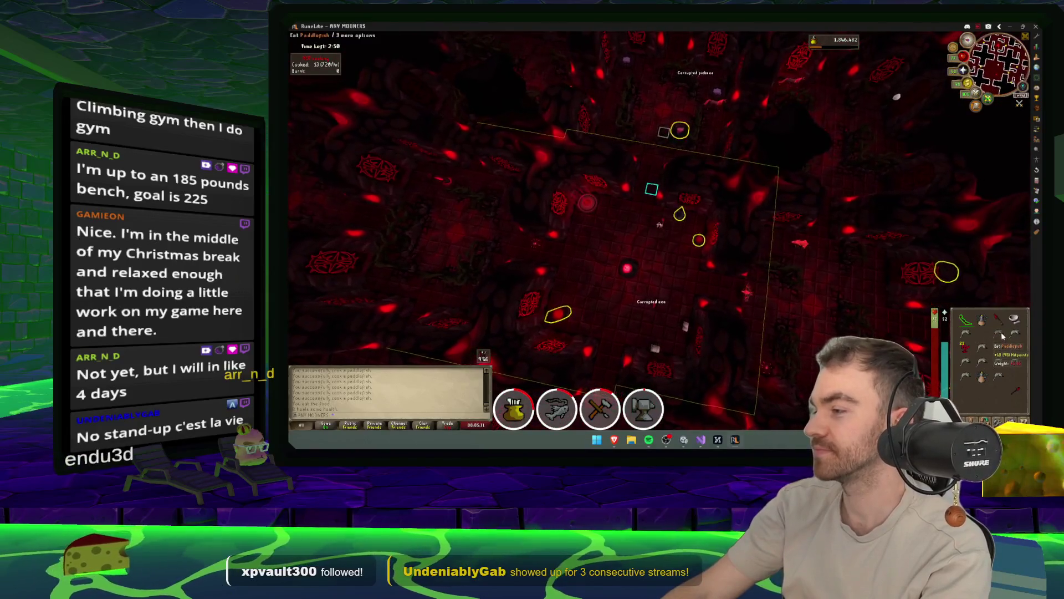
pyautogui.click(986, 331)
pyautogui.press('Right')
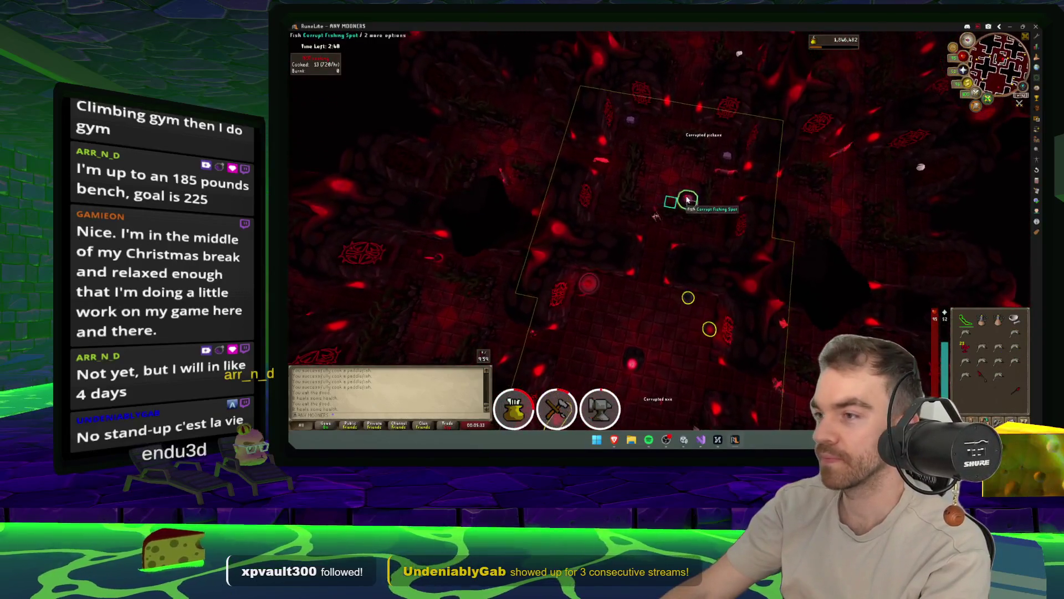
pyautogui.press('Right')
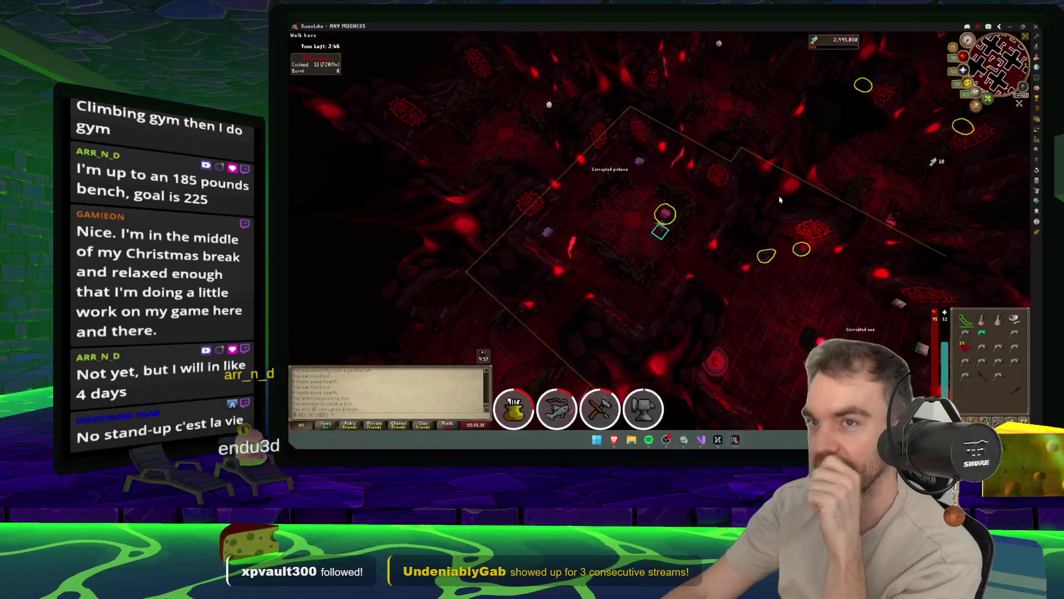
pyautogui.press('Right')
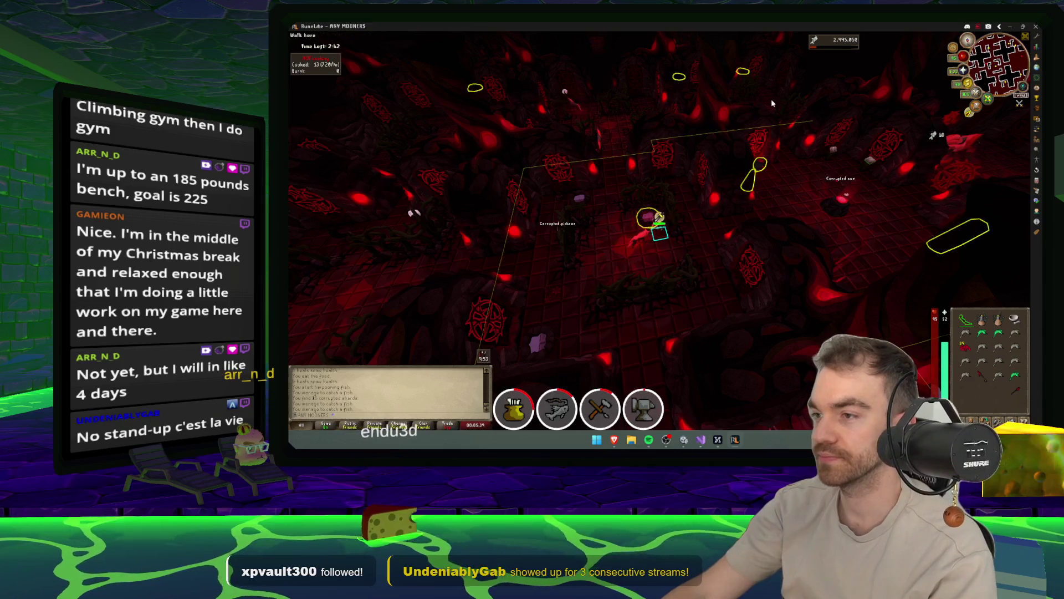
# Step: Drop the pestle and mortar, Corrupted sceptre and Corrupted shards, then head back to the fishing spot
pyautogui.click(749, 76)
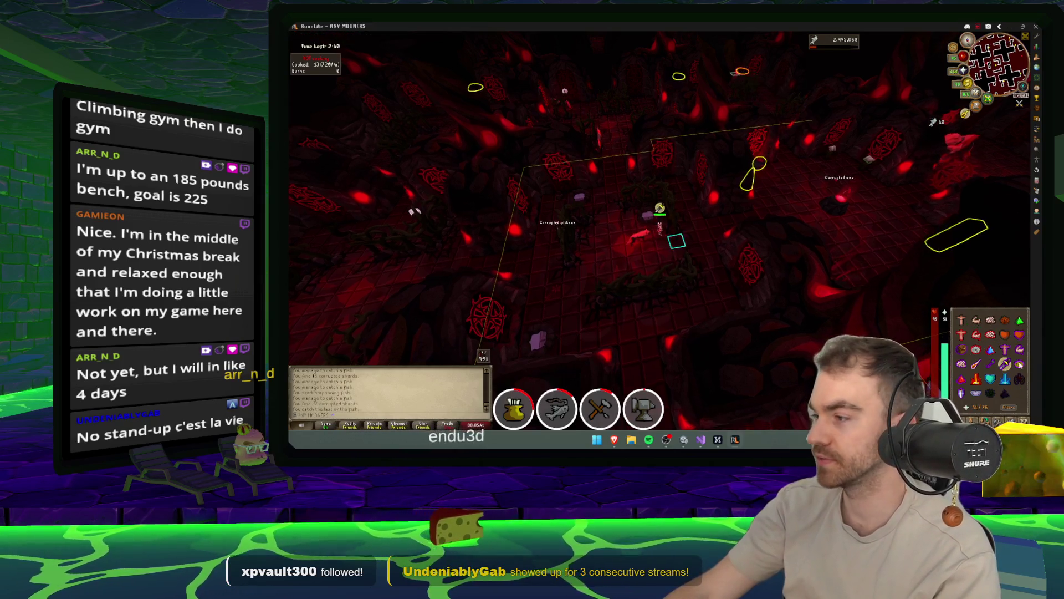
pyautogui.keyDown('shift'); pyautogui.click(1021, 391); pyautogui.keyUp('shift')
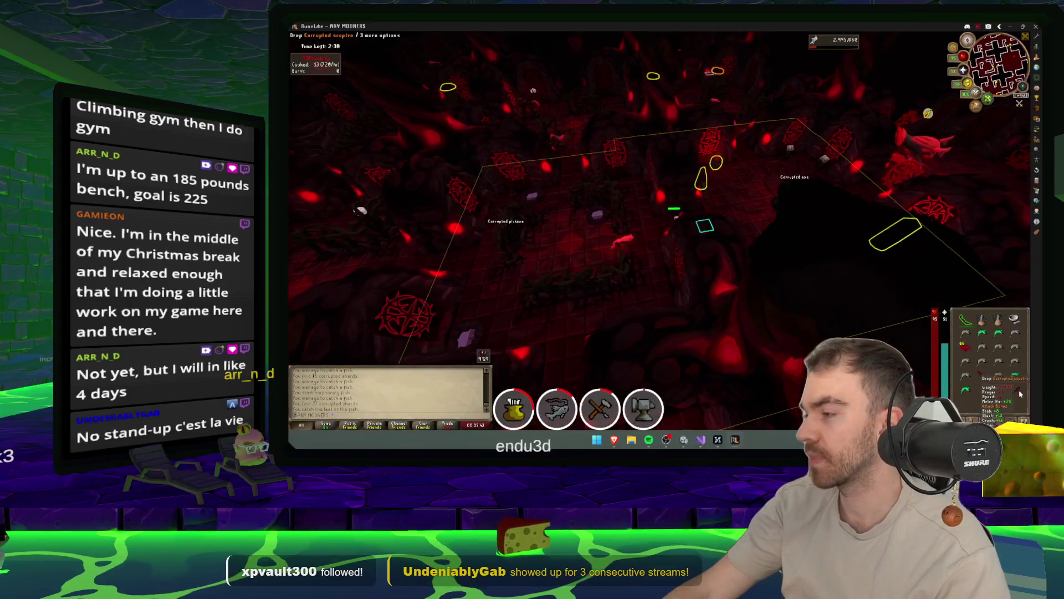
pyautogui.keyDown('shift'); pyautogui.click(1014, 319); pyautogui.keyUp('shift')
pyautogui.keyDown('shift'); pyautogui.click(967, 353); pyautogui.keyUp('shift')
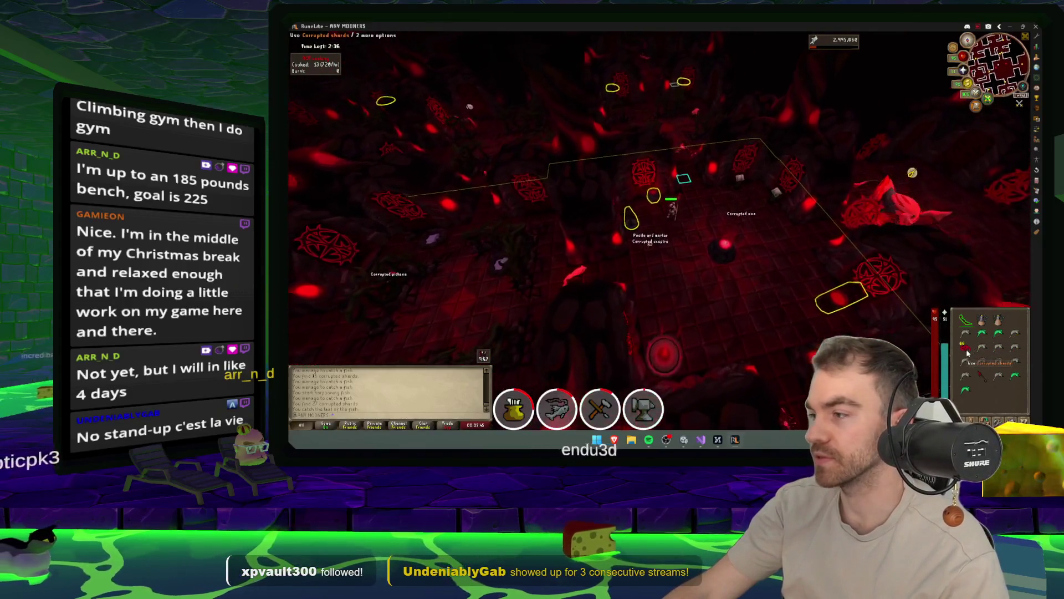
pyautogui.click(603, 117)
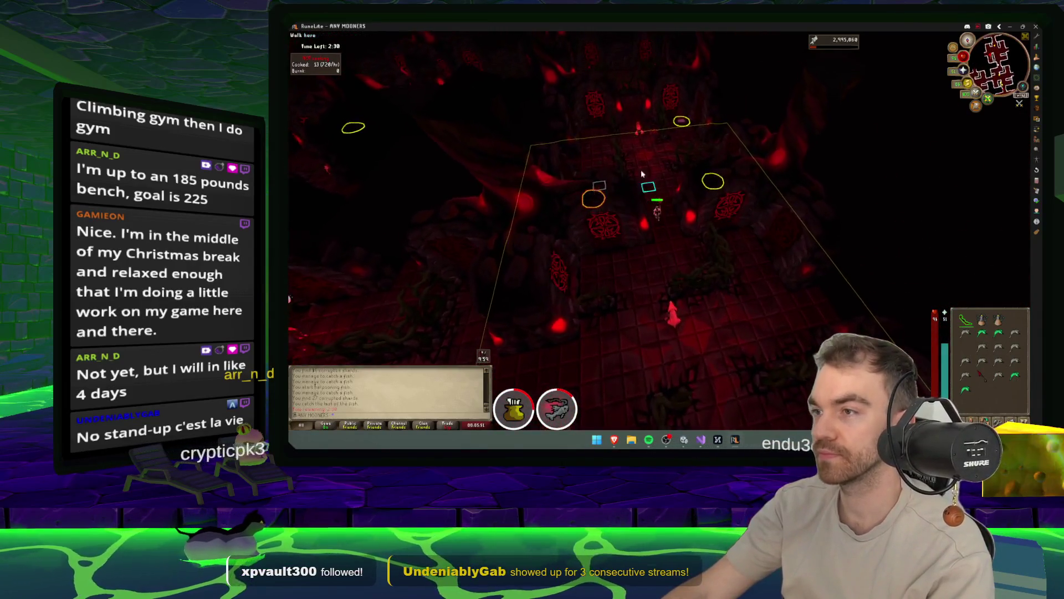
# Step: Harpoon paddlefish at the Corrupt Fishing Spots, turning the camera to find them
pyautogui.click(711, 209)
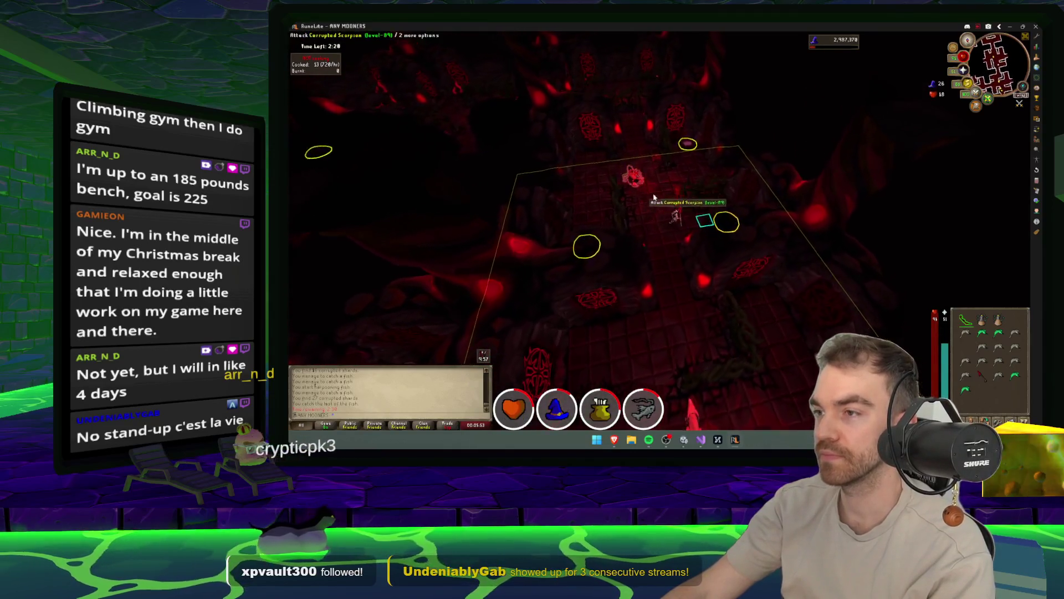
pyautogui.click(715, 218)
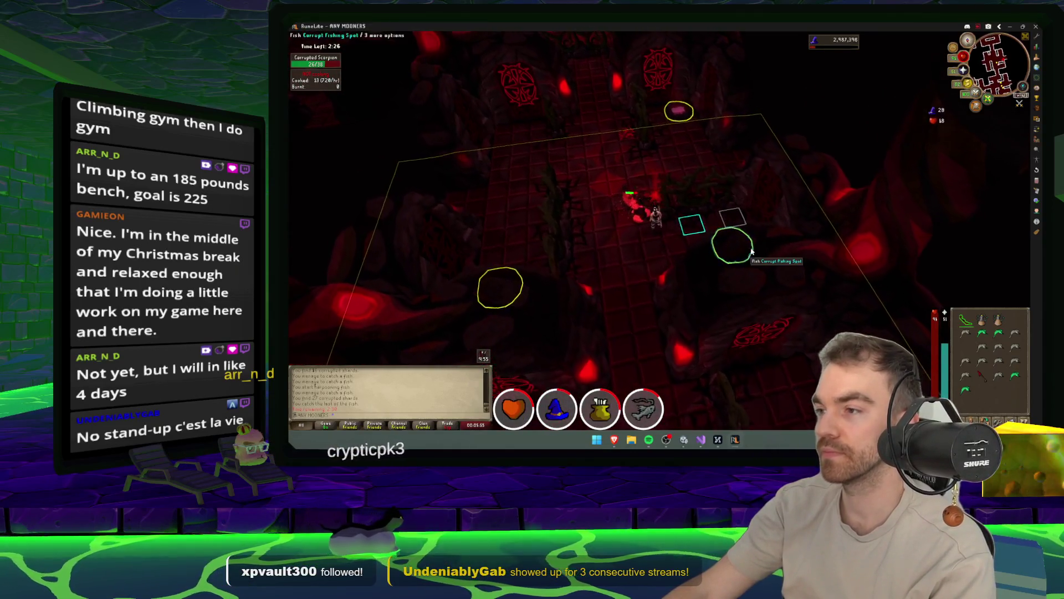
pyautogui.click(669, 264)
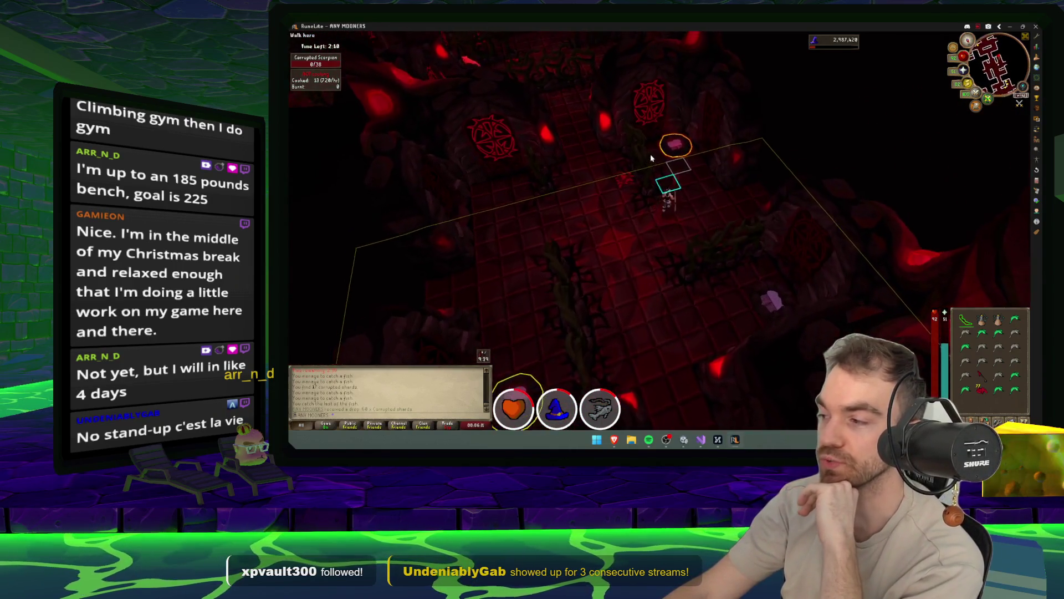
pyautogui.press('Left')
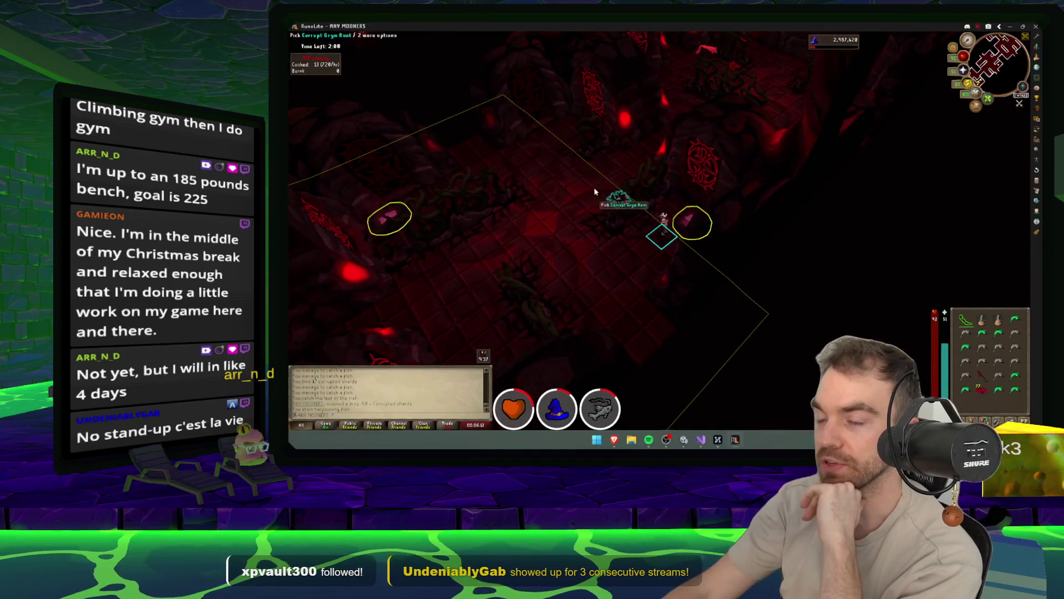
pyautogui.press('Left')
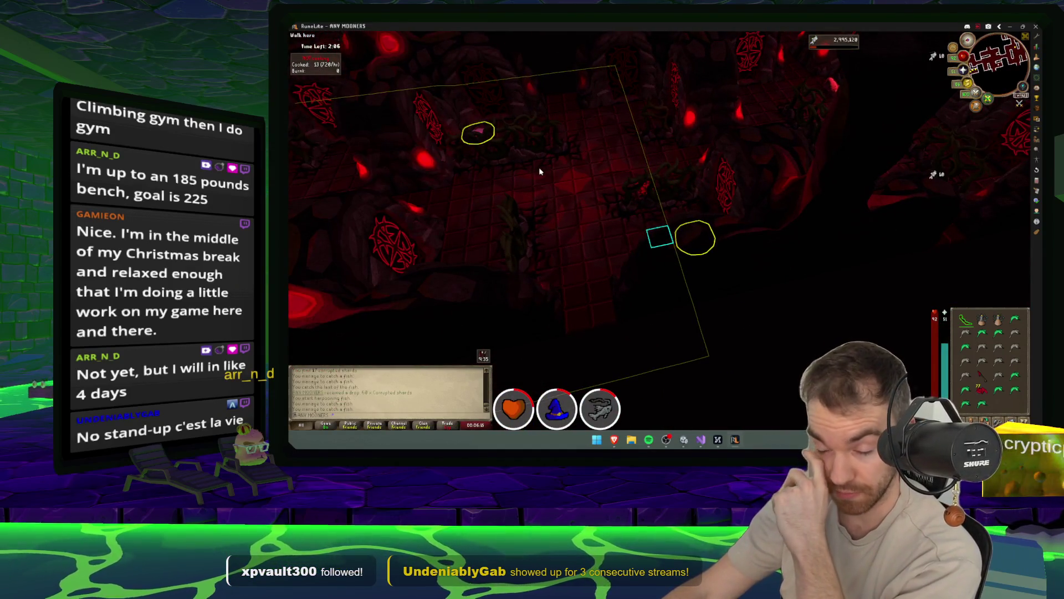
pyautogui.click(492, 138)
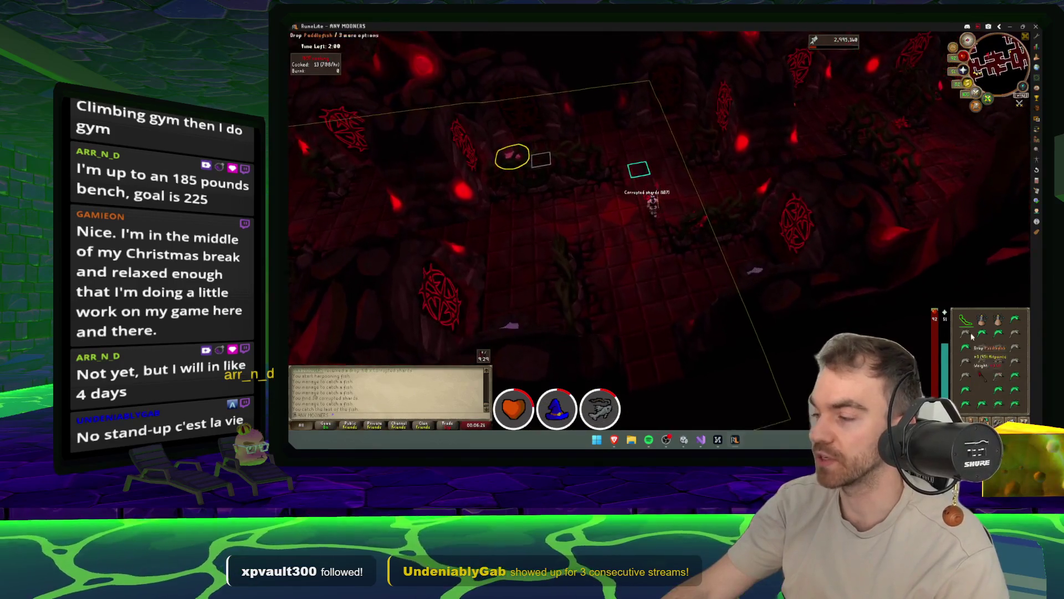
# Step: Eat a paddlefish to restore health and drop the extra raw paddlefish
pyautogui.click(967, 334)
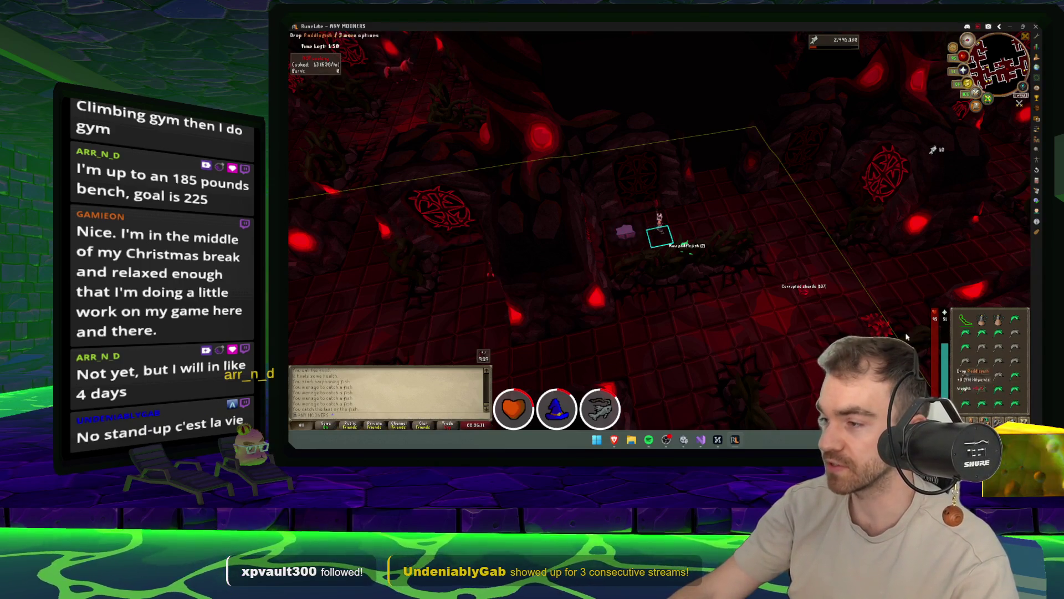
pyautogui.click(686, 252)
pyautogui.press('Left')
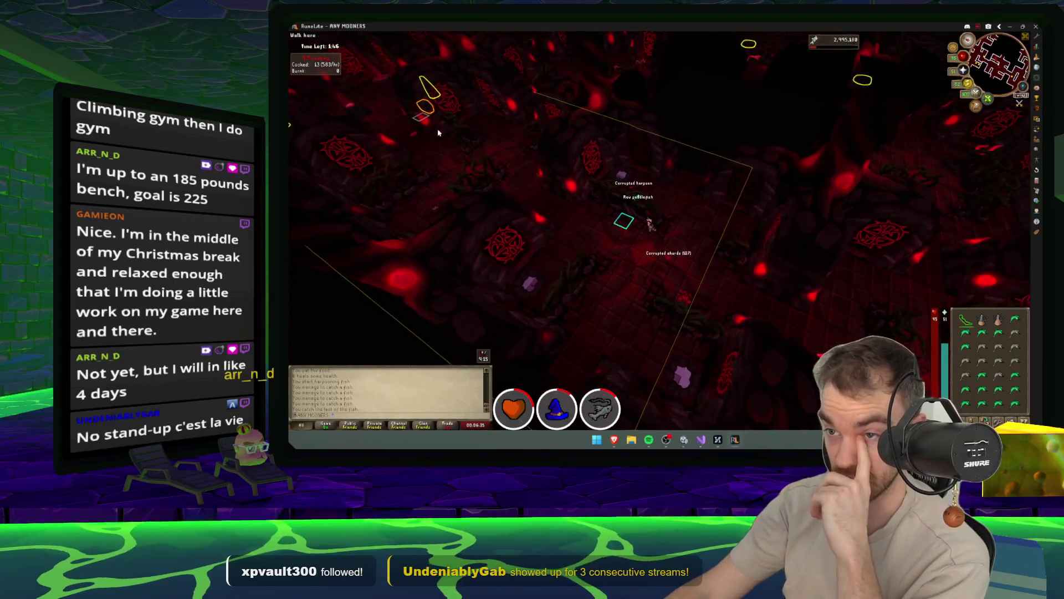
pyautogui.press('Left')
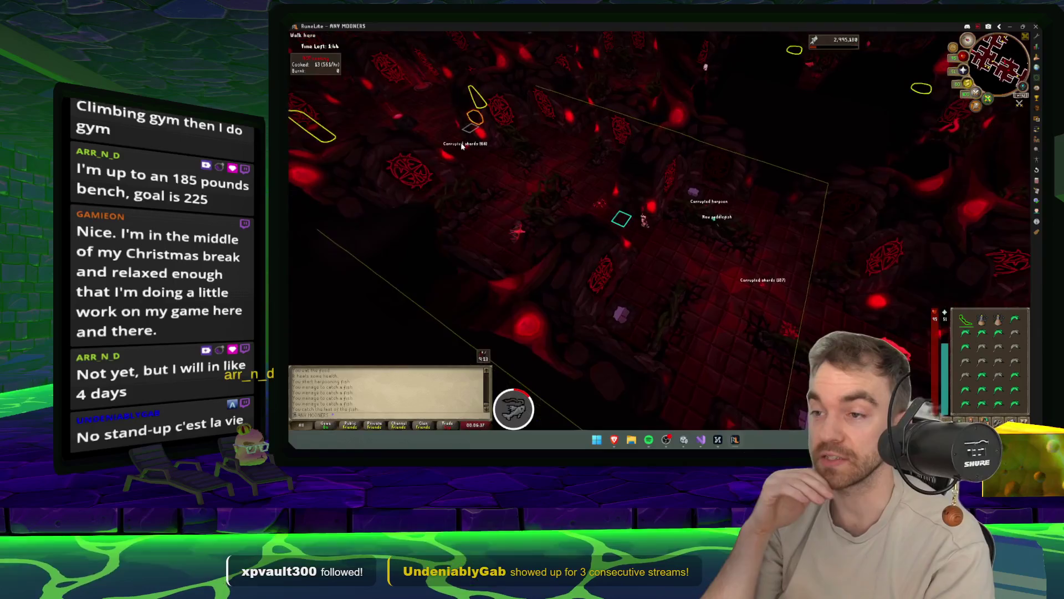
pyautogui.press('Left')
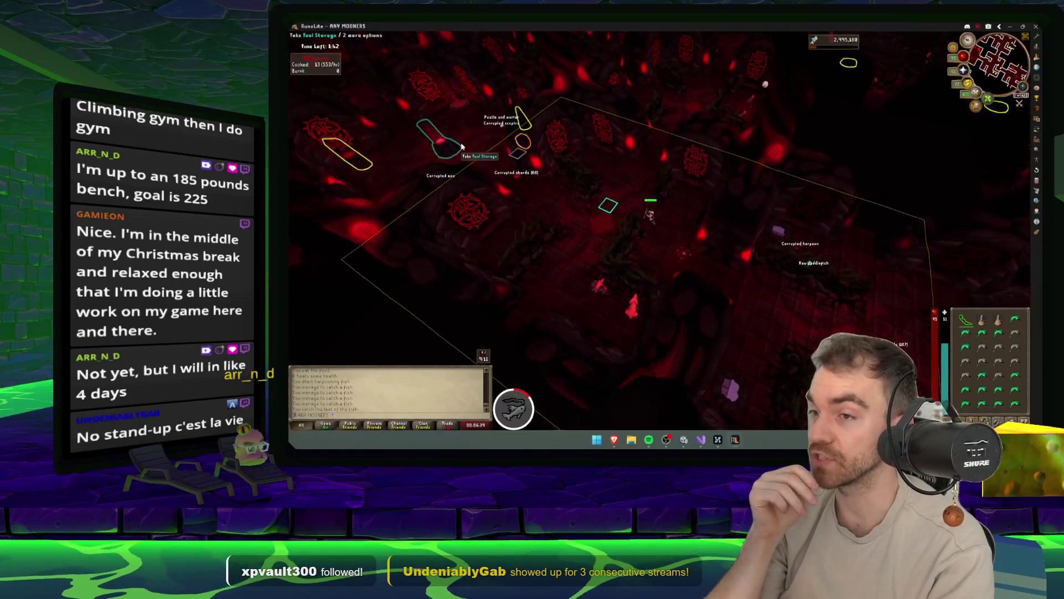
pyautogui.press('Left')
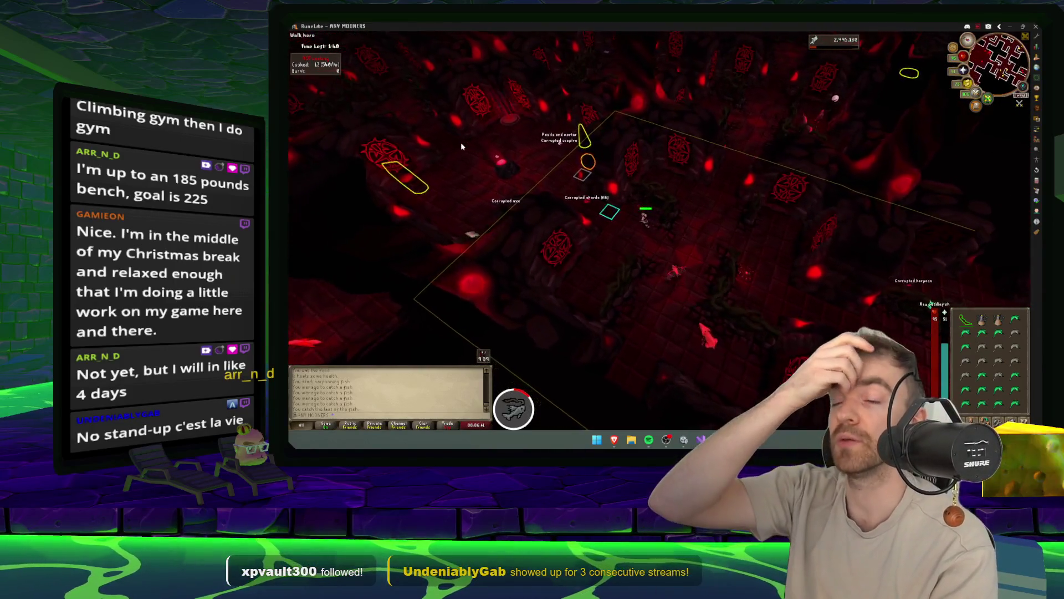
pyautogui.press('Left')
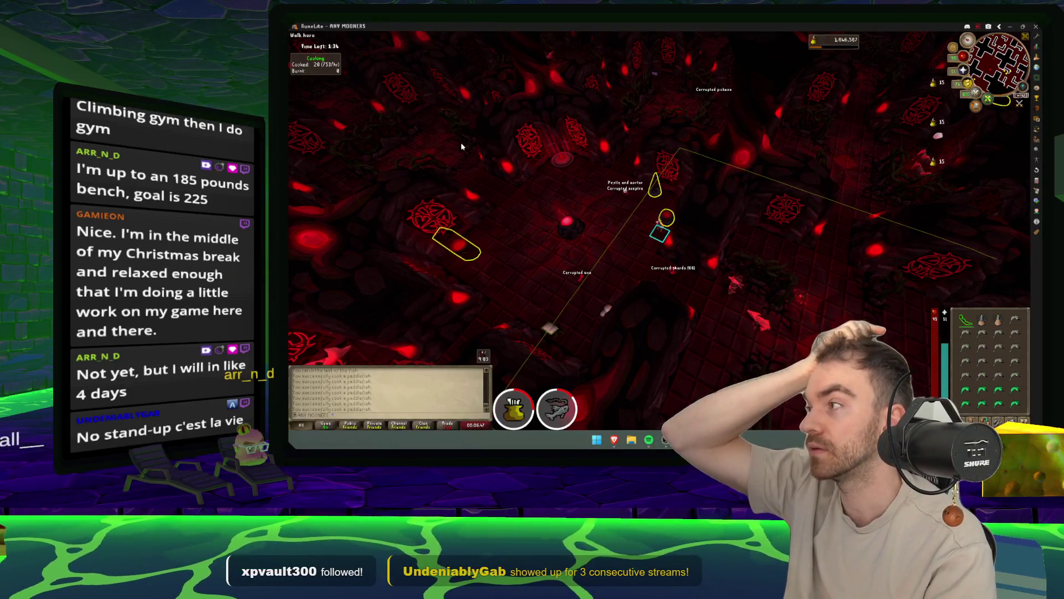
# Step: Bring up the Spotify window and minimise it back to the game
pyautogui.press('Left')
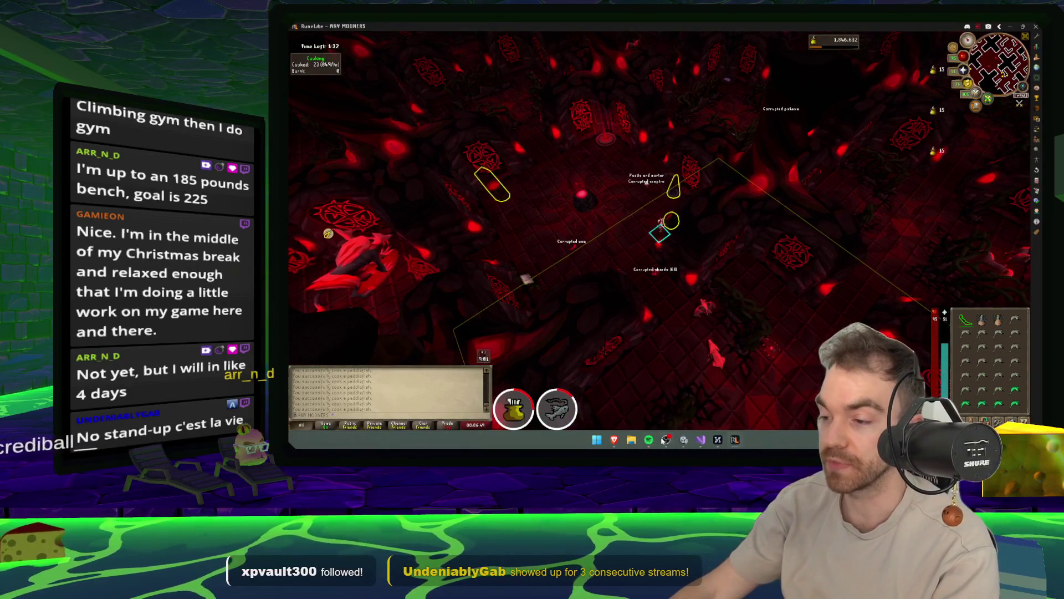
pyautogui.moveTo(665, 441)
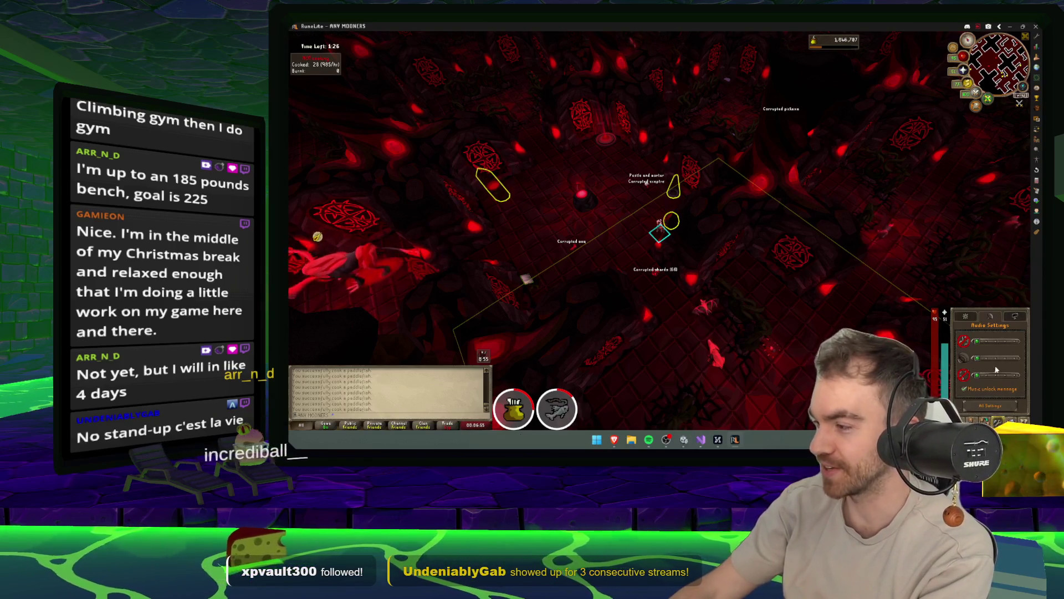
pyautogui.click(651, 442)
pyautogui.click(916, 88)
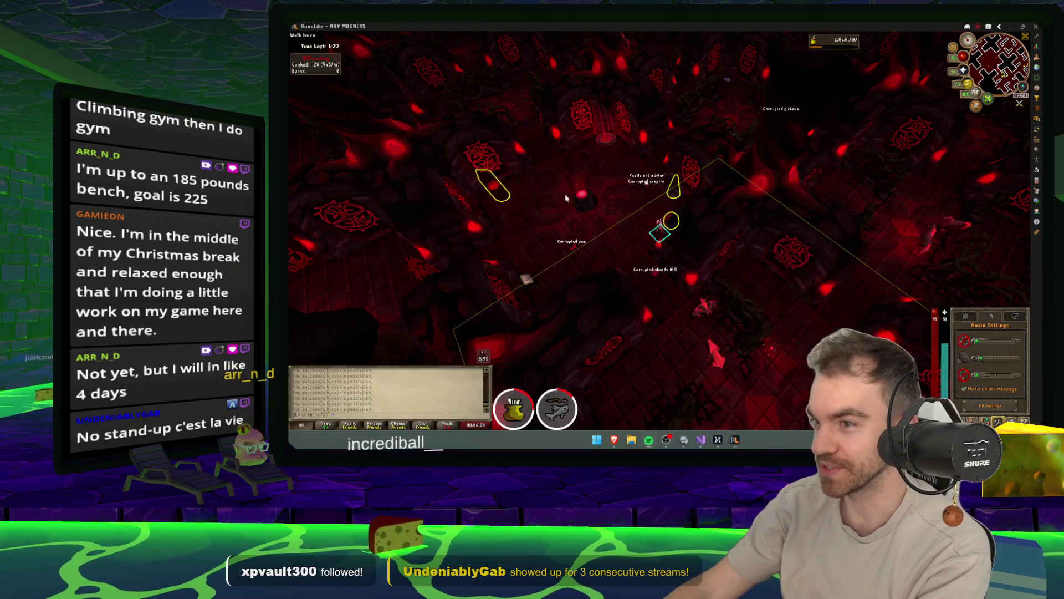
# Step: Switch the side panel from prayers back to the inventory
pyautogui.press('Left')
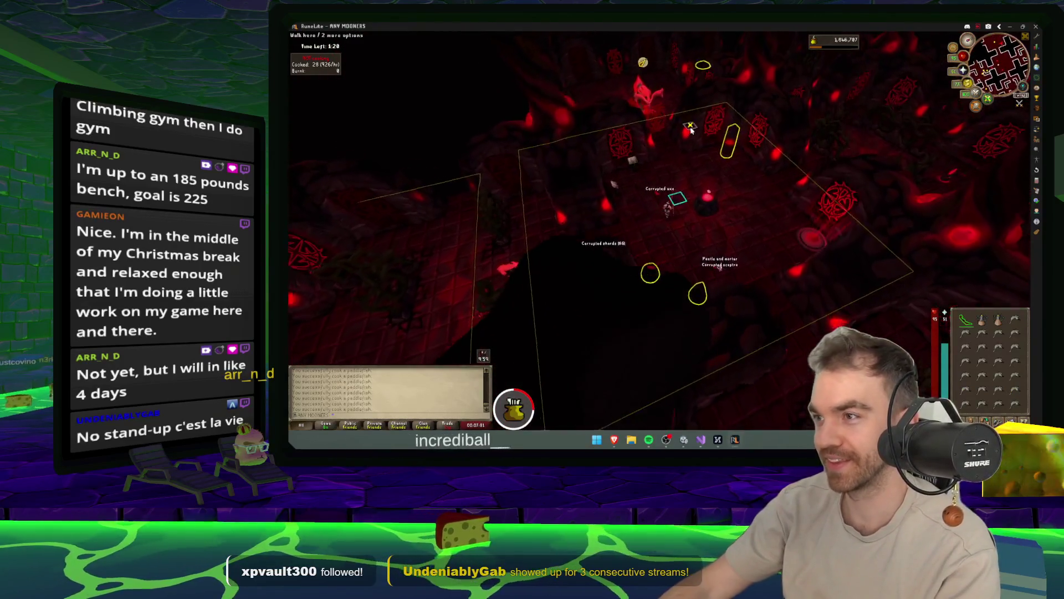
pyautogui.press('Escape')
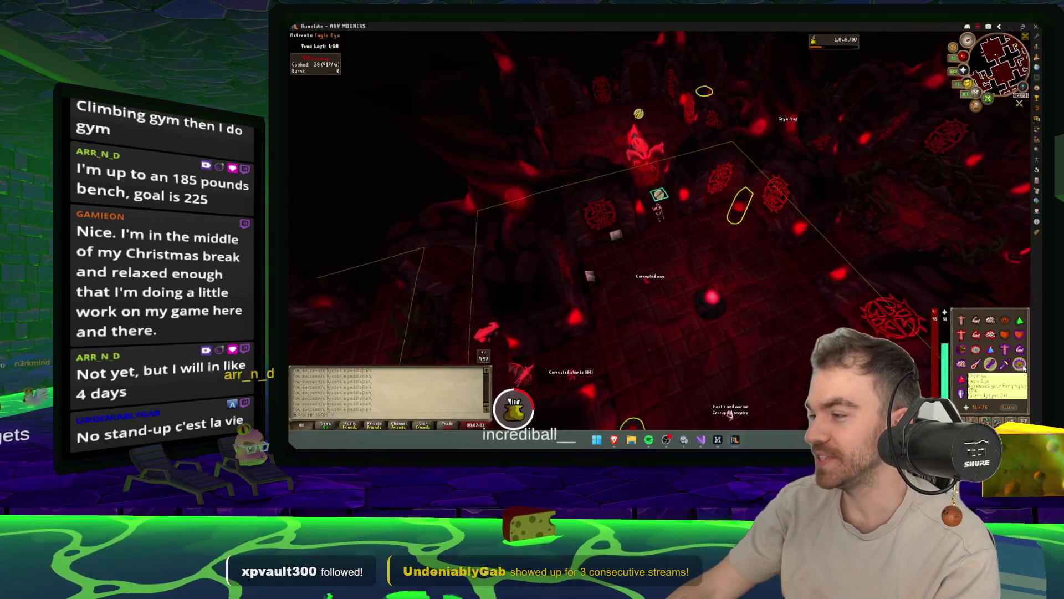
pyautogui.press('F1')
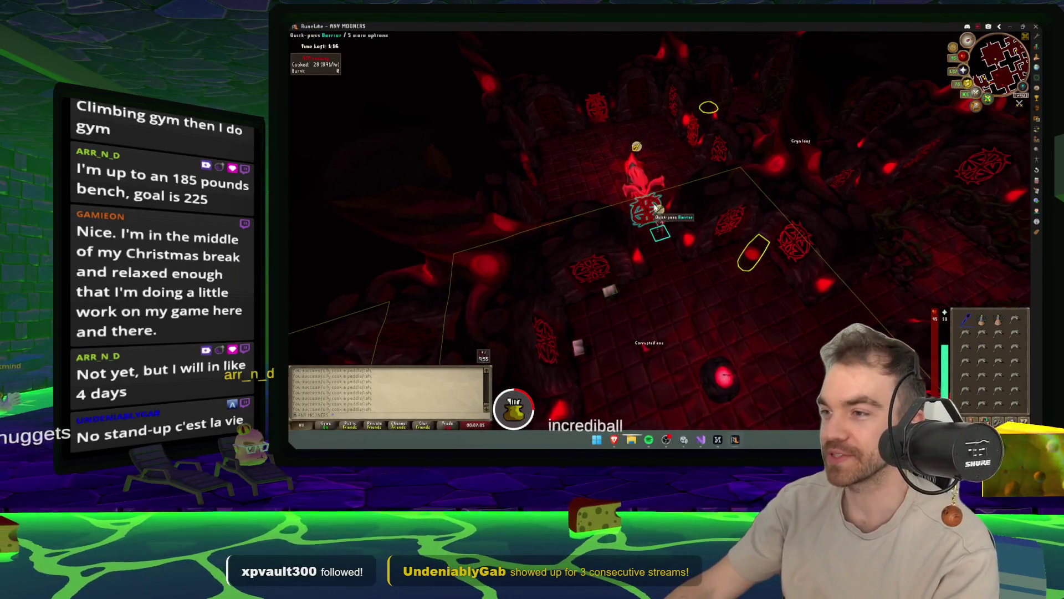
# Step: Enter the boss room and start the Corrupted Hunllef fight, stepping between tiles
pyautogui.click(641, 178)
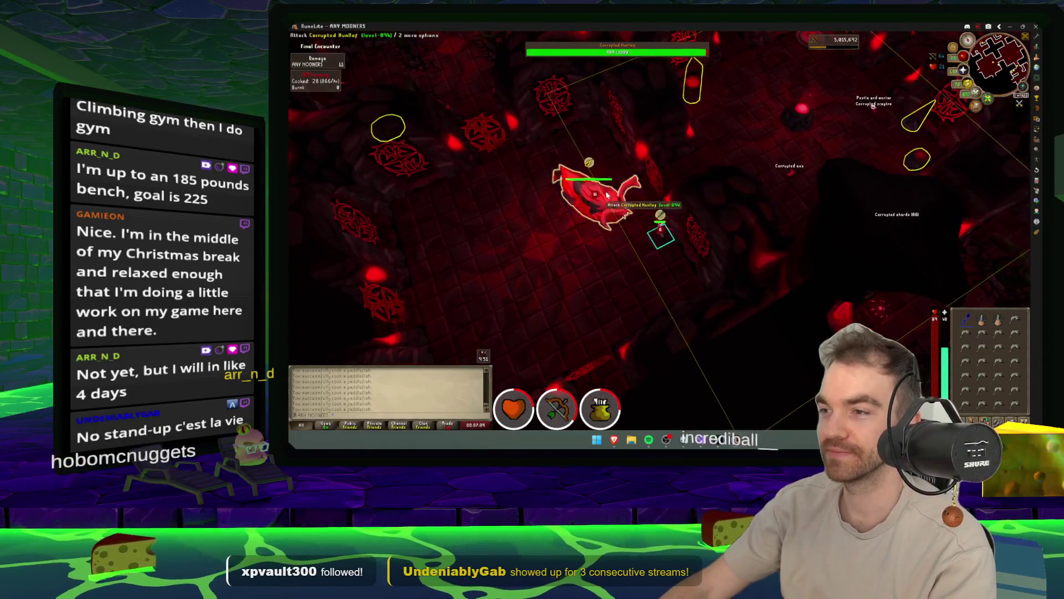
pyautogui.click(617, 260)
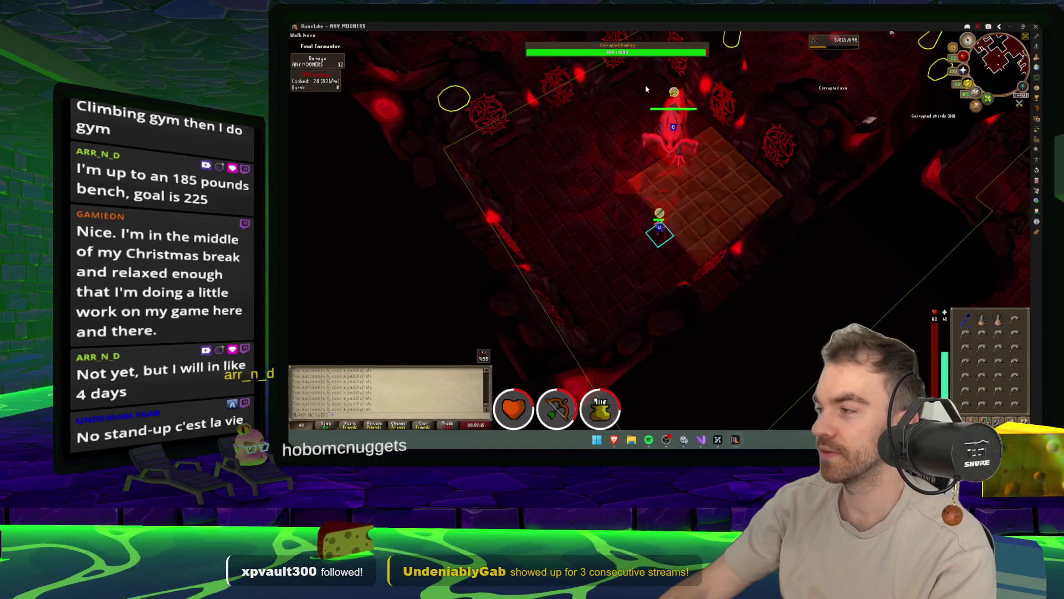
pyautogui.click(697, 212)
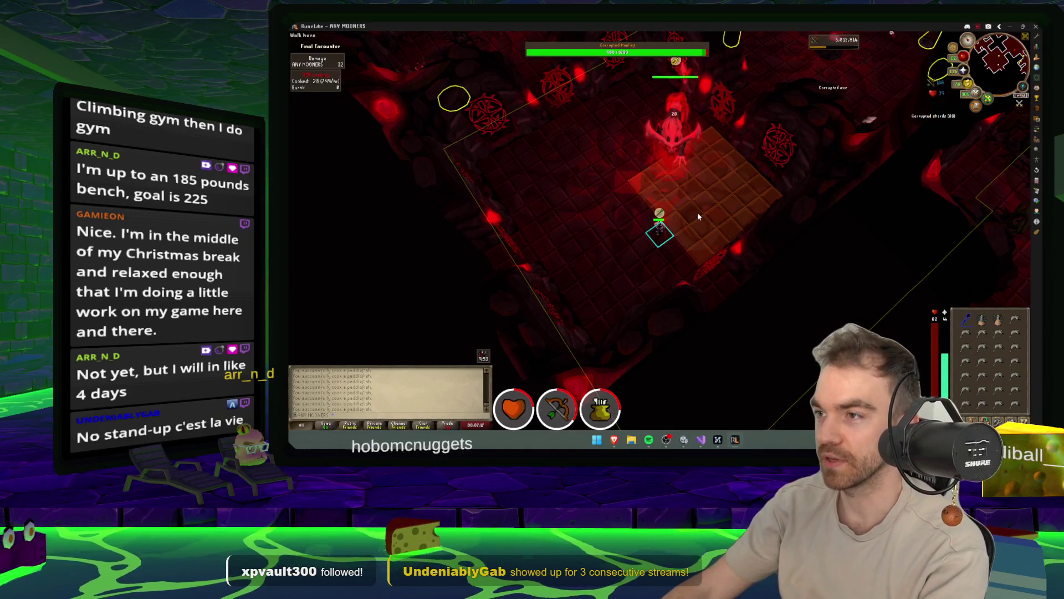
pyautogui.press('F5')
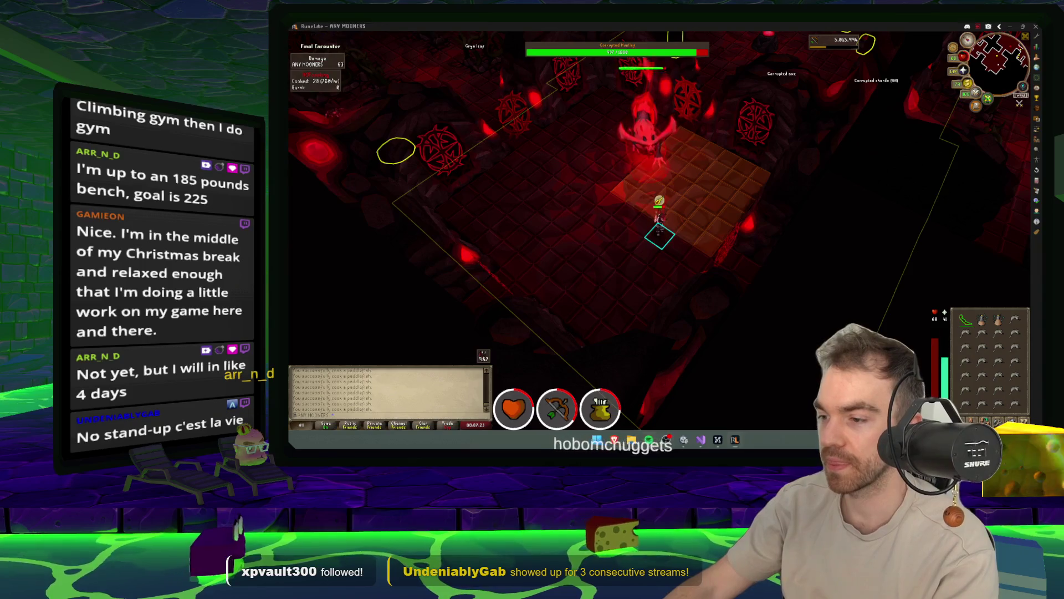
# Step: Hide the Spotify window and switch prayers to Mystic Might
pyautogui.click(648, 440)
pyautogui.click(747, 63)
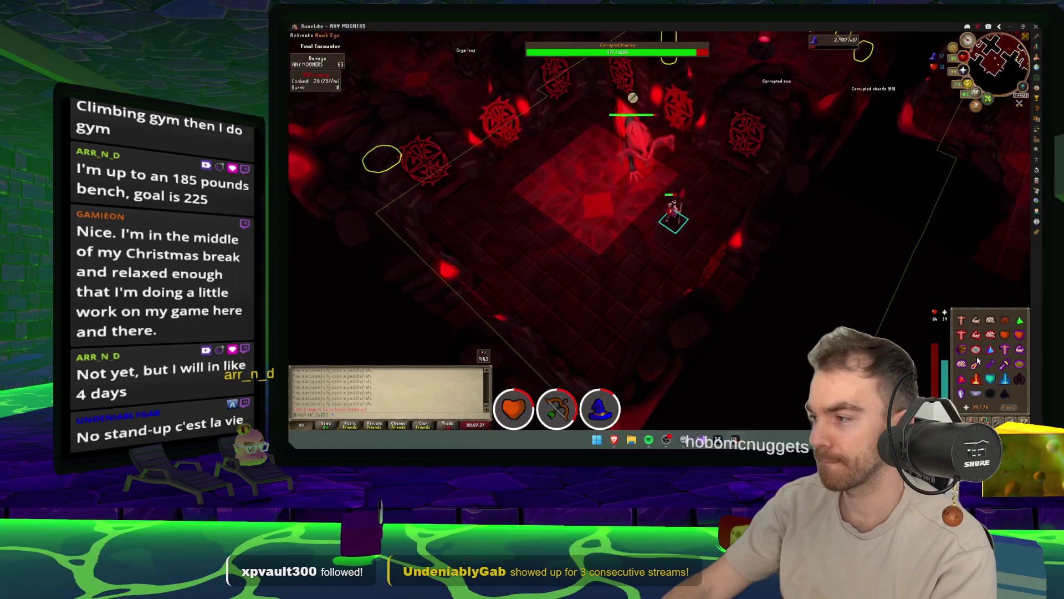
pyautogui.press('F3')
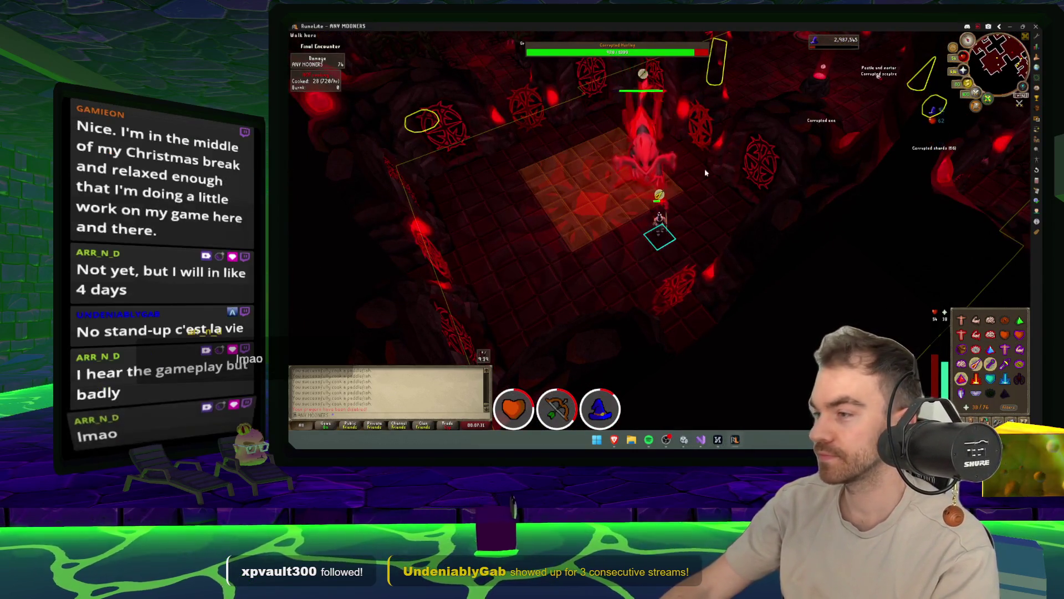
pyautogui.press('F1')
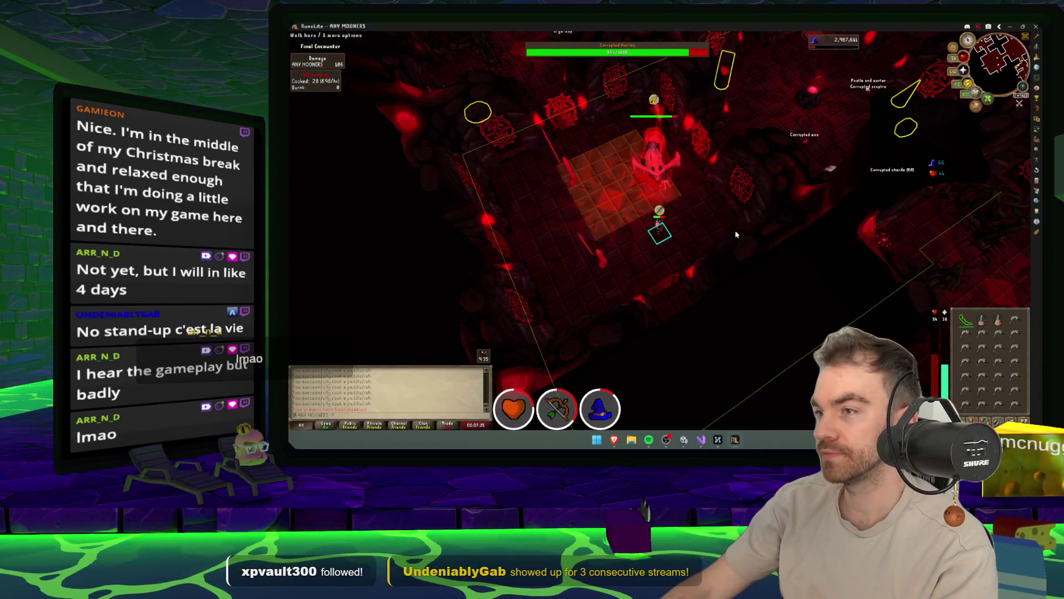
# Step: Swap from the staff to the bow, eat two paddlefish and drink a potion
pyautogui.click(966, 323)
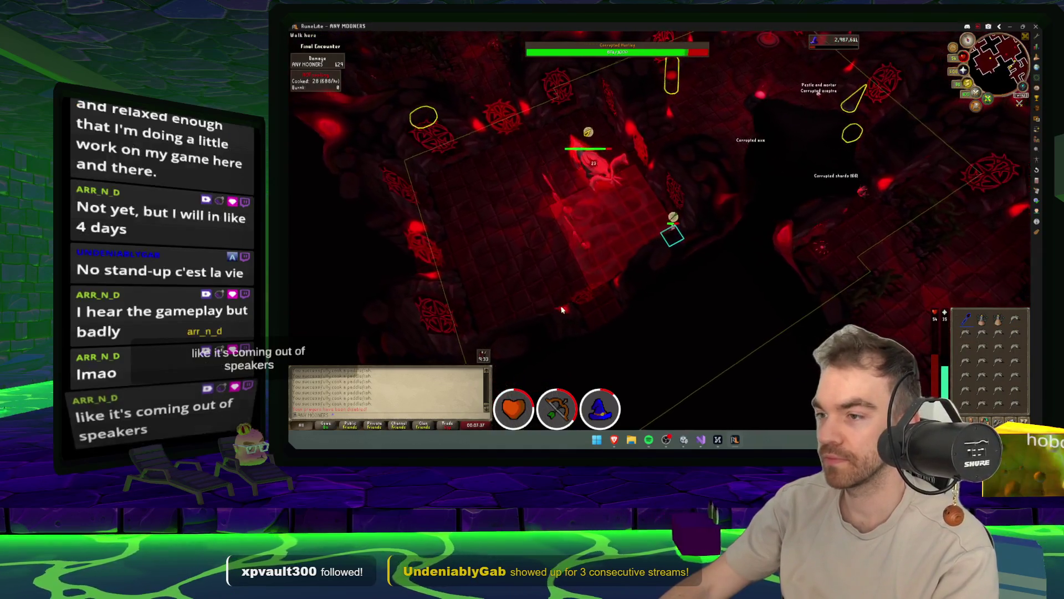
pyautogui.click(966, 348)
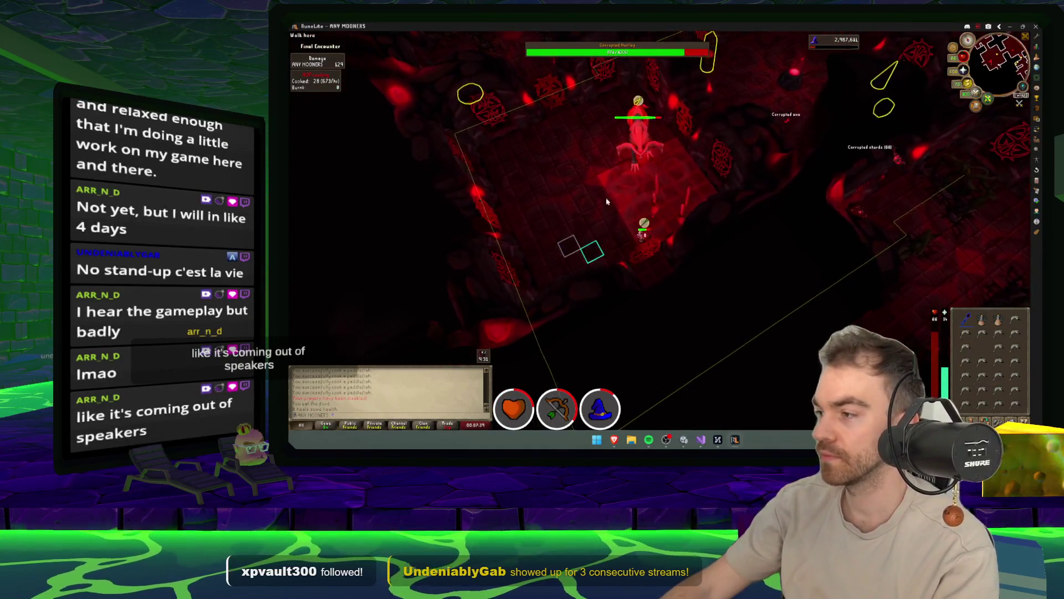
pyautogui.click(965, 333)
pyautogui.click(982, 320)
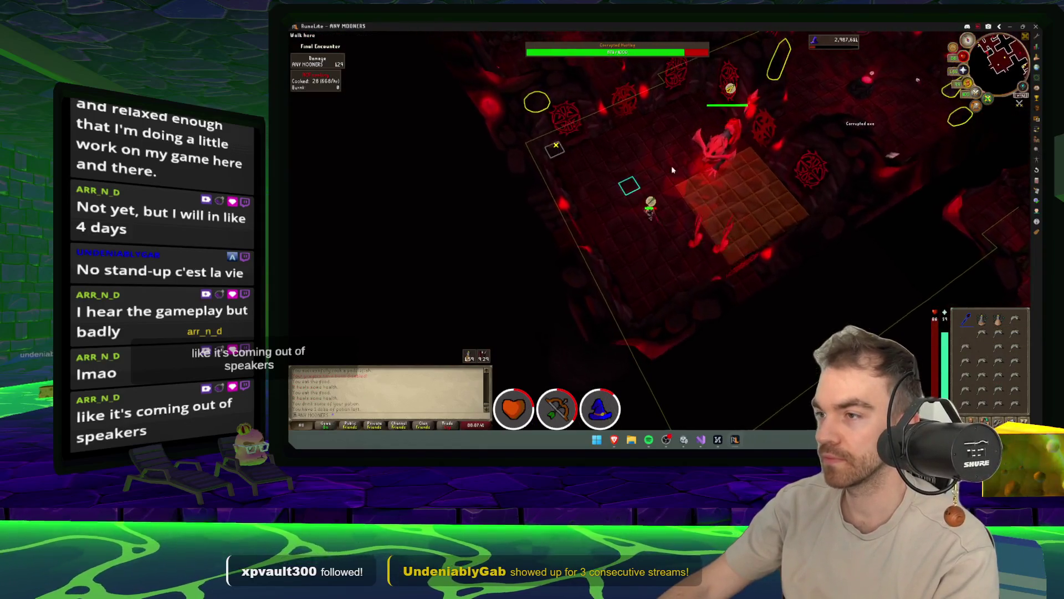
pyautogui.press('Escape')
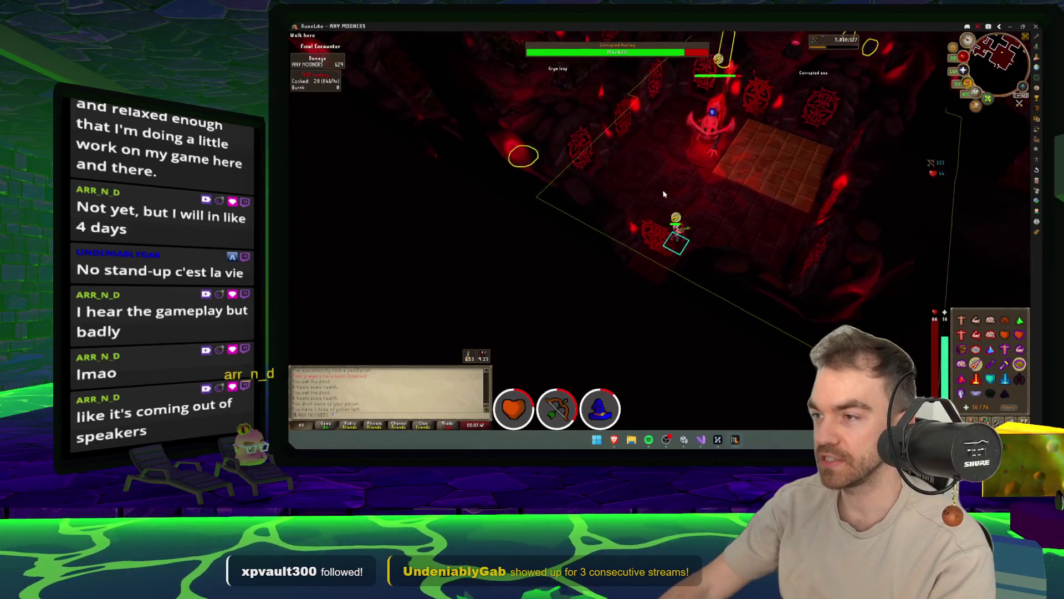
# Step: Attack the Corrupted Hunllef while stepping between tiles to dodge its attacks
pyautogui.click(637, 207)
pyautogui.click(721, 160)
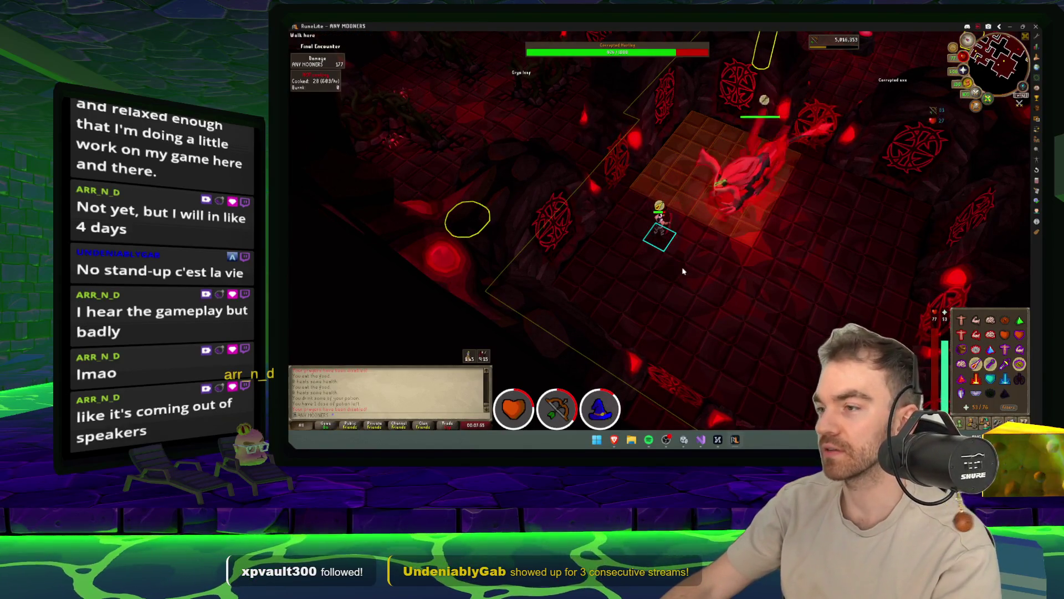
pyautogui.click(721, 266)
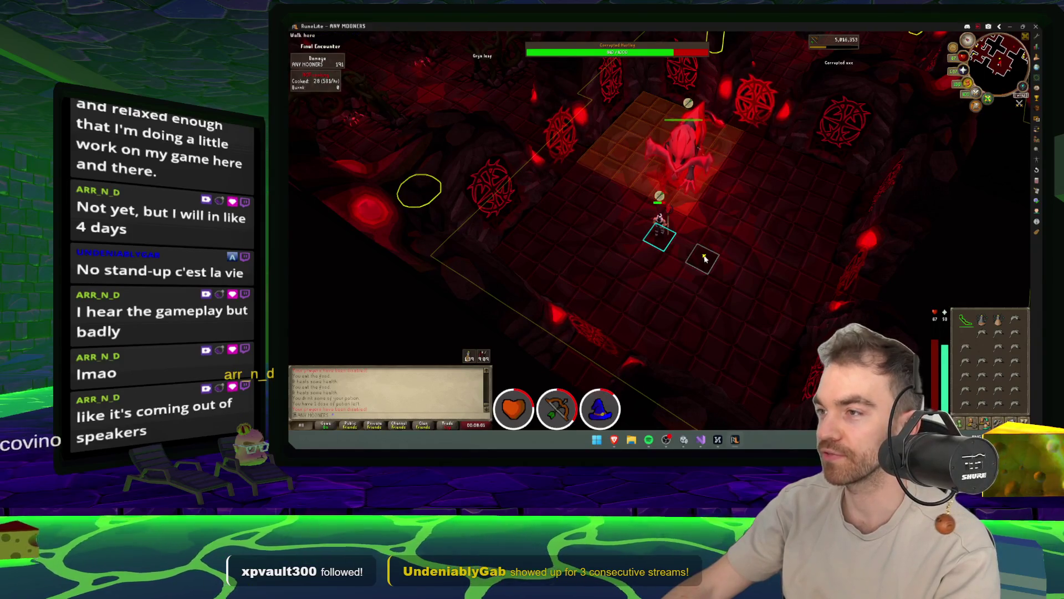
pyautogui.press('Left')
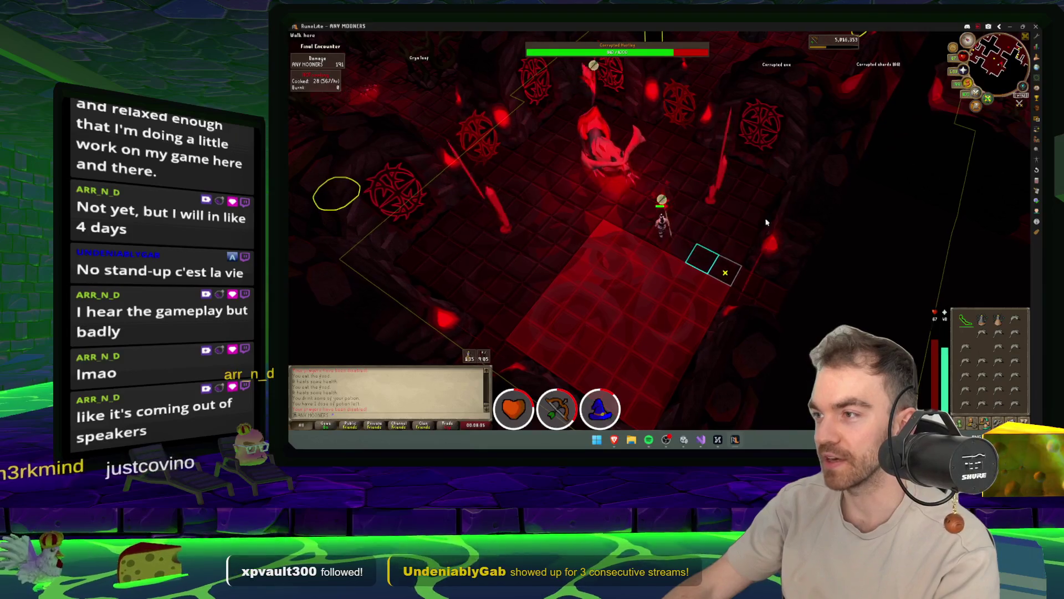
pyautogui.press('Escape')
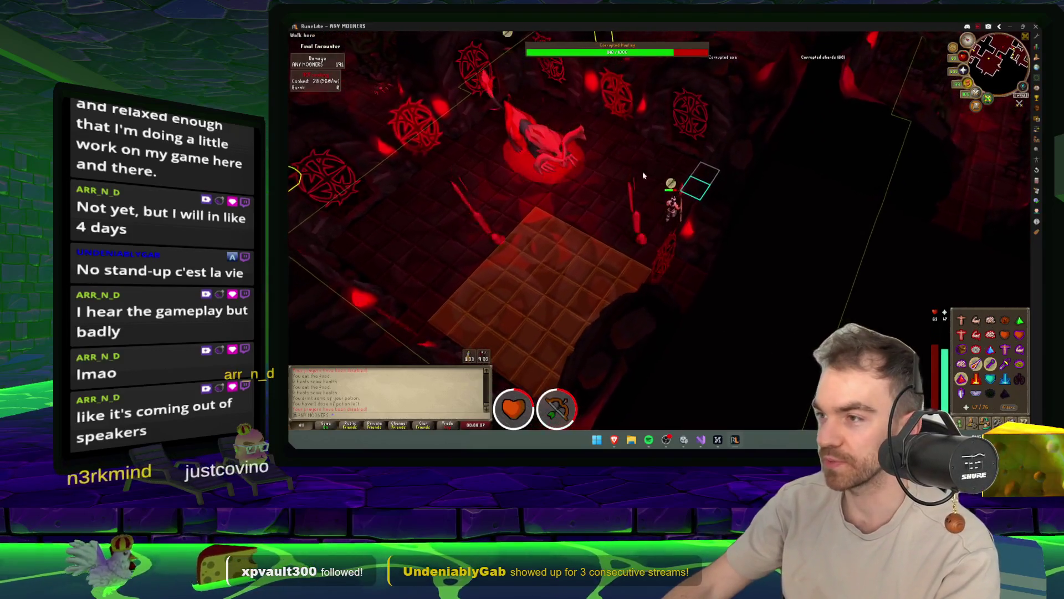
pyautogui.click(485, 116)
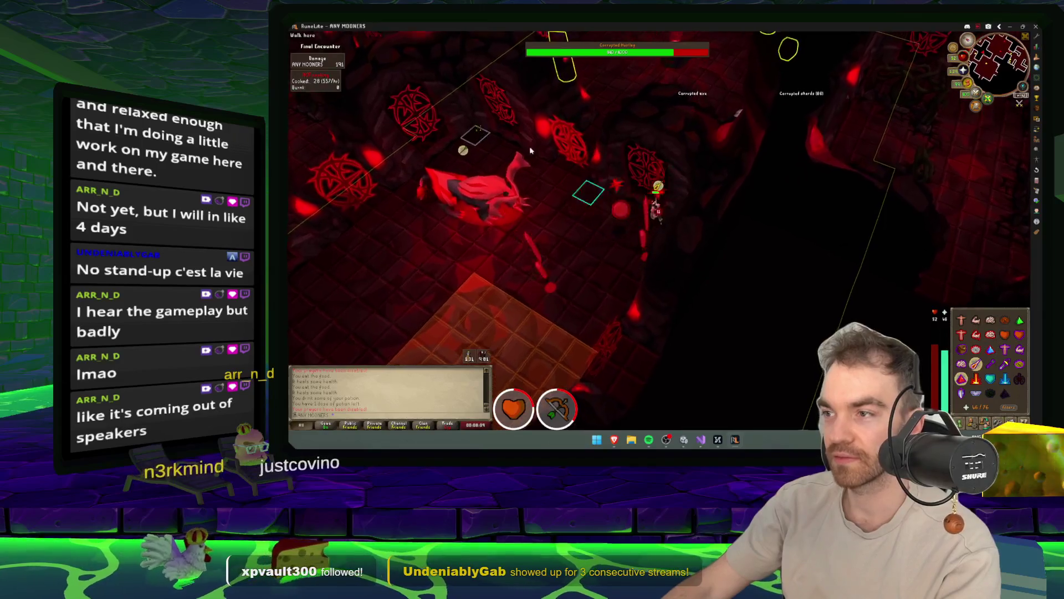
pyautogui.click(557, 307)
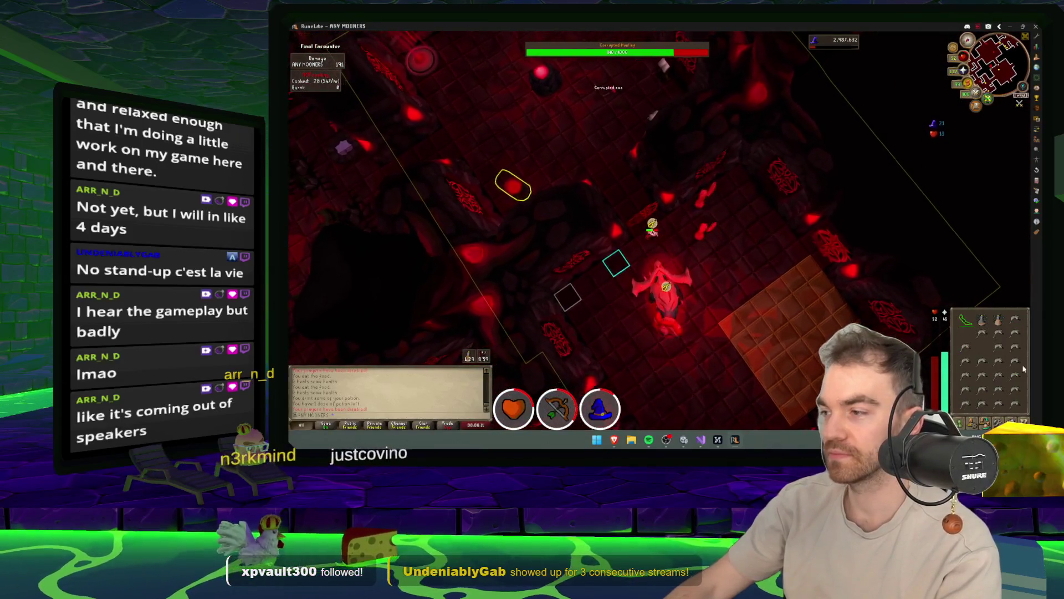
# Step: Activate the Eagle Eye prayer and attack the Hunllef again from a new tile
pyautogui.press('F2')
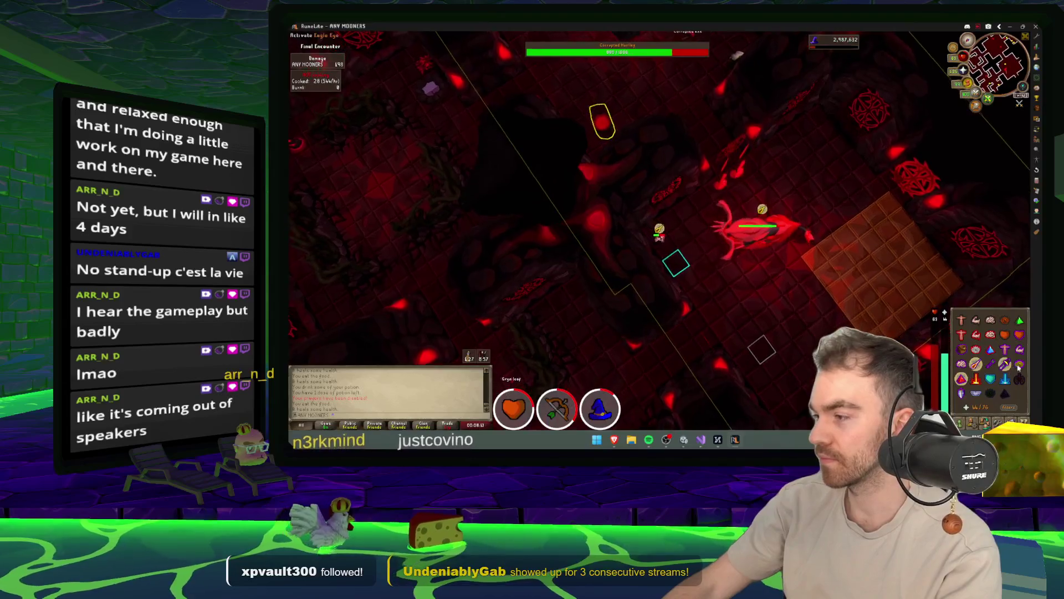
pyautogui.click(1018, 366)
pyautogui.click(755, 258)
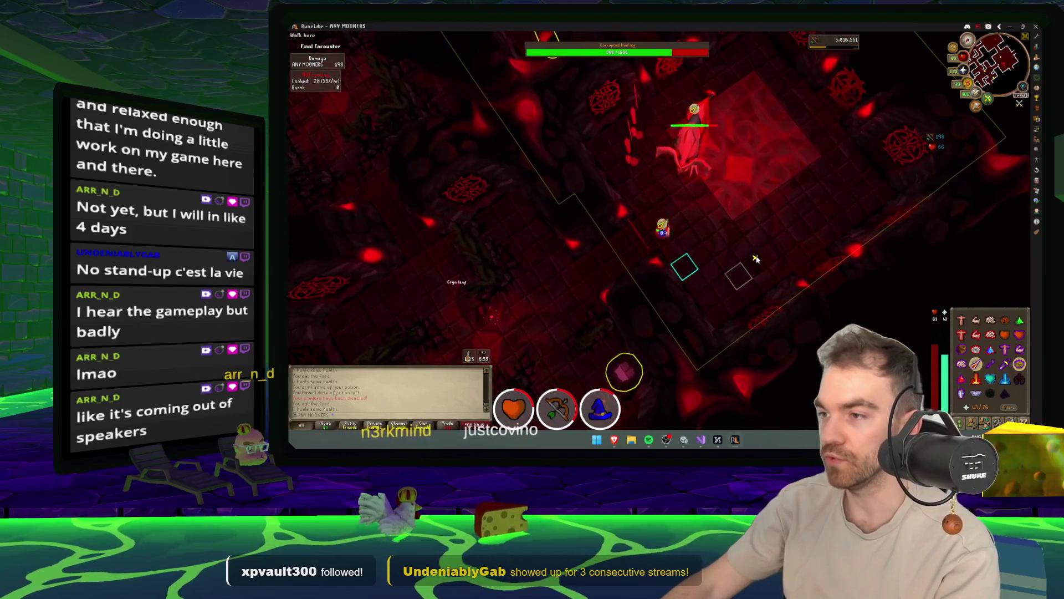
pyautogui.press('Left')
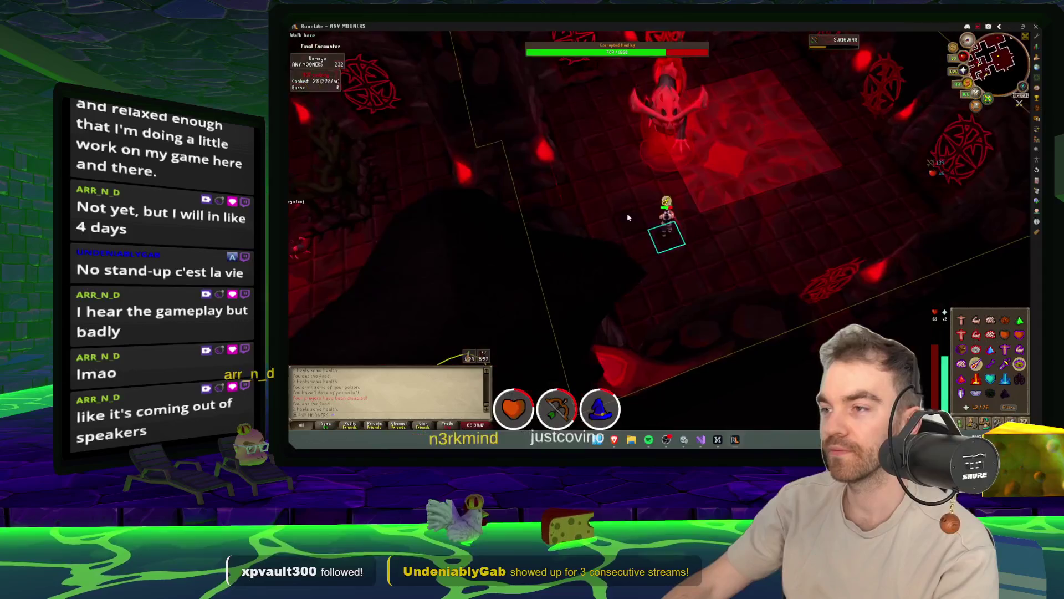
pyautogui.click(690, 127)
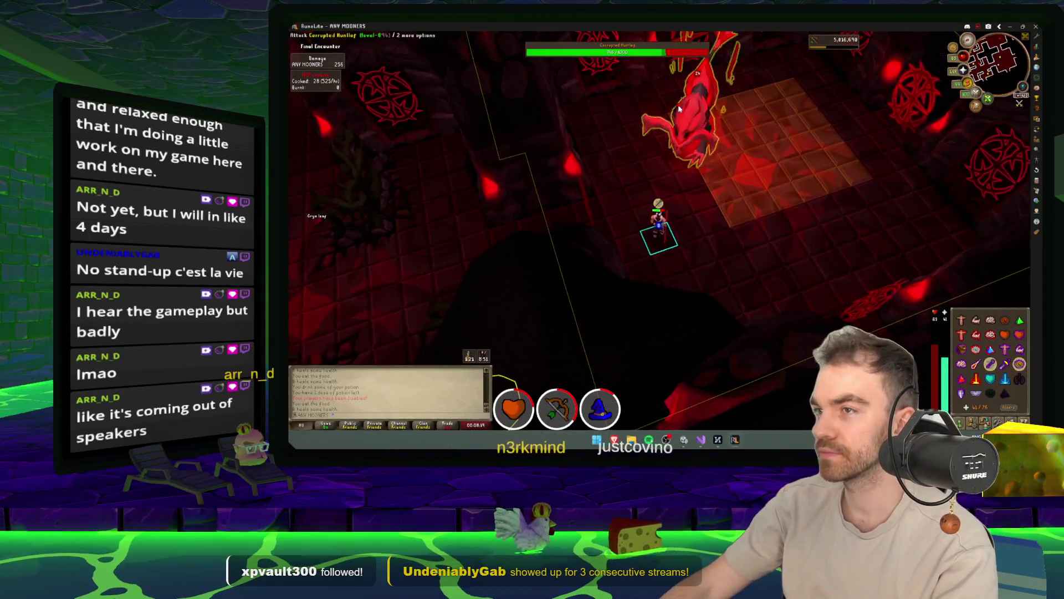
pyautogui.press('Left')
pyautogui.scroll(3, 905, 292)
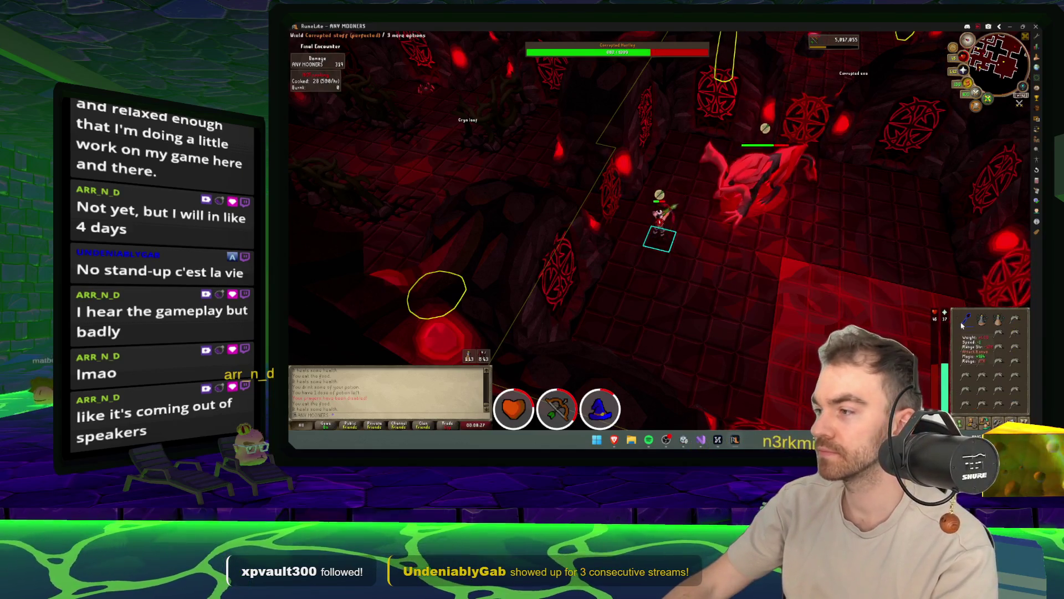
# Step: Bring up the spellbook and re-angle the camera, stepping to an adjacent tile
pyautogui.press('F7')
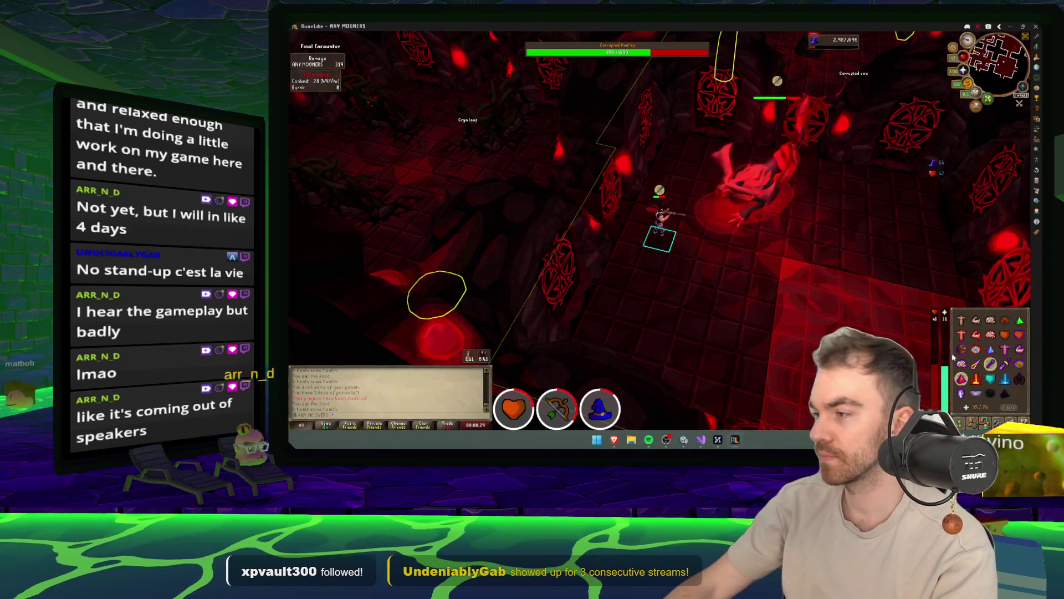
pyautogui.press('Right')
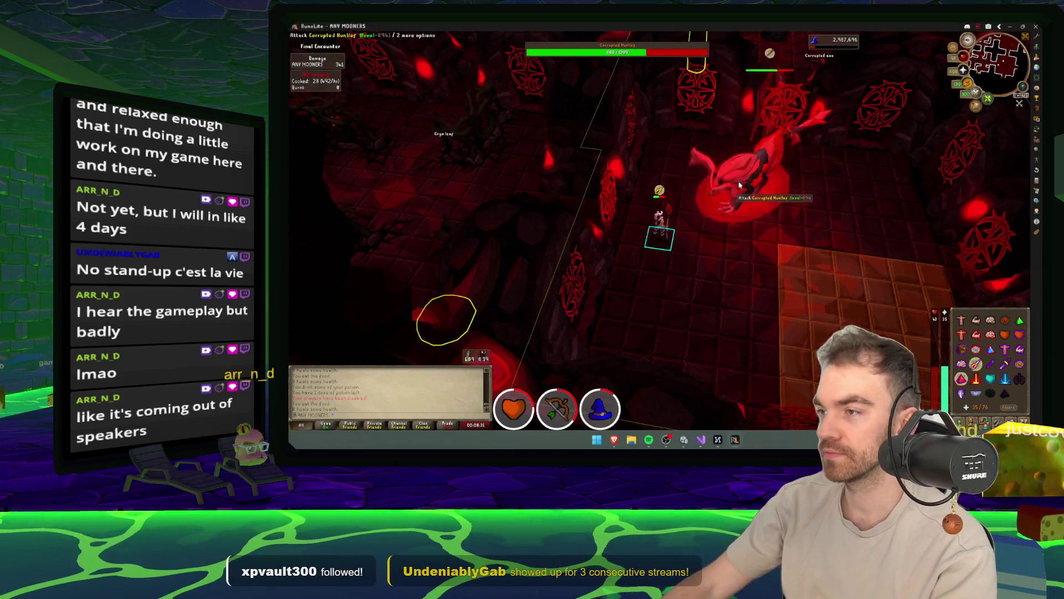
pyautogui.press('Left')
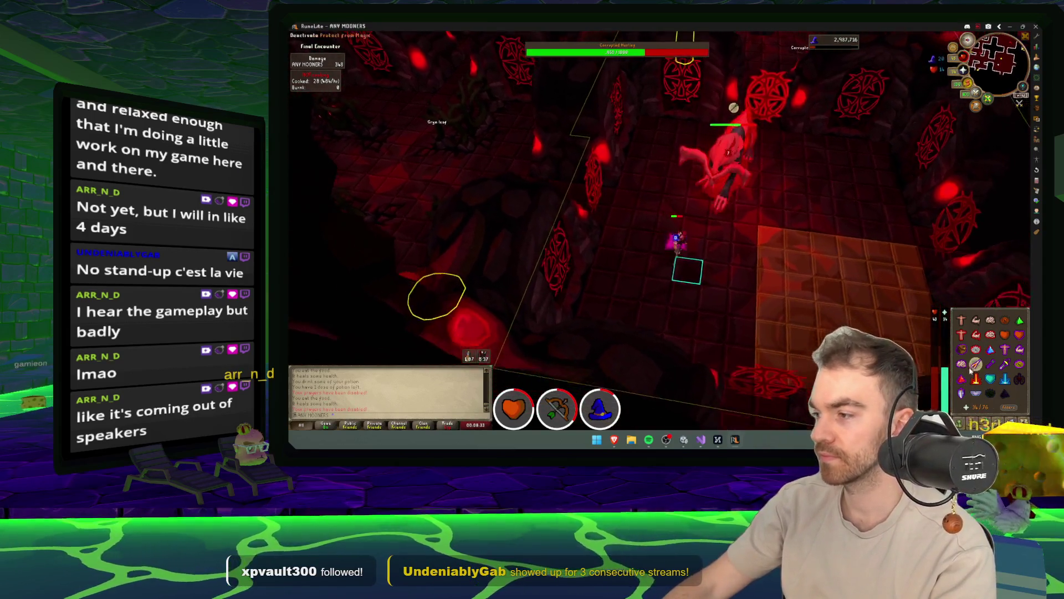
pyautogui.press('Left')
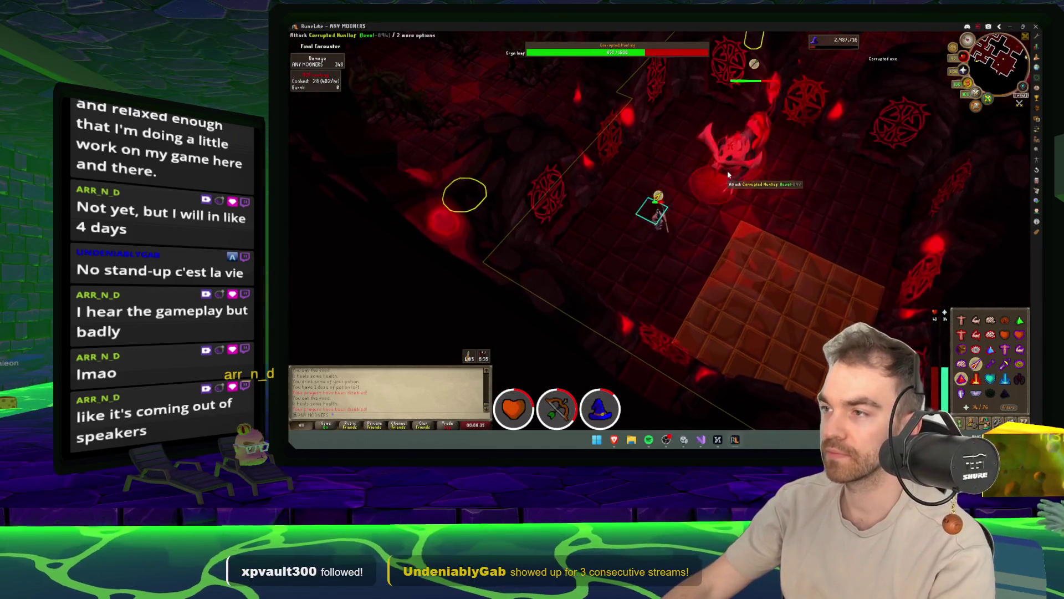
pyautogui.press('Left')
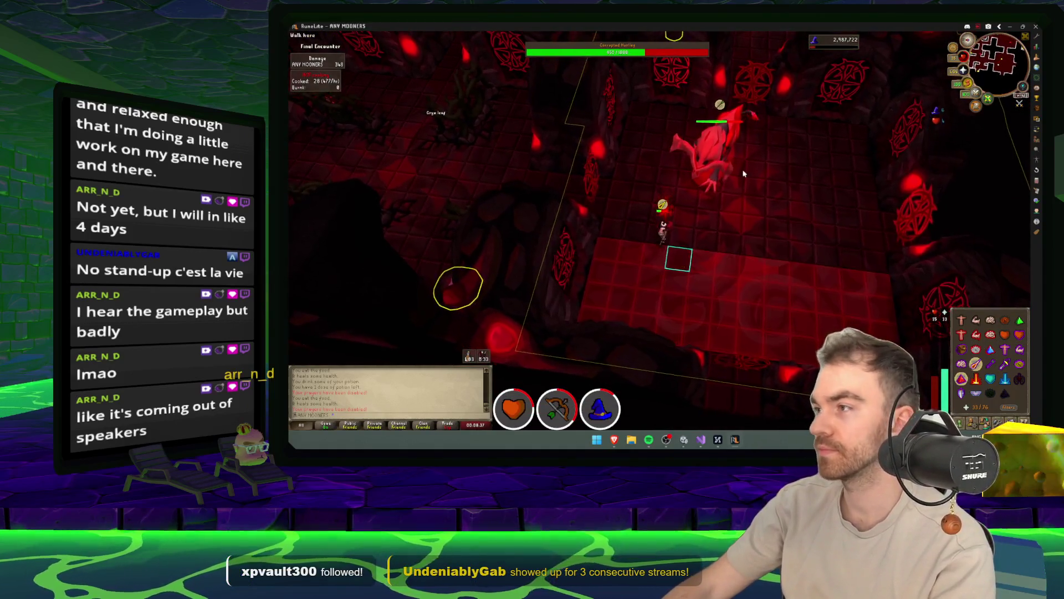
pyautogui.press('Left')
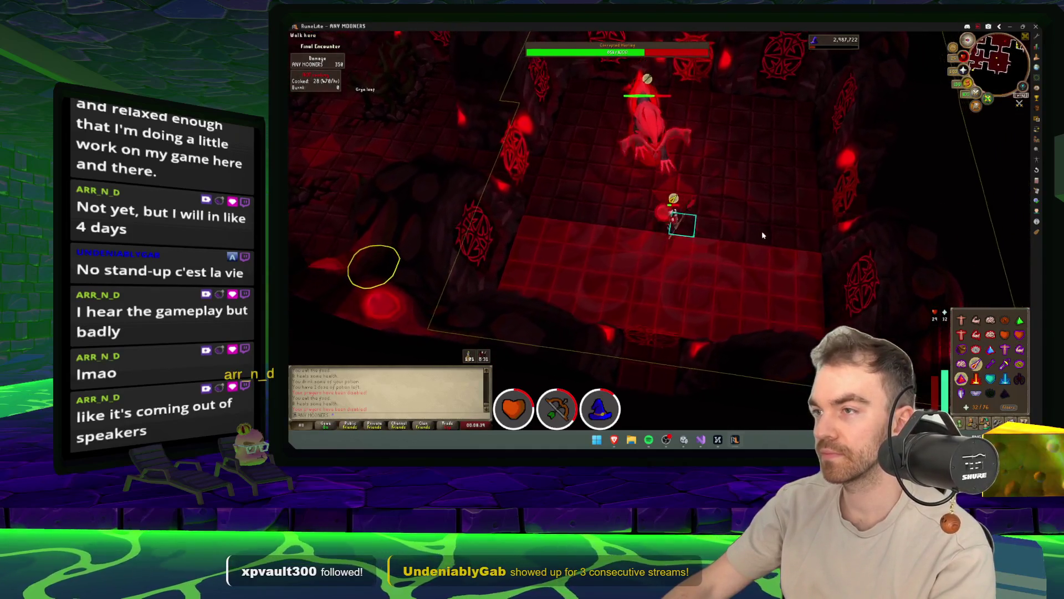
pyautogui.click(730, 209)
# Step: Eat two more paddlefish and drink the potion while repositioning
pyautogui.press('Left')
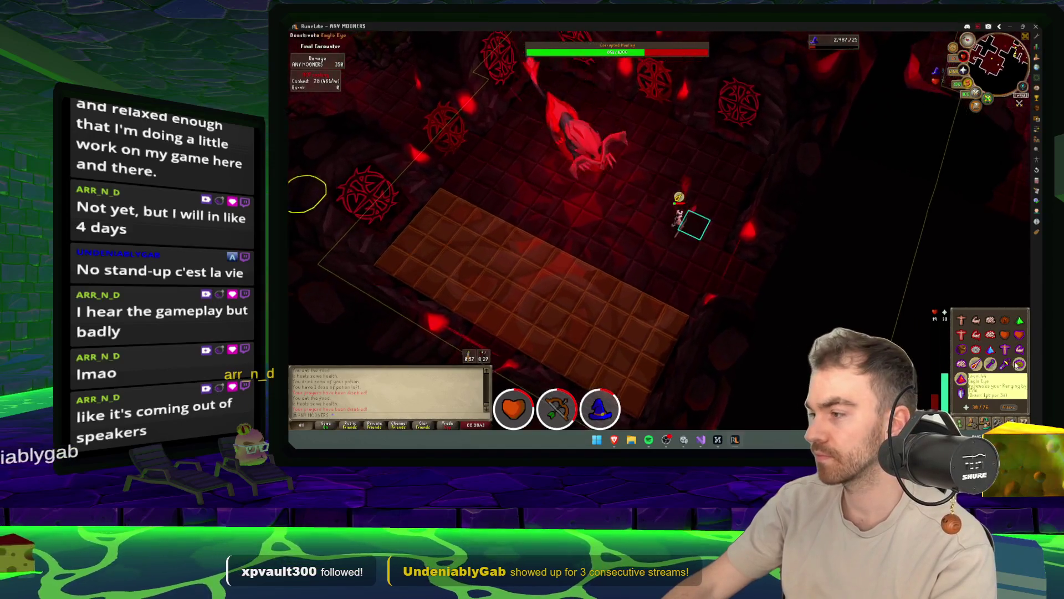
pyautogui.press('F6')
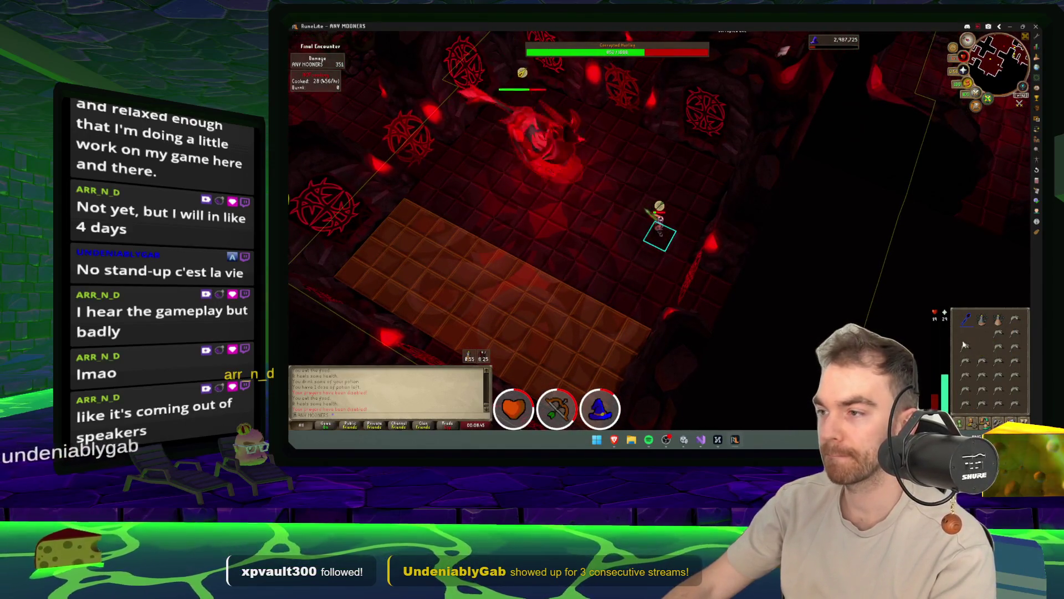
pyautogui.click(965, 346)
pyautogui.click(981, 360)
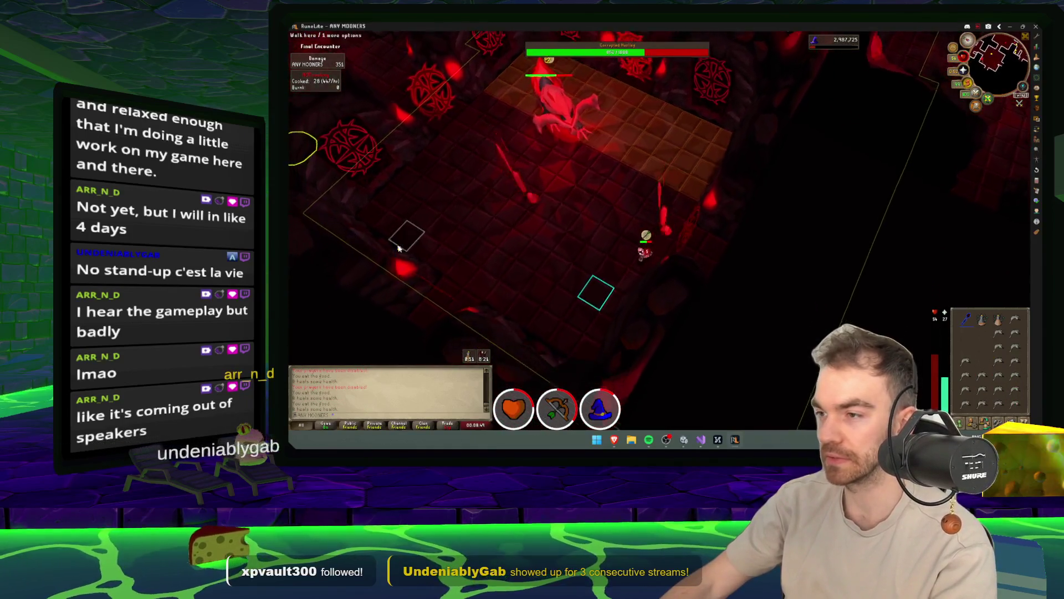
pyautogui.click(981, 319)
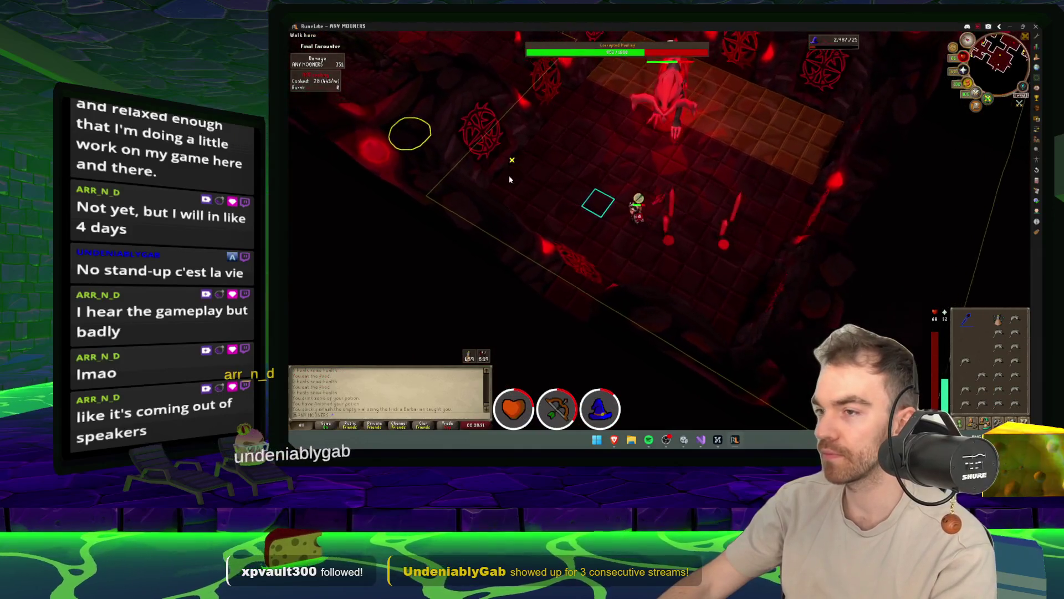
pyautogui.click(500, 197)
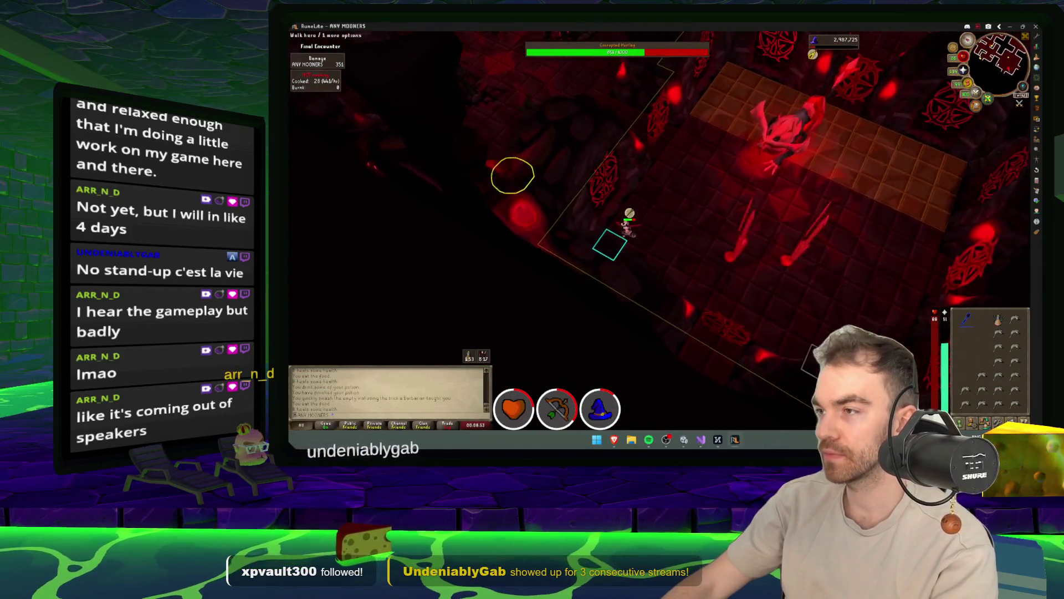
# Step: Bring up the combat options and rotate the camera around the arena
pyautogui.press('F1')
pyautogui.press('Left')
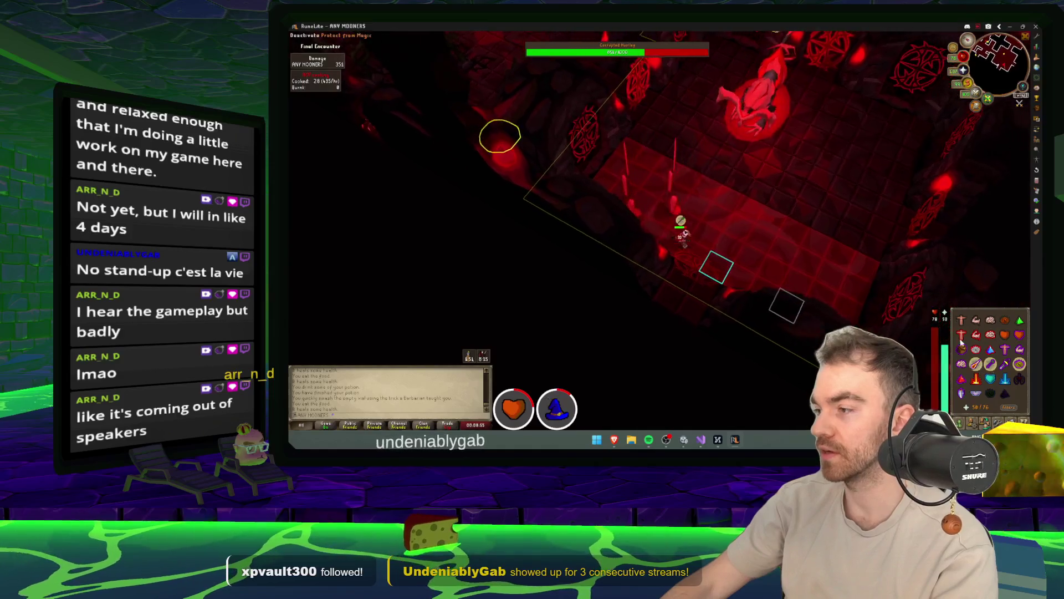
pyautogui.press('Left')
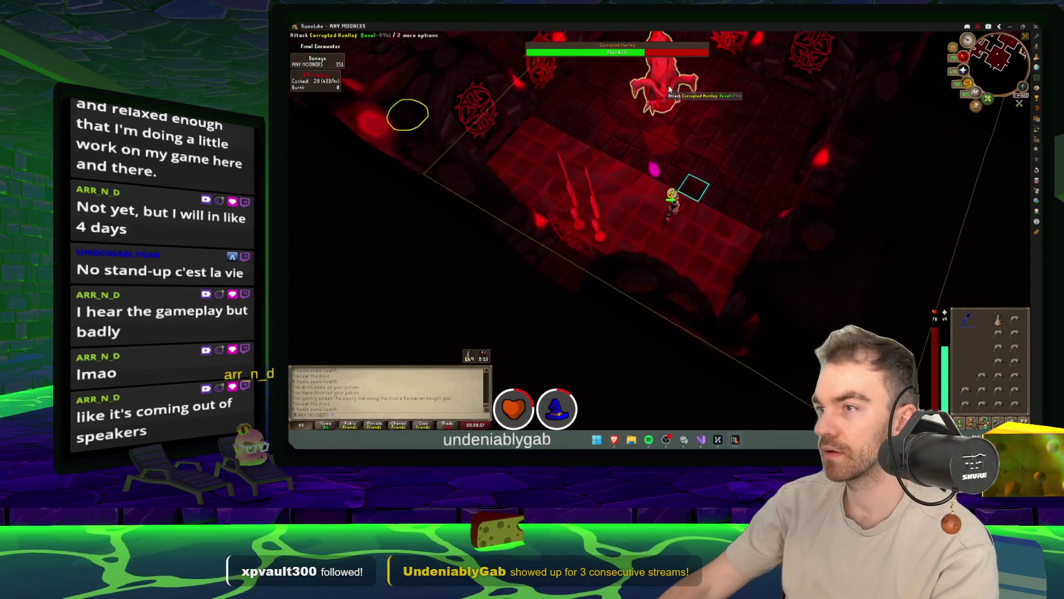
pyautogui.press('Left')
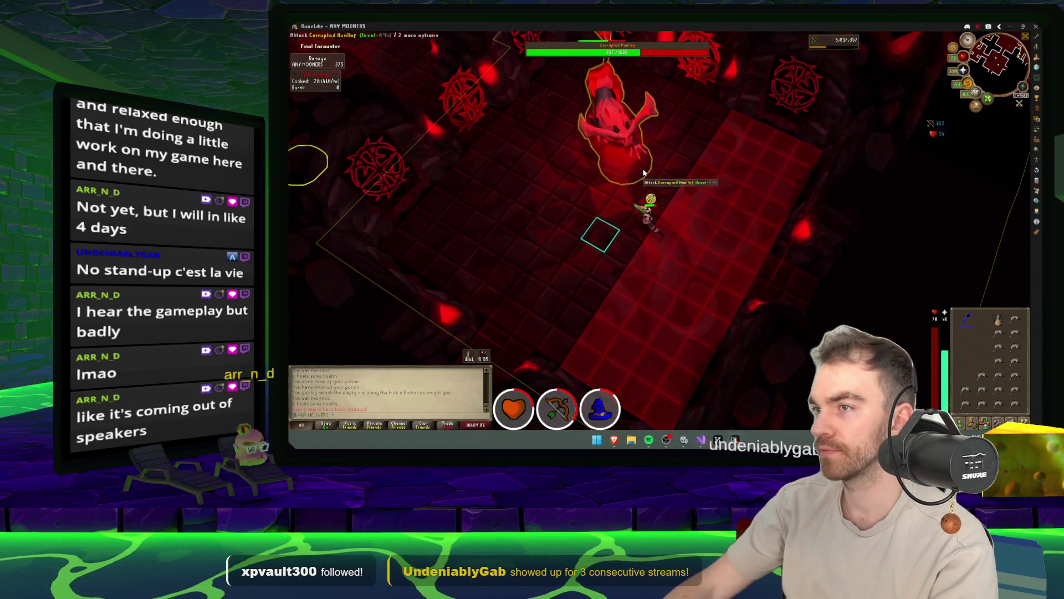
# Step: Turn on Protect from Missiles and angle the camera toward the boss
pyautogui.press('F5')
pyautogui.click(975, 350)
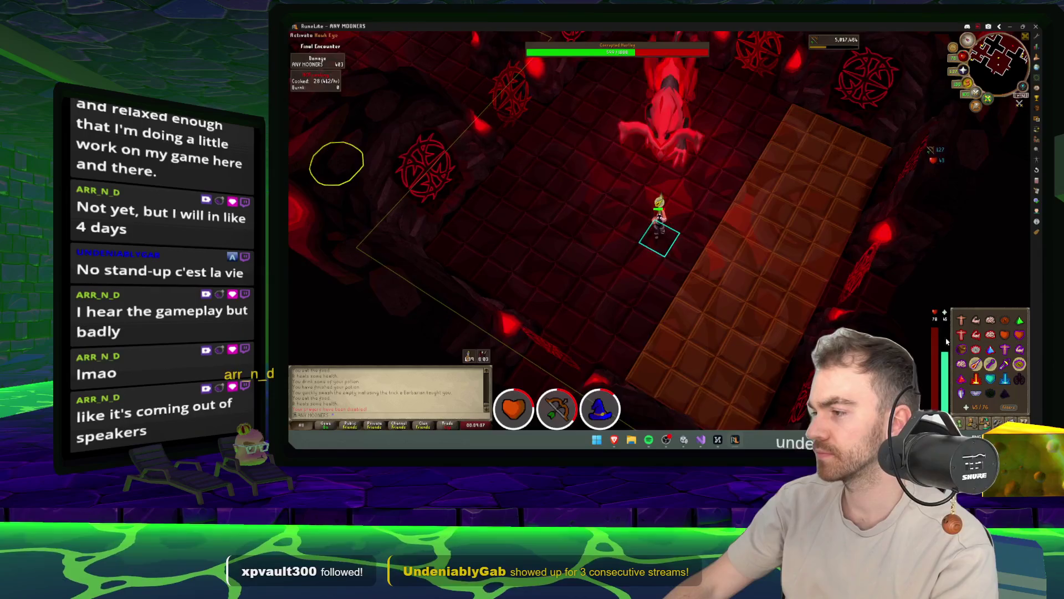
pyautogui.scroll(-2, 689, 214)
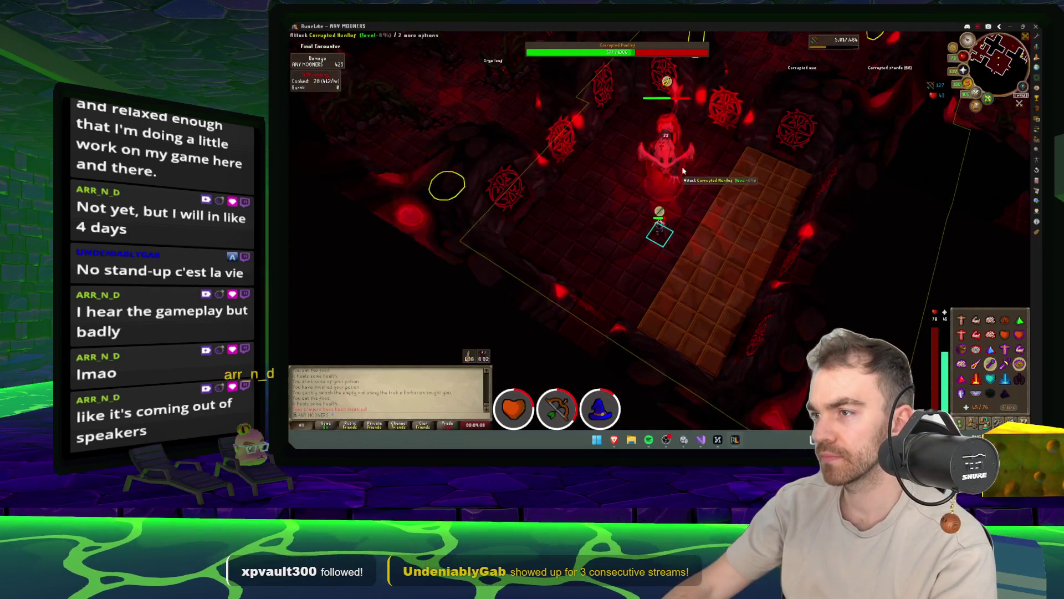
pyautogui.press('Left')
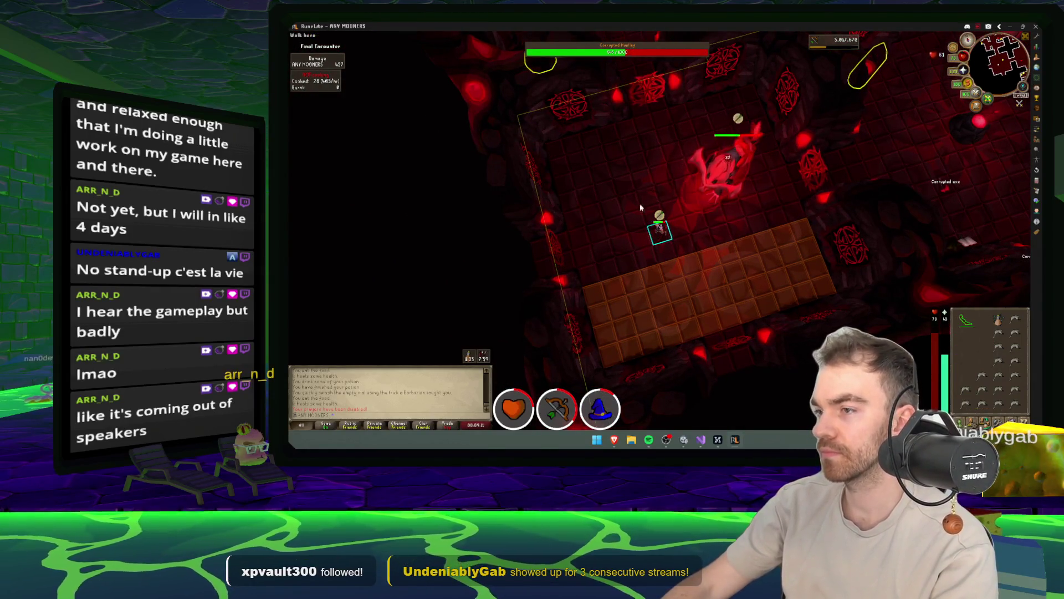
pyautogui.press('Left')
pyautogui.press('Left')
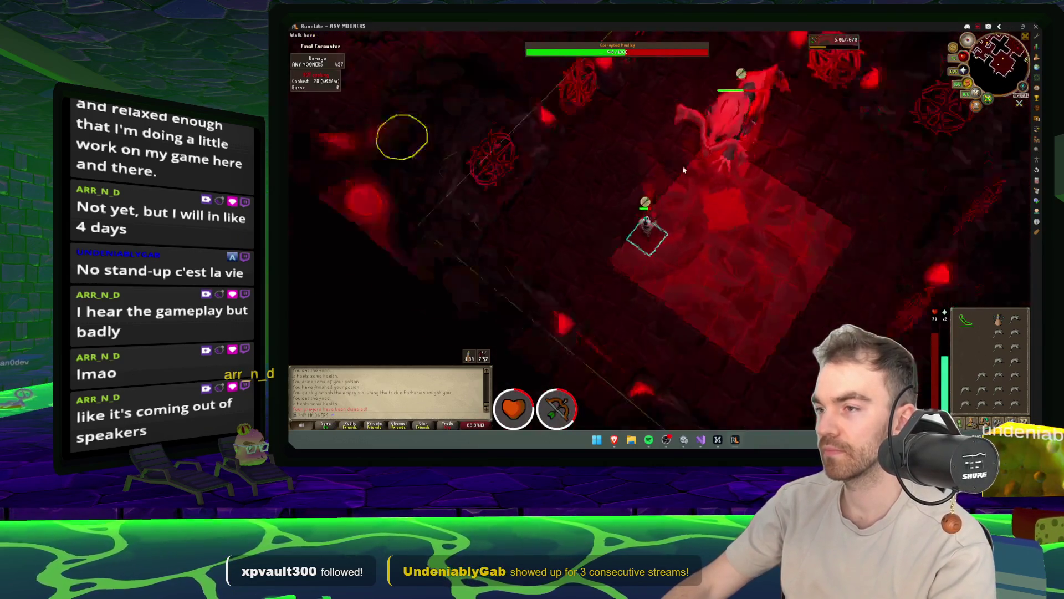
pyautogui.press('Left')
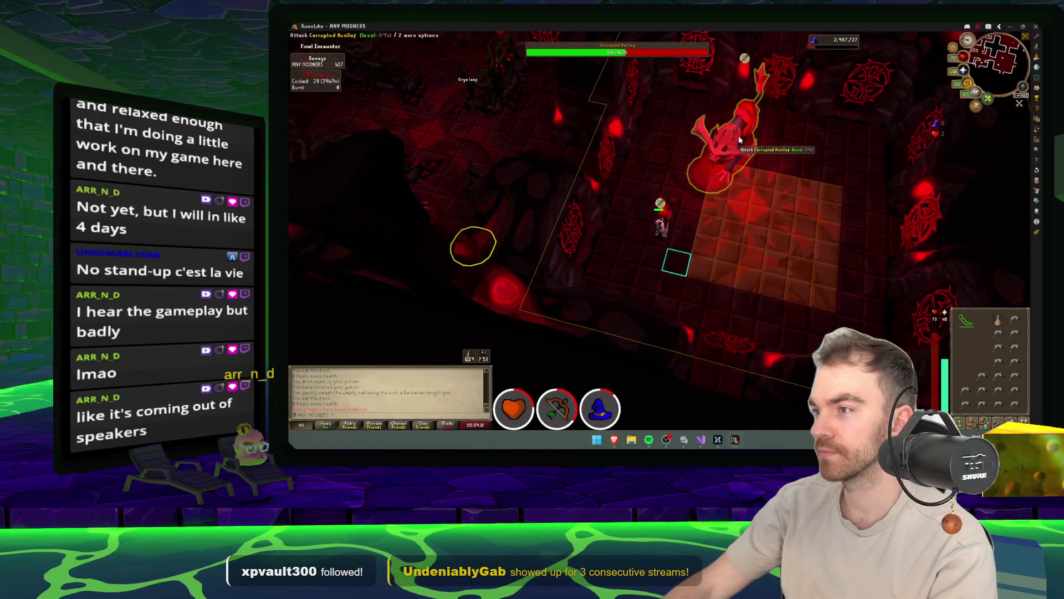
pyautogui.press('Left')
# Step: Switch between prayers and inventory, step right, and eat a paddlefish
pyautogui.press('F5')
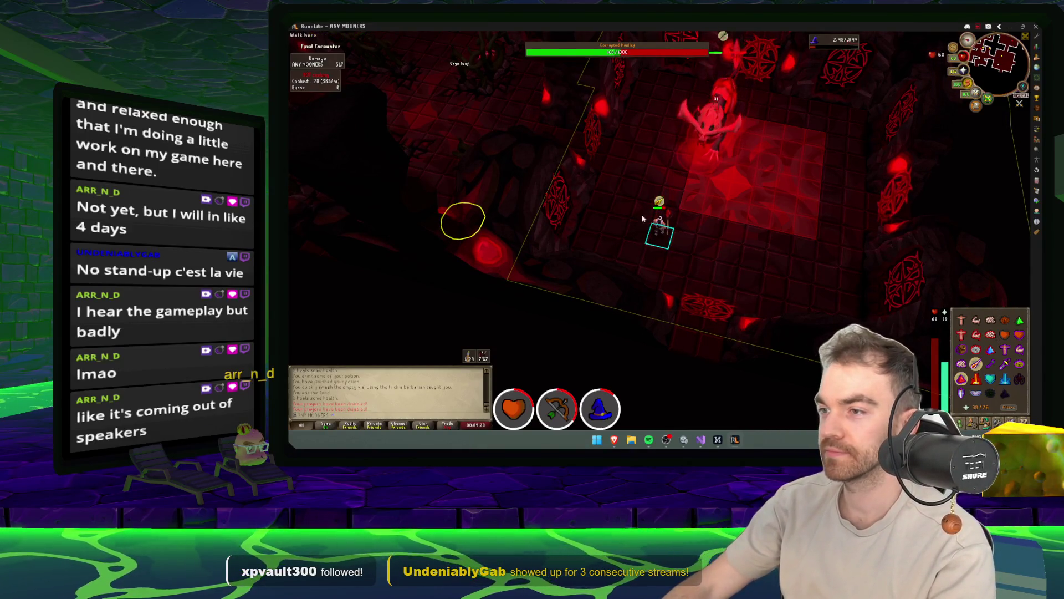
pyautogui.press('F1')
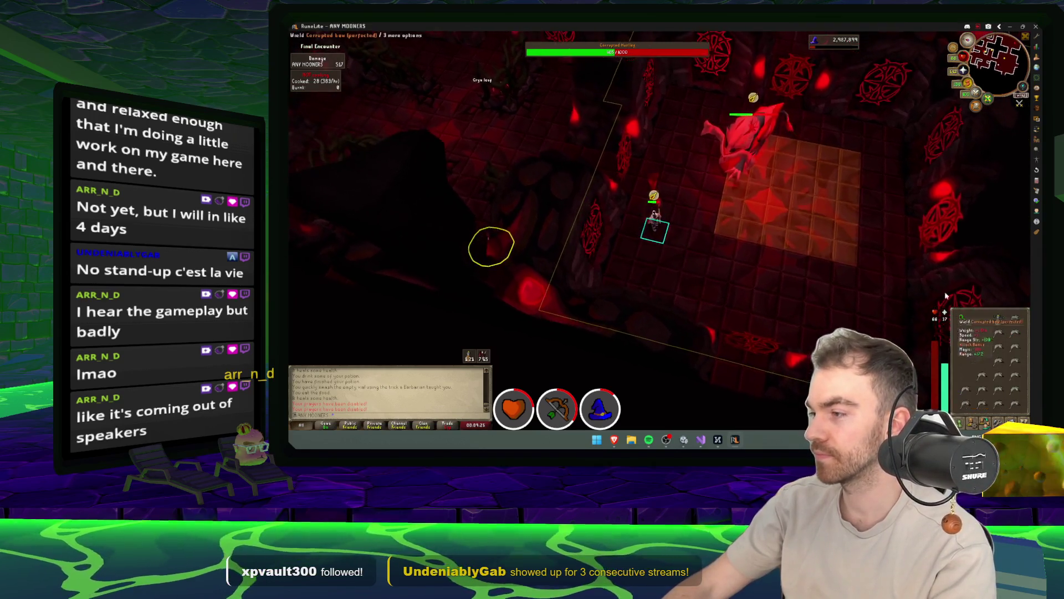
pyautogui.click(958, 313)
pyautogui.press('F5')
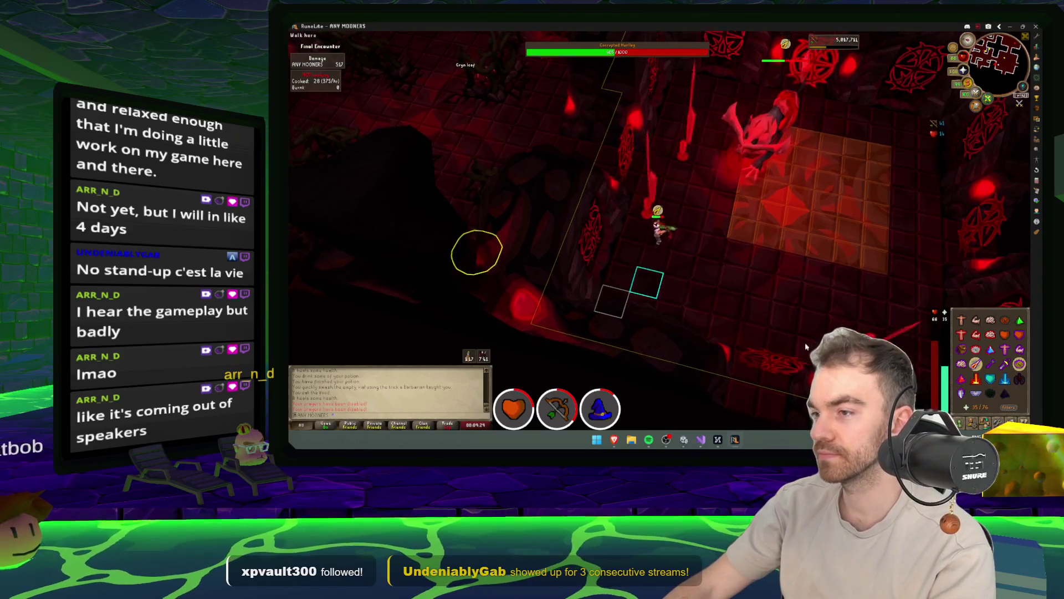
pyautogui.click(872, 301)
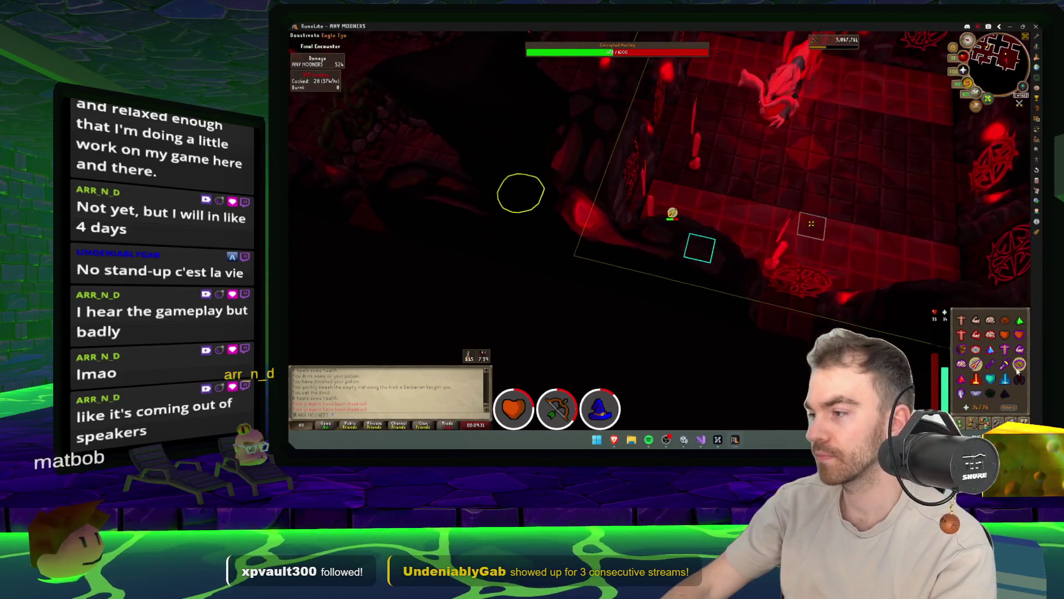
pyautogui.press('F1')
pyautogui.click(1001, 350)
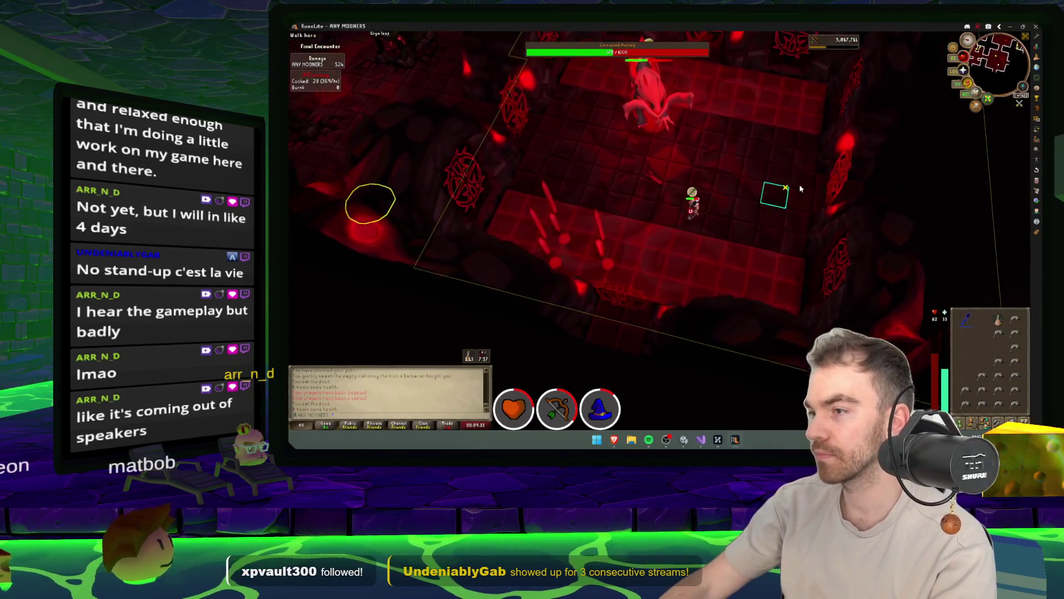
# Step: Eat another paddlefish and drink a prayer potion while dodging between tiles
pyautogui.click(690, 230)
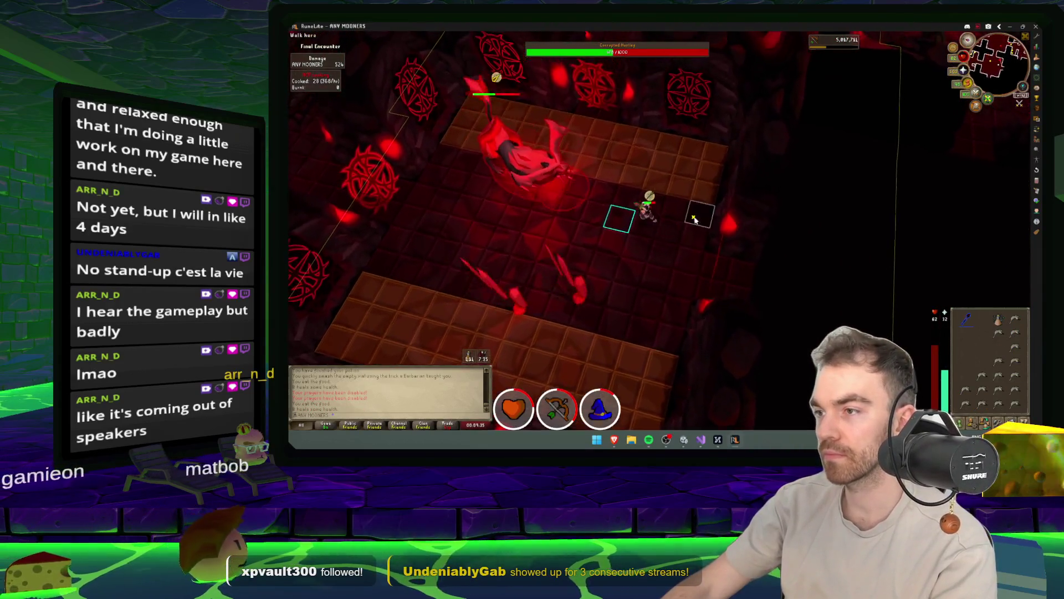
pyautogui.press('F1')
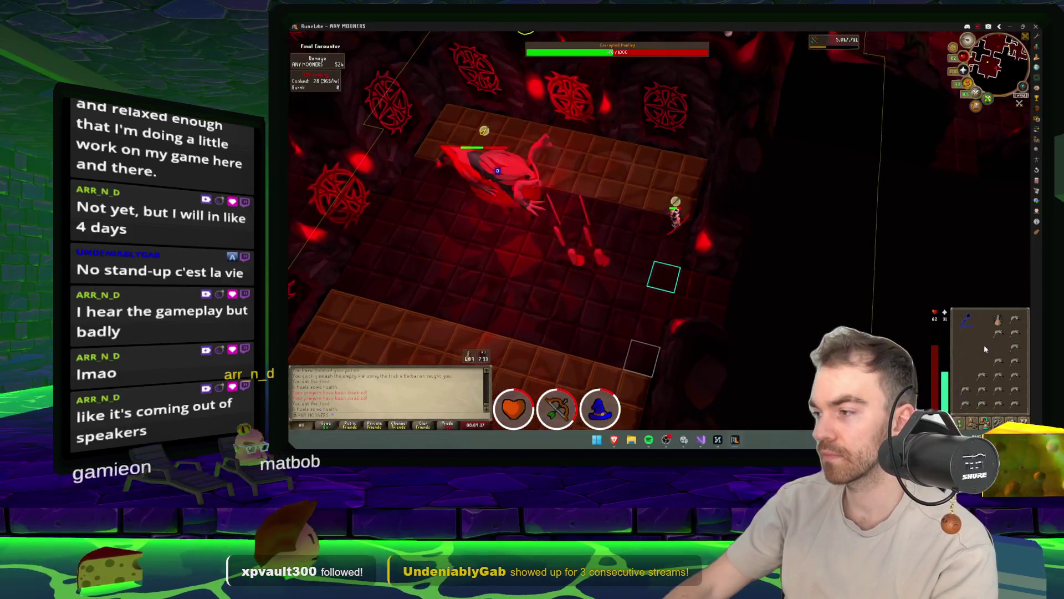
pyautogui.click(1002, 350)
pyautogui.click(998, 320)
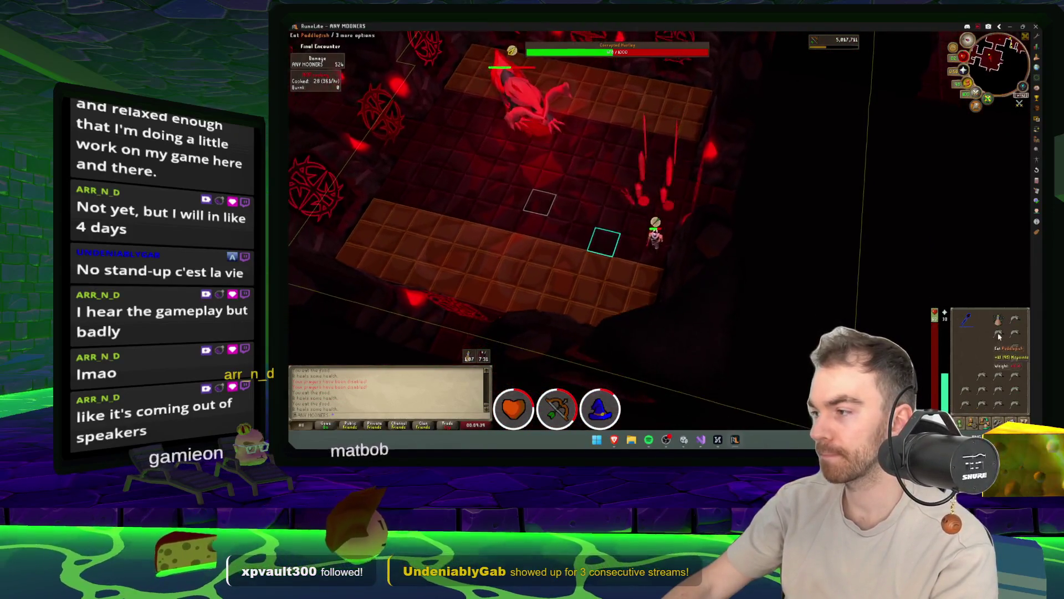
pyautogui.click(579, 229)
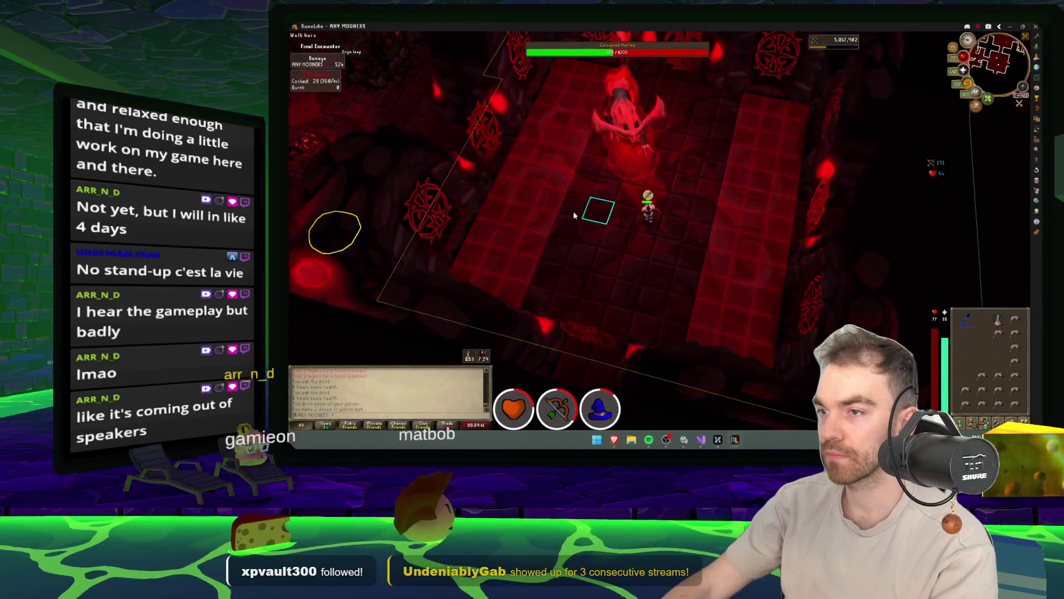
pyautogui.press('F1')
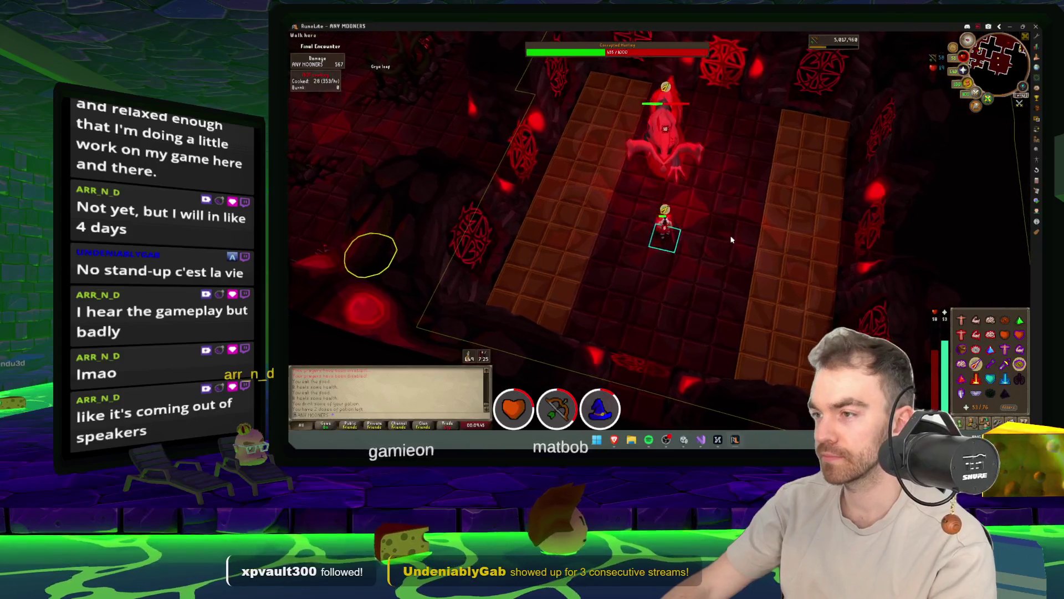
pyautogui.press('F5')
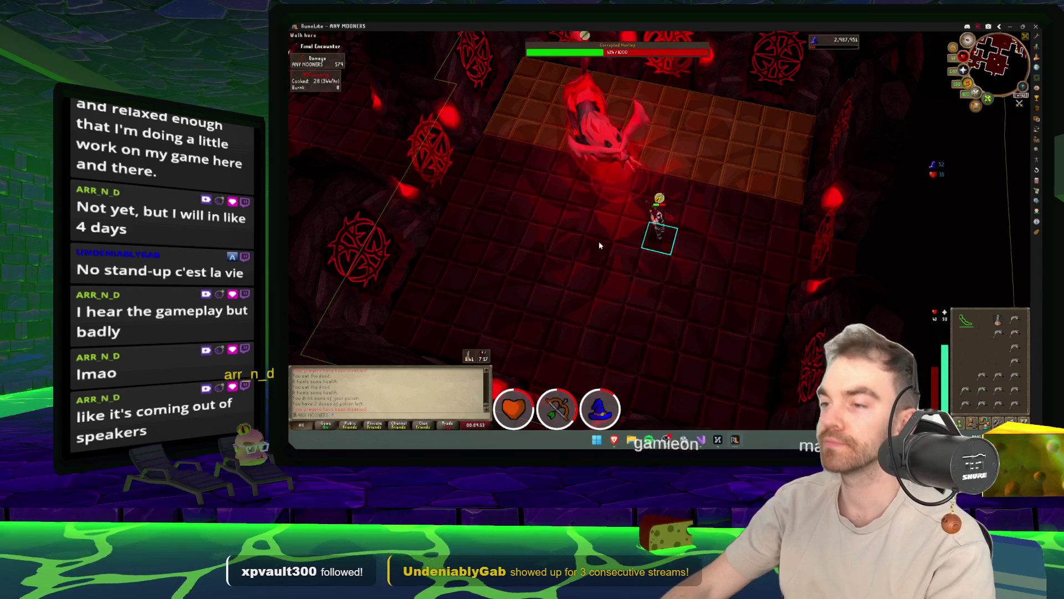
pyautogui.press('F1')
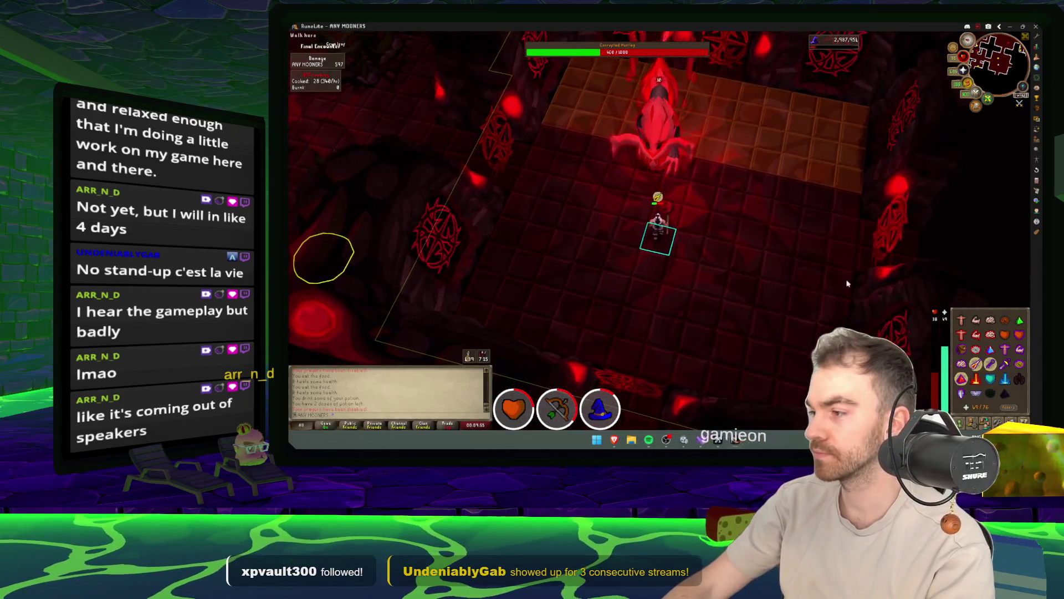
# Step: Drink a potion dose and rotate the camera to bring the boss back into view
pyautogui.press('Right')
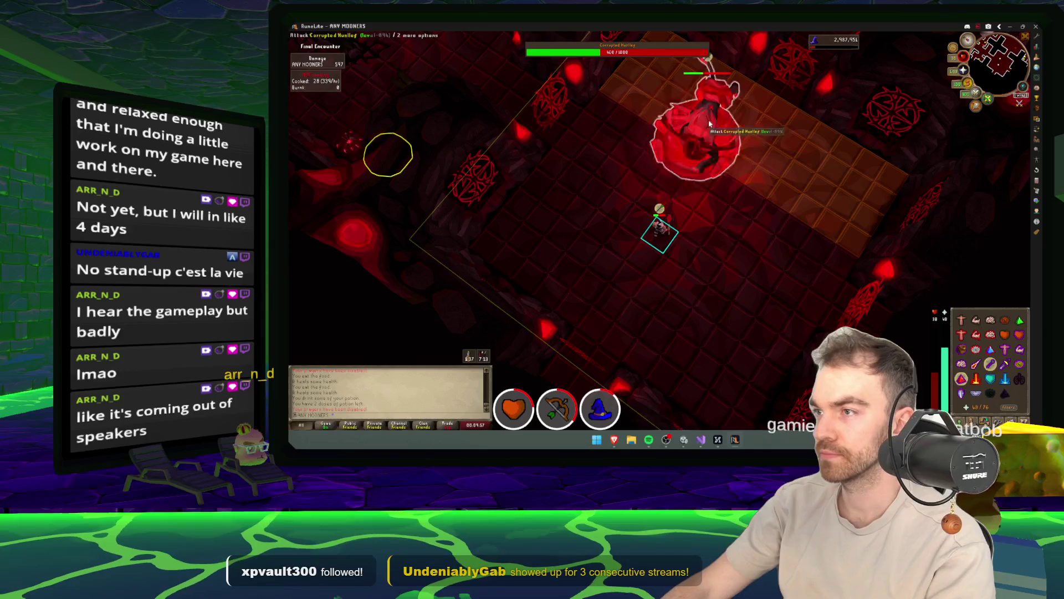
pyautogui.press('Right')
pyautogui.press('Right')
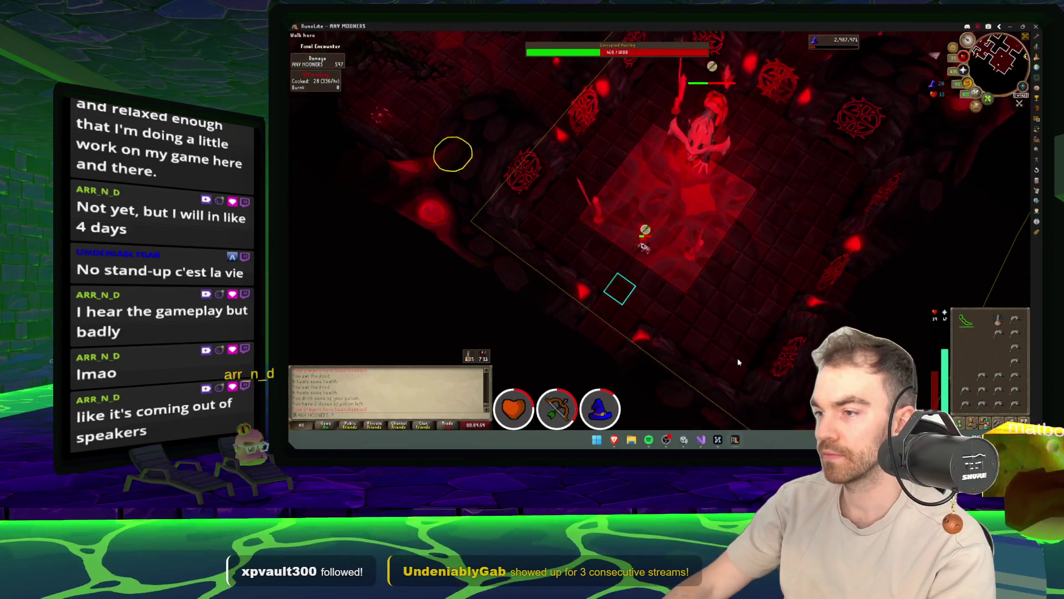
pyautogui.press('Right')
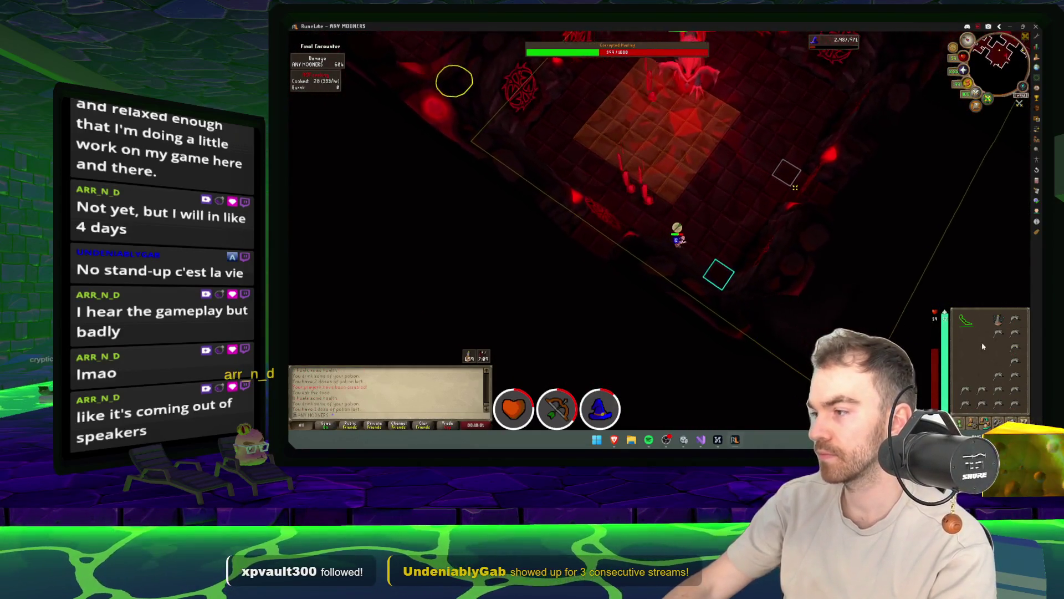
pyautogui.click(997, 320)
pyautogui.press('Right')
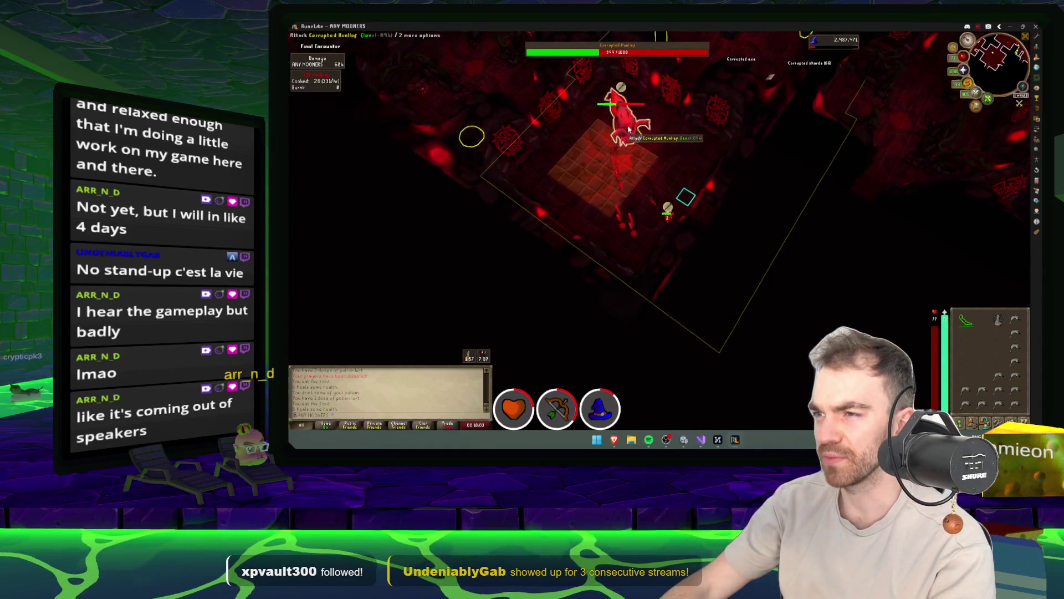
pyautogui.press('Right')
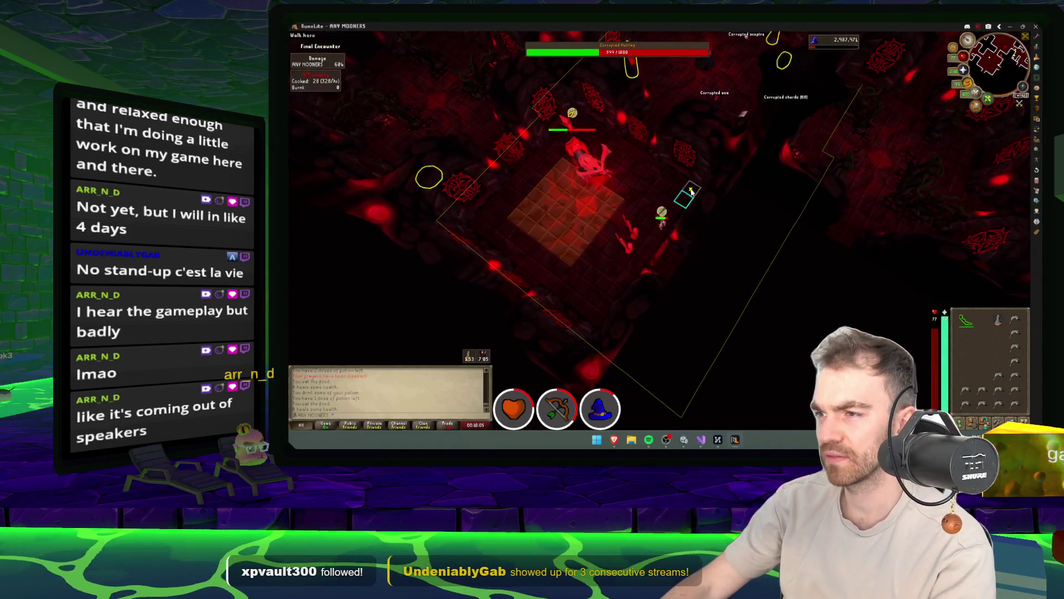
pyautogui.press('Escape')
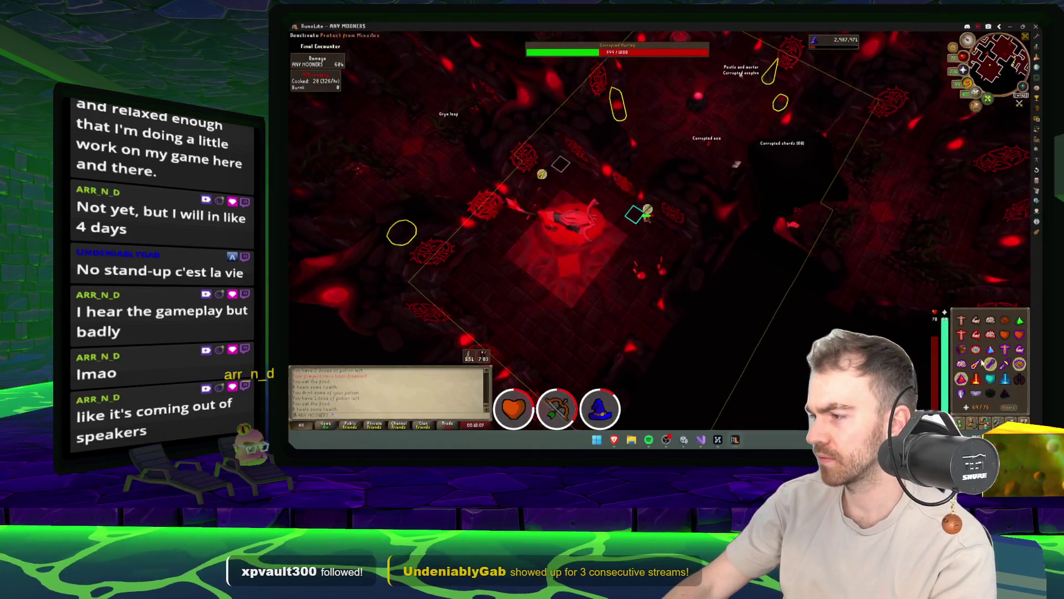
pyautogui.press('Right')
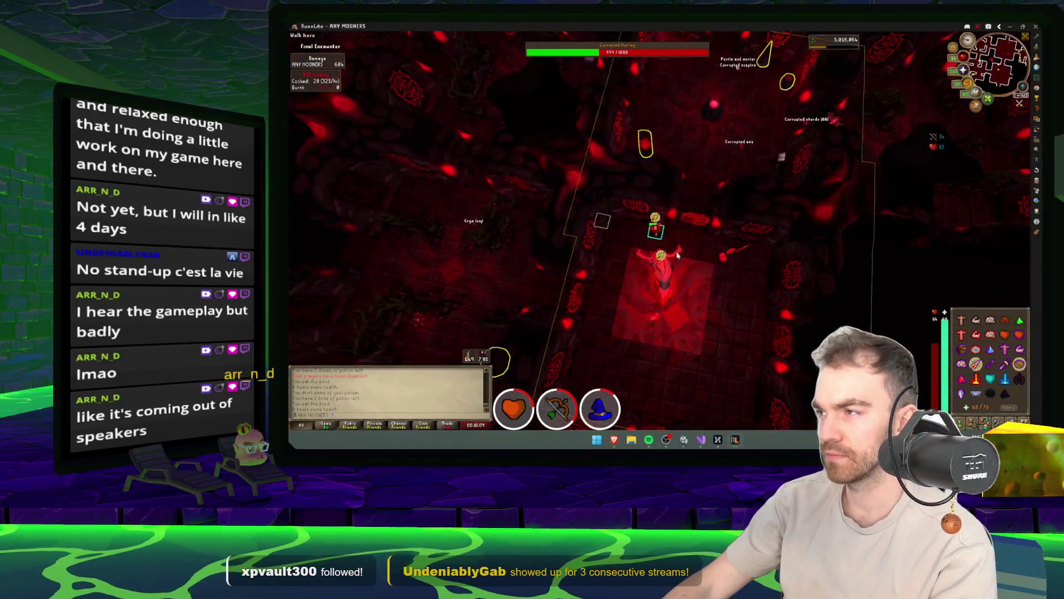
pyautogui.press('Right')
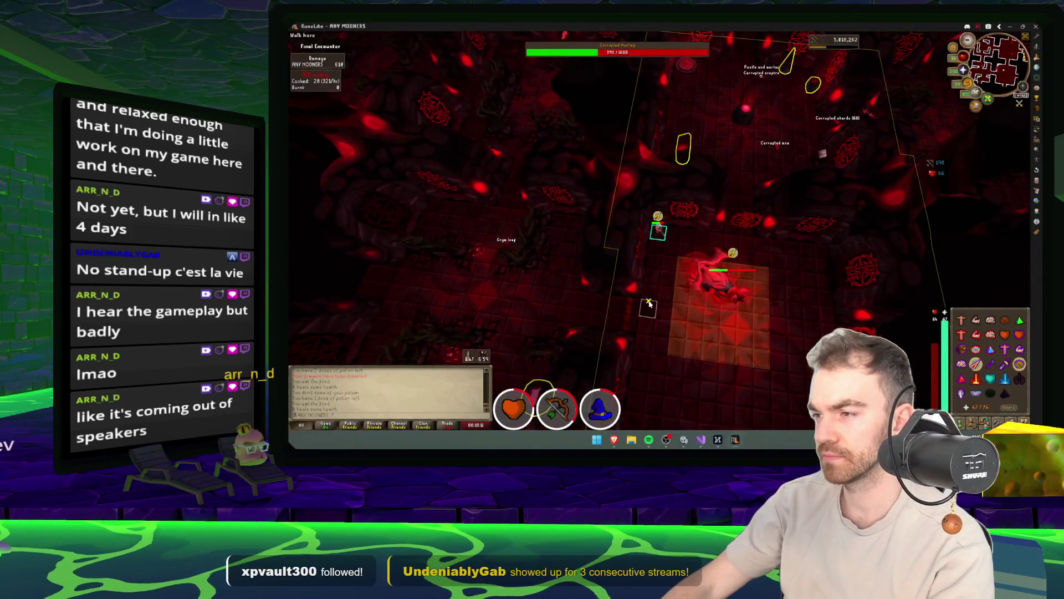
pyautogui.press('Right')
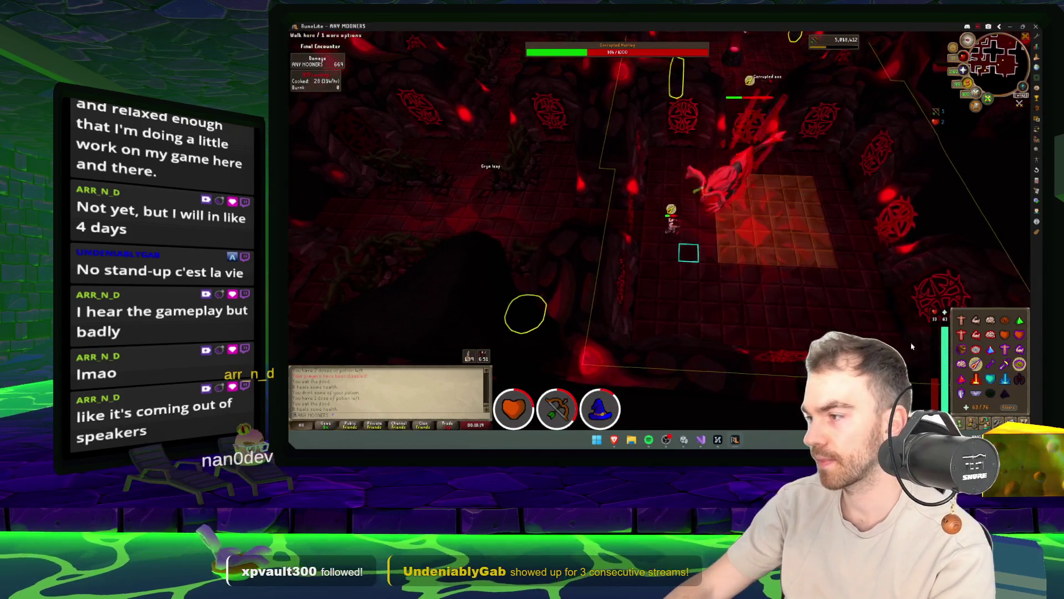
pyautogui.scroll(3, 715, 158)
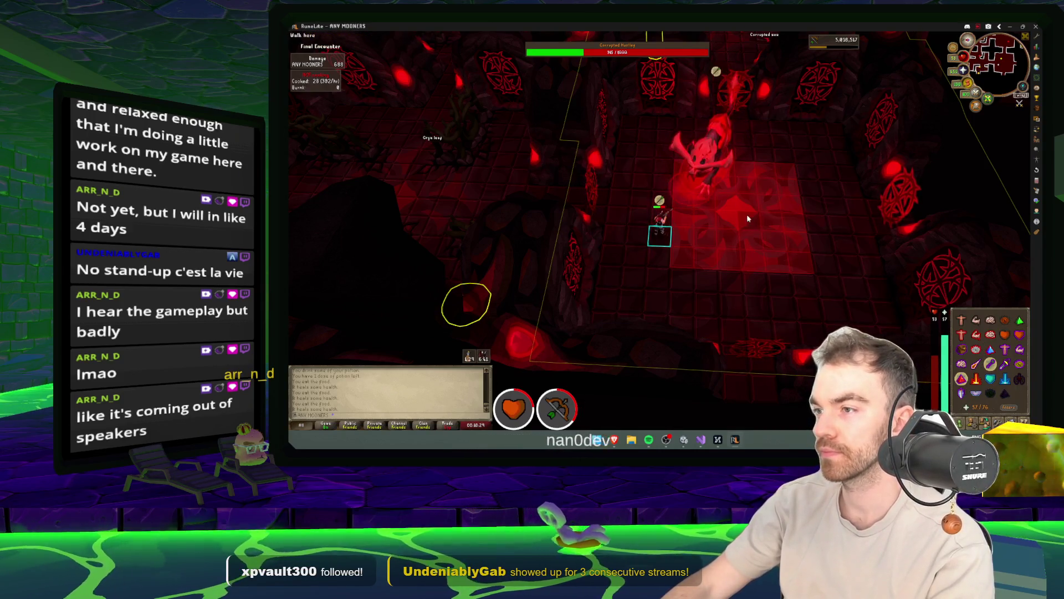
# Step: Attack the boss with magic, turn on Protect from Magic, and step off dangerous tiles
pyautogui.click(701, 151)
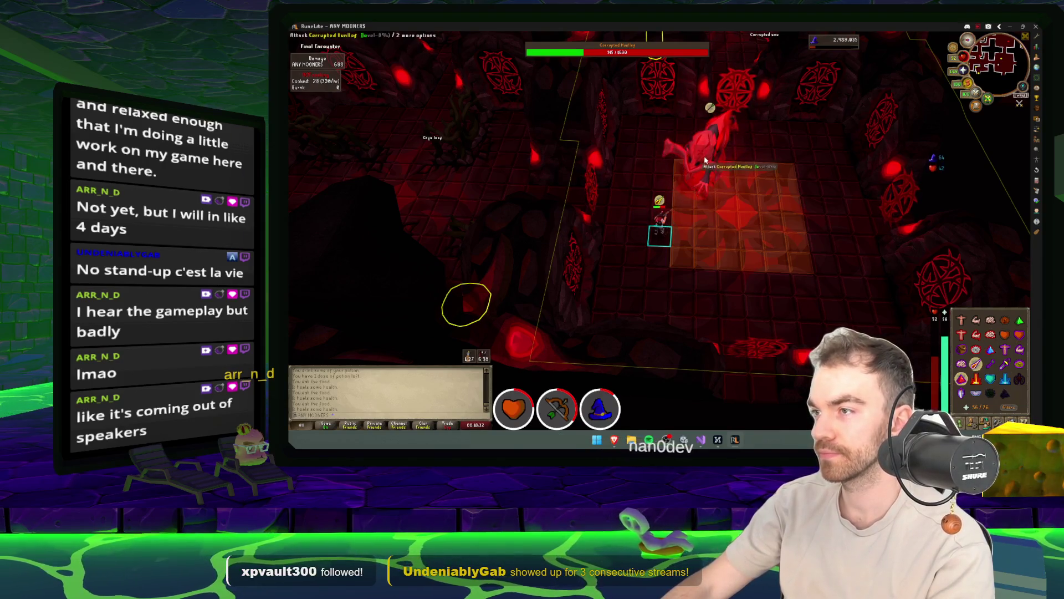
pyautogui.click(977, 365)
pyautogui.press('Left')
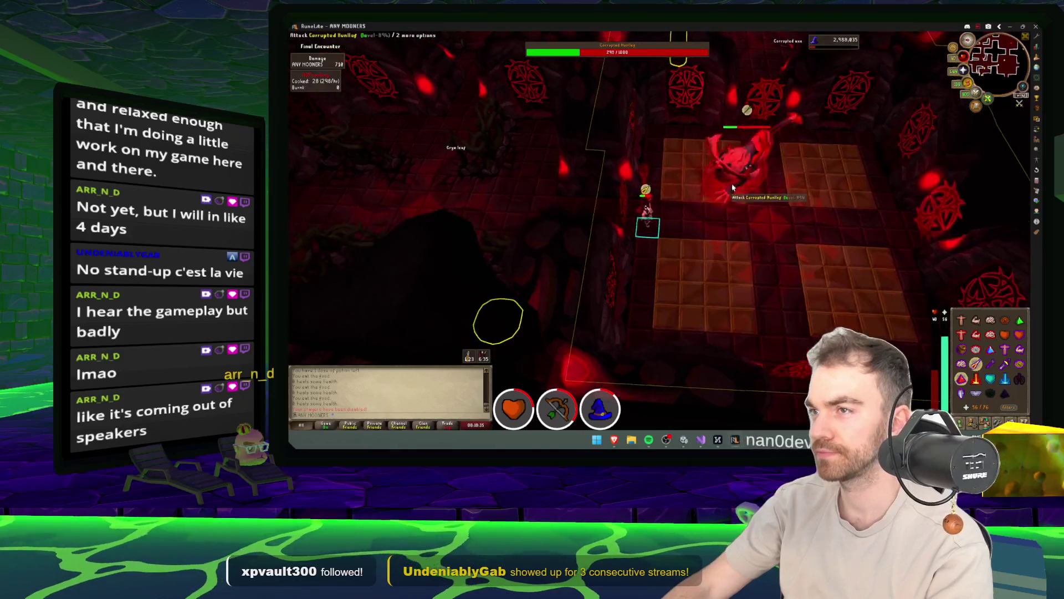
pyautogui.click(648, 352)
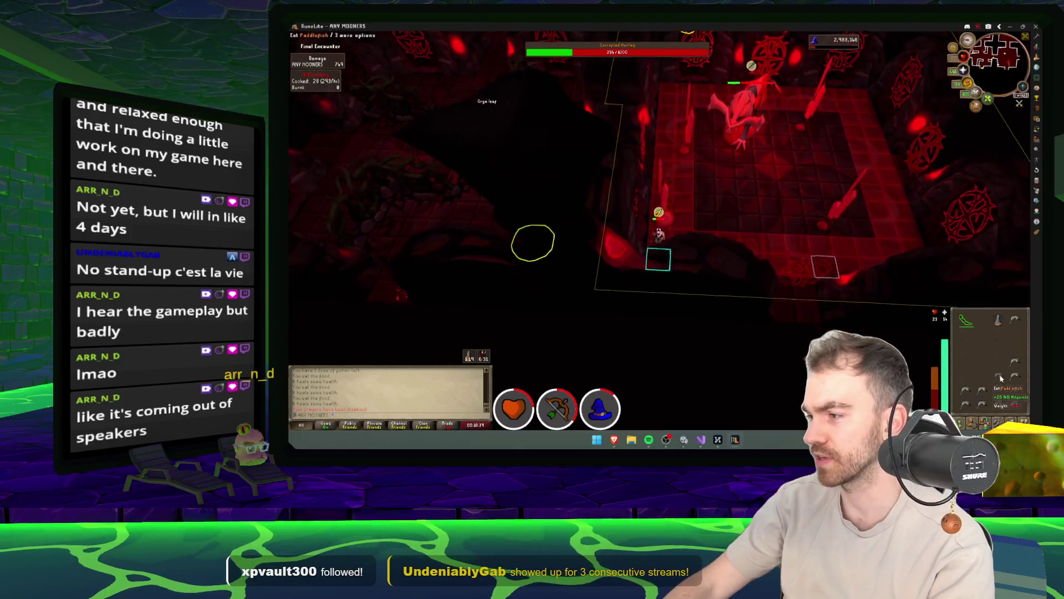
pyautogui.click(770, 167)
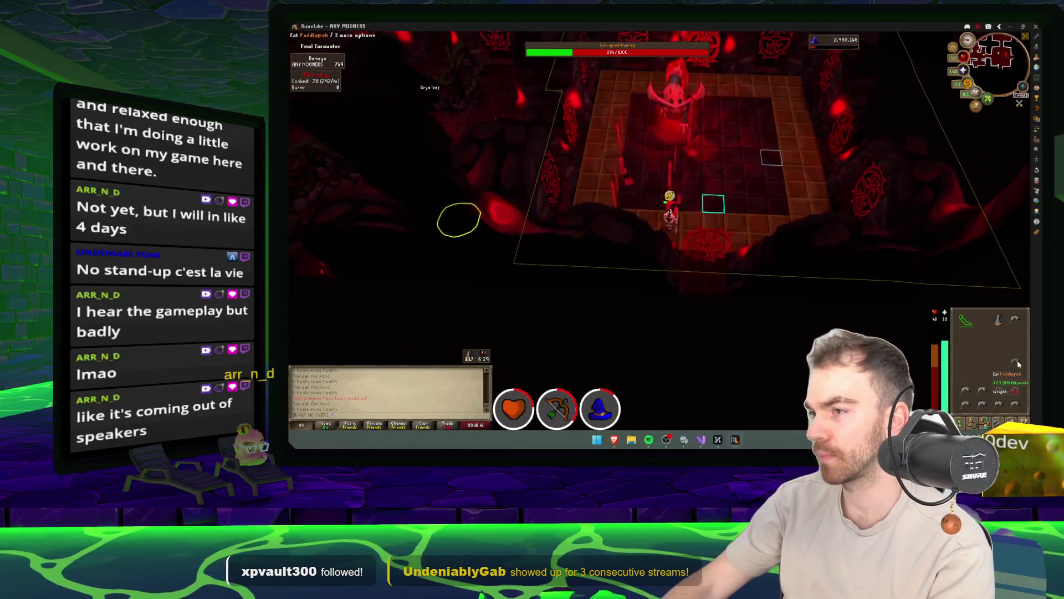
pyautogui.click(737, 127)
# Step: Retreat down the room, drink the Egniol potion, and return toward the boss
pyautogui.scroll(3, 704, 233)
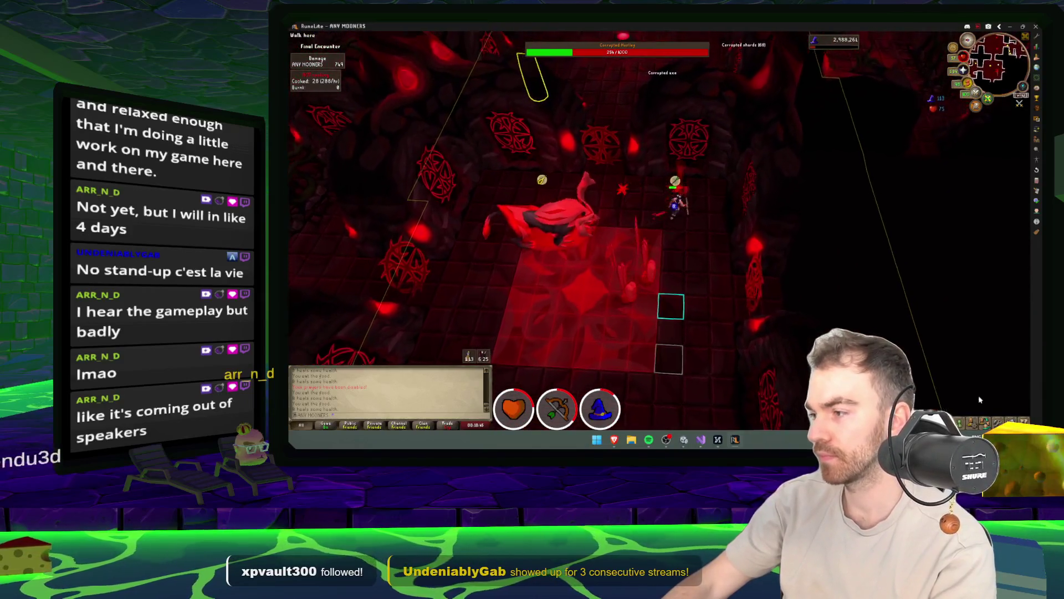
pyautogui.click(632, 357)
pyautogui.press('Down')
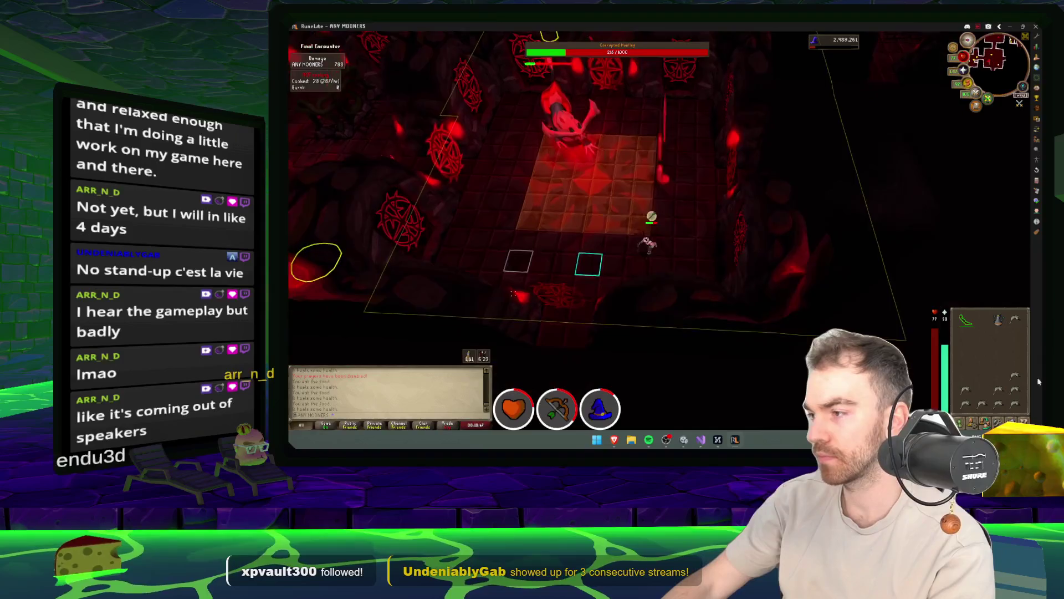
pyautogui.click(1000, 322)
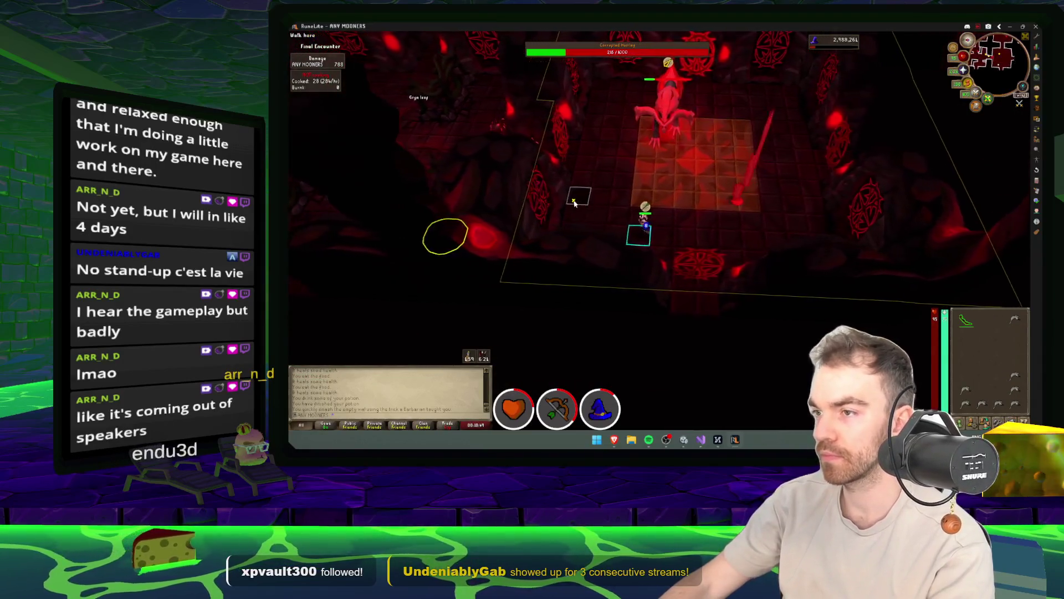
pyautogui.click(590, 148)
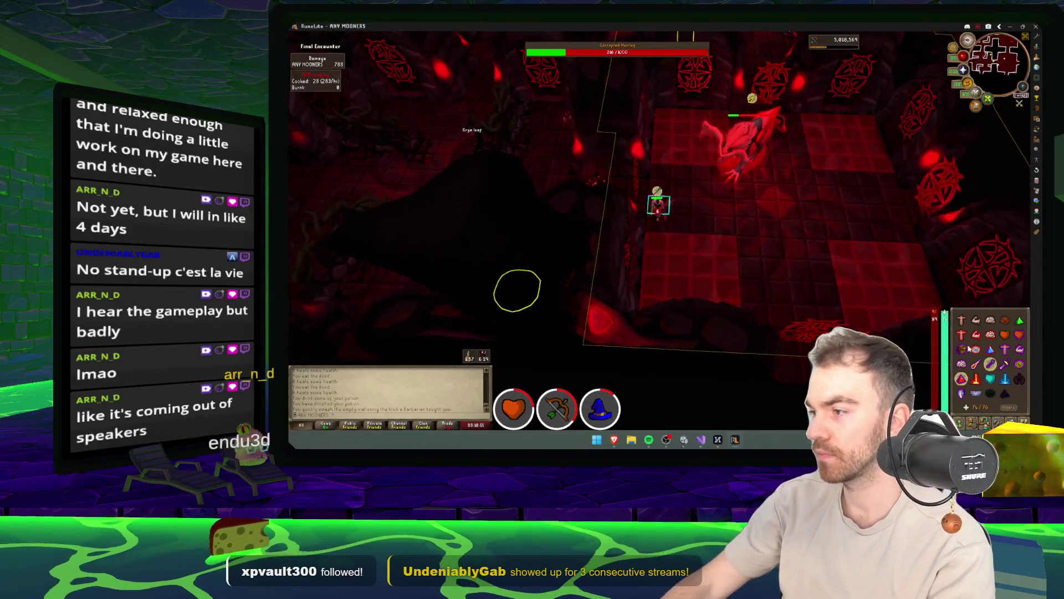
pyautogui.click(694, 254)
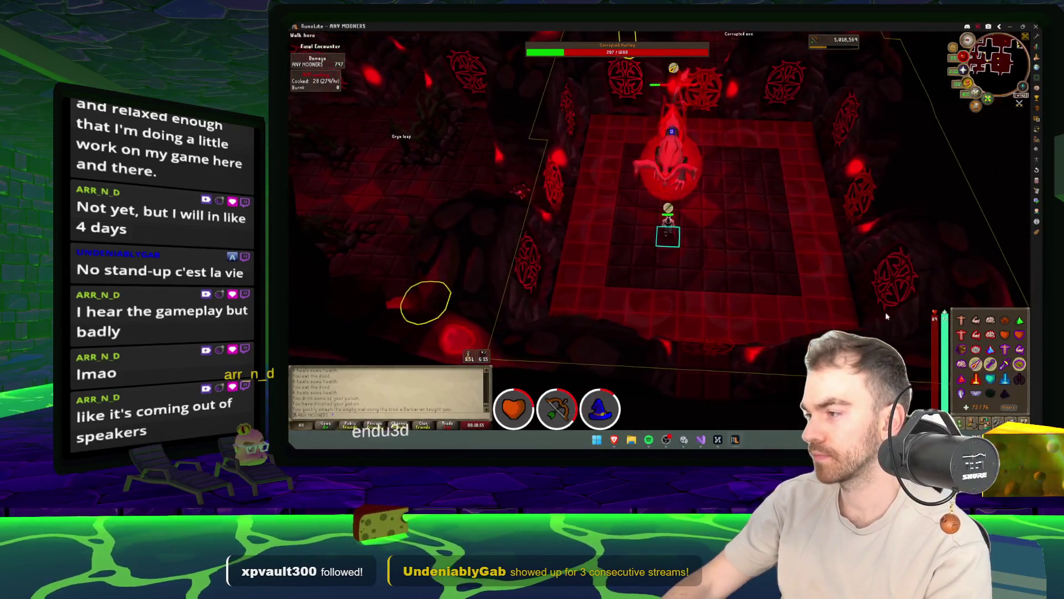
# Step: Turn on Eagle Eye and reposition around the arena off the red tiles
pyautogui.press('Left')
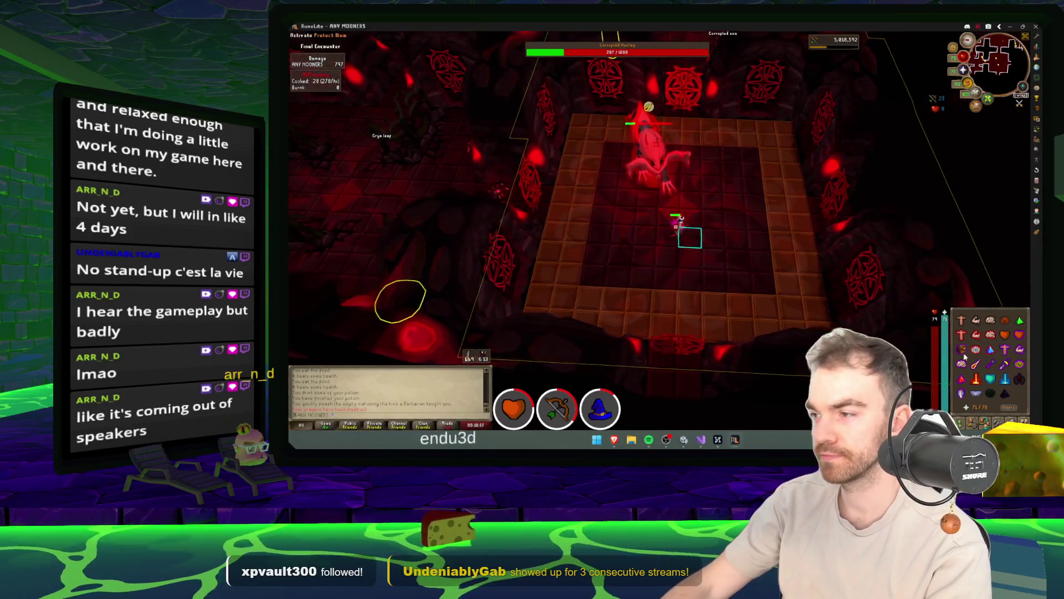
pyautogui.click(1020, 365)
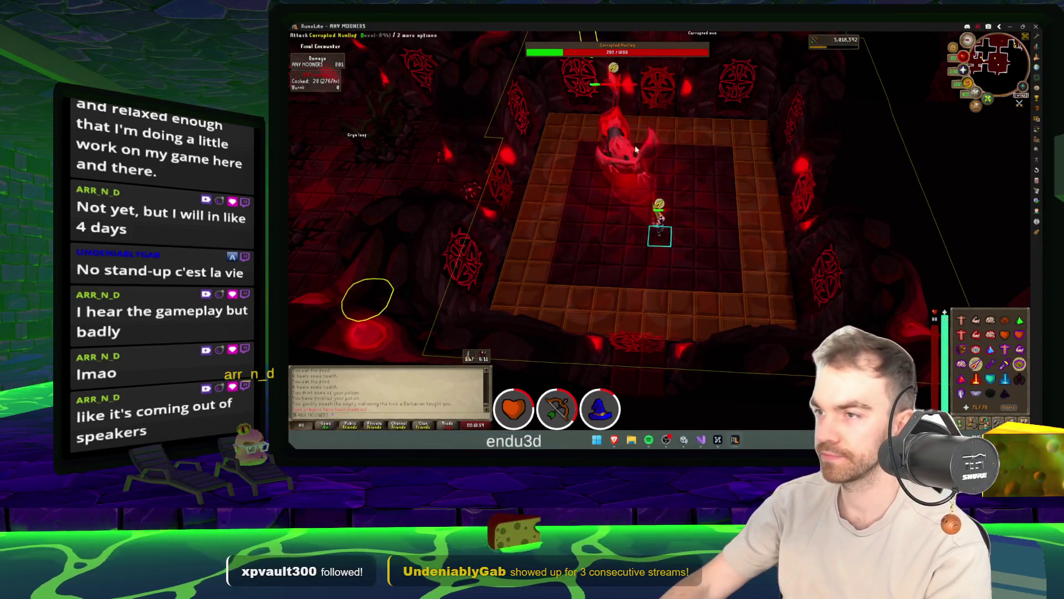
pyautogui.scroll(2, 620, 160)
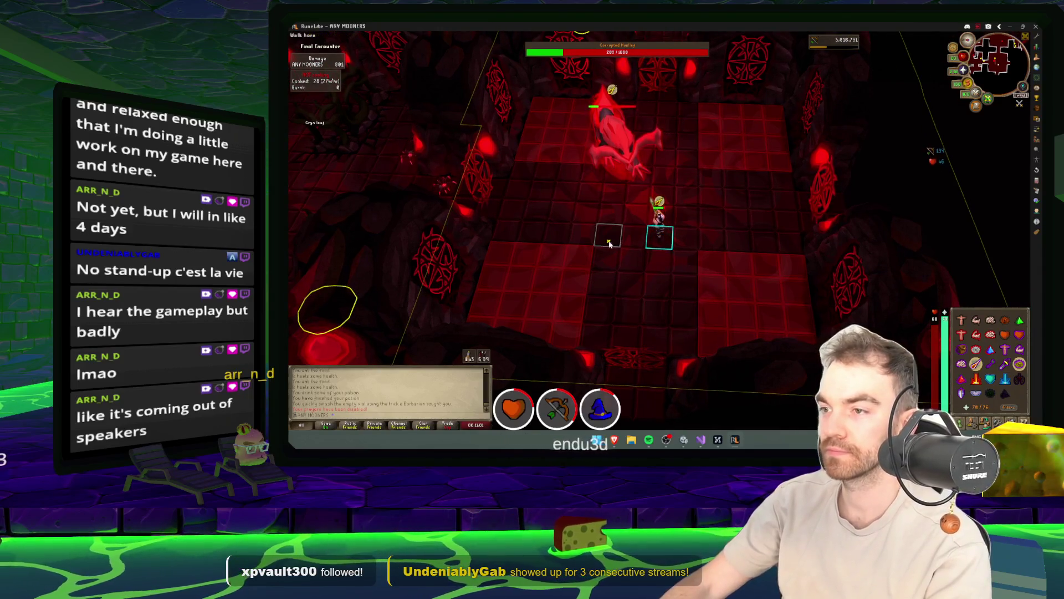
pyautogui.press('Left')
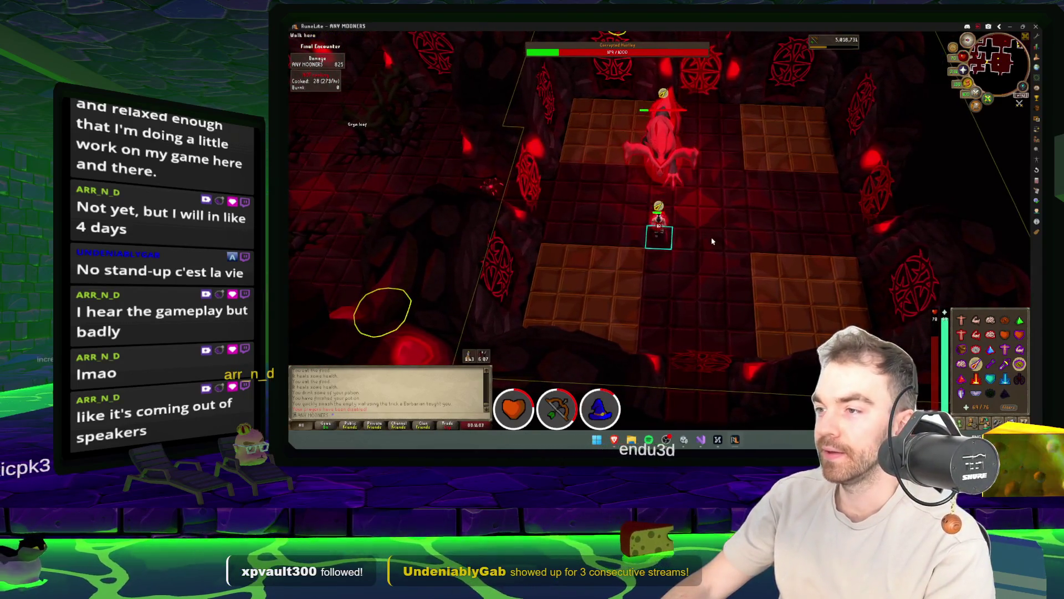
pyautogui.press('Left')
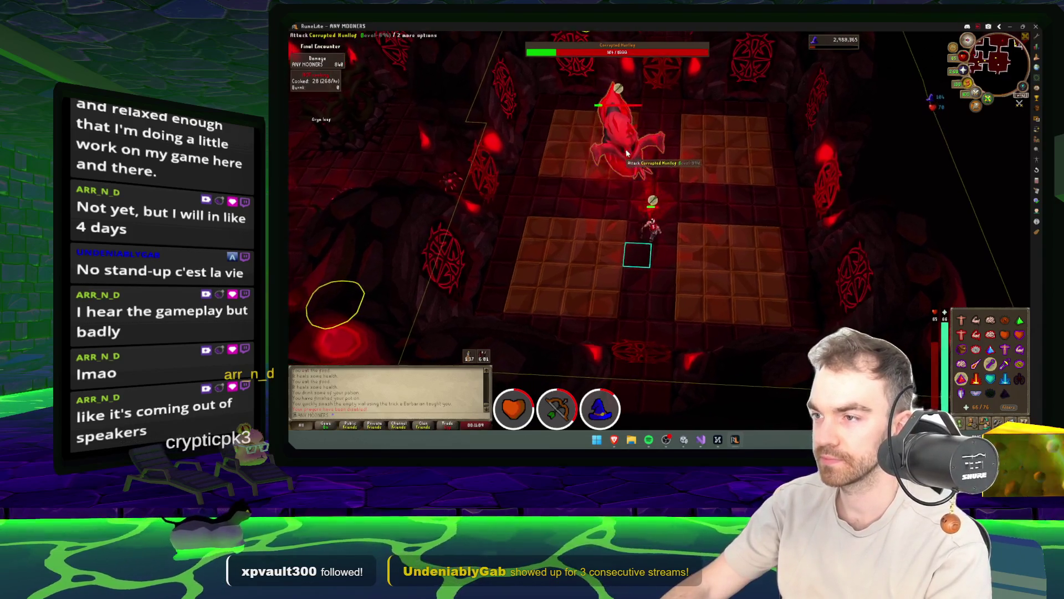
pyautogui.click(684, 295)
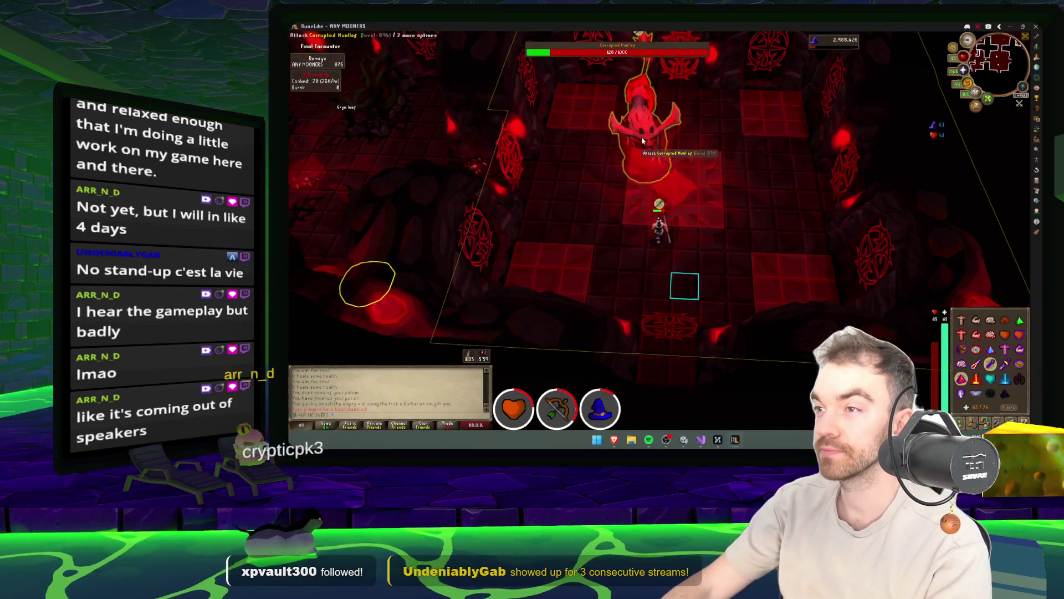
pyautogui.click(601, 202)
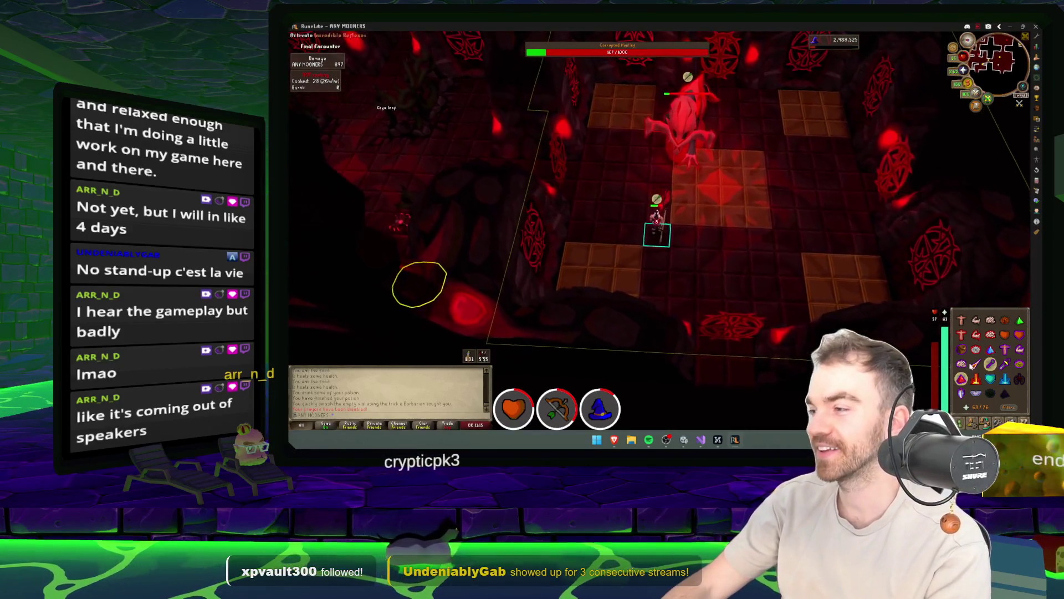
# Step: Attack the Corrupted Hunllef and switch on Protect from Magic
pyautogui.click(692, 122)
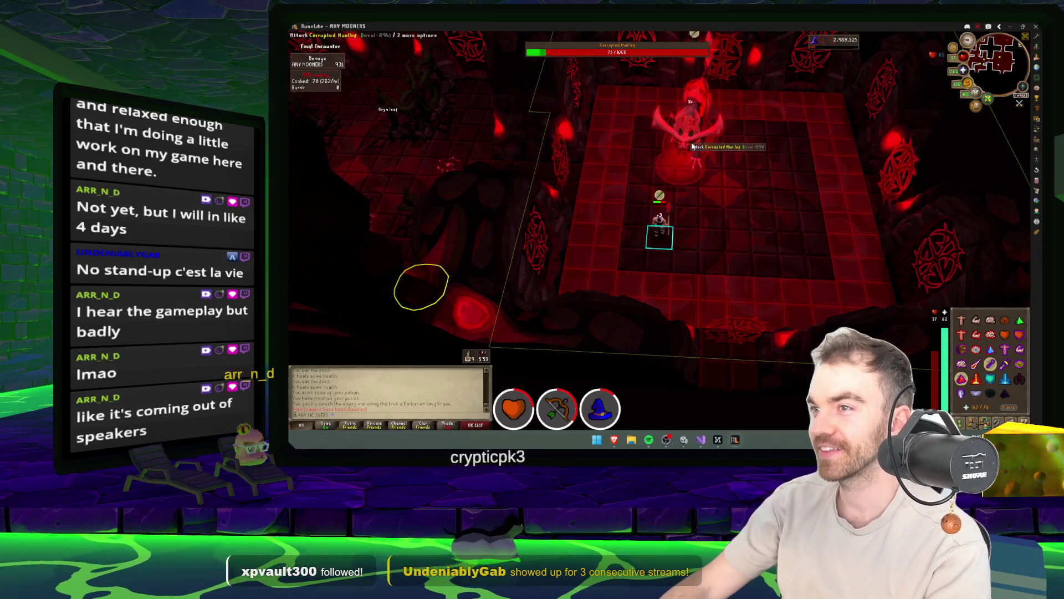
pyautogui.click(975, 364)
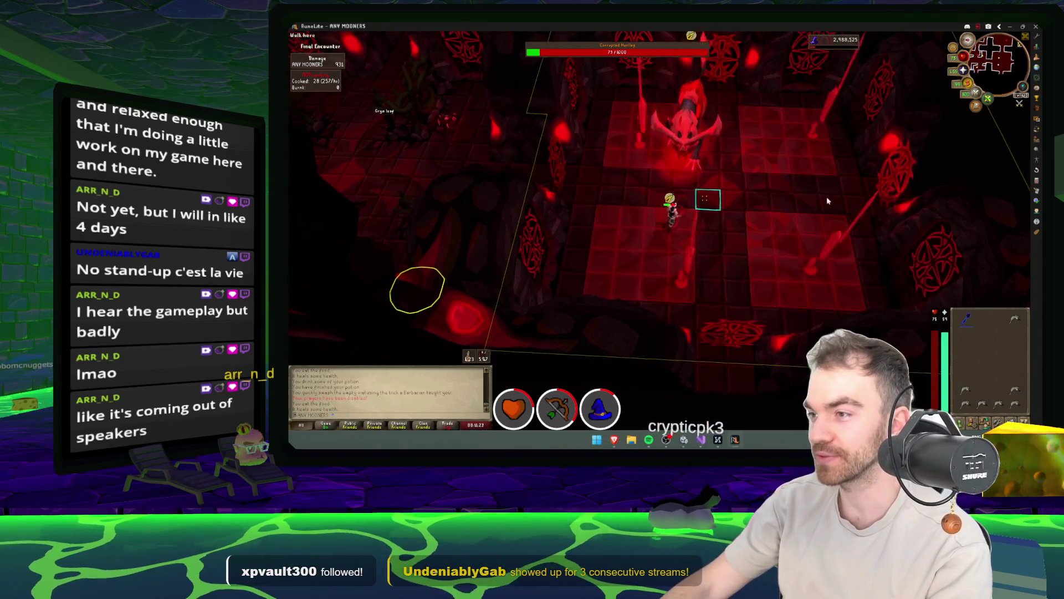
pyautogui.press('F6')
pyautogui.click(1019, 363)
pyautogui.press('Escape')
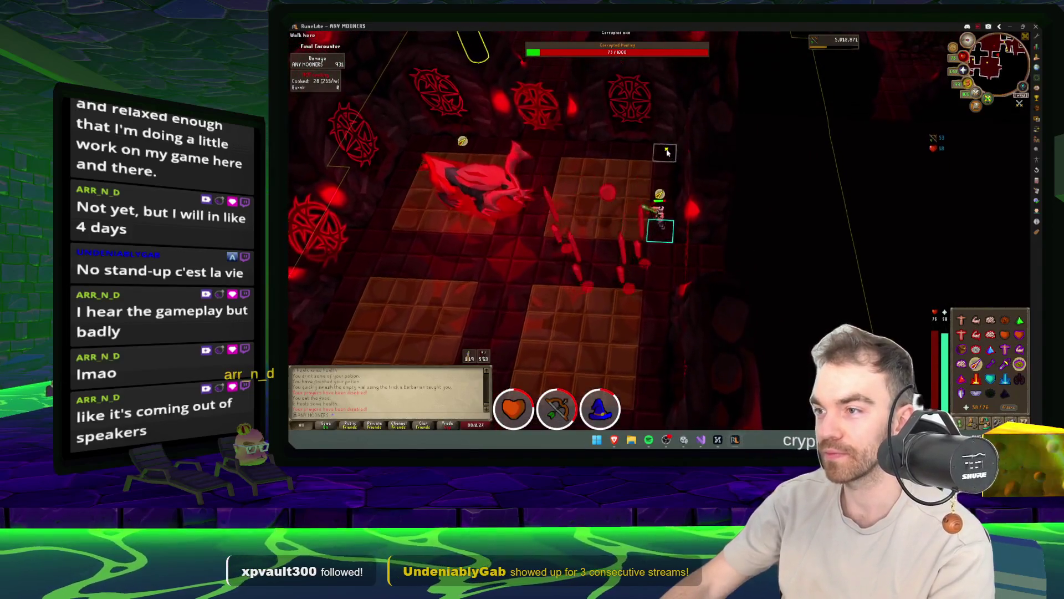
# Step: Dodge across safe tiles, tilting the camera, until the Hunllef's health reaches zero
pyautogui.press('Left')
pyautogui.press('Left')
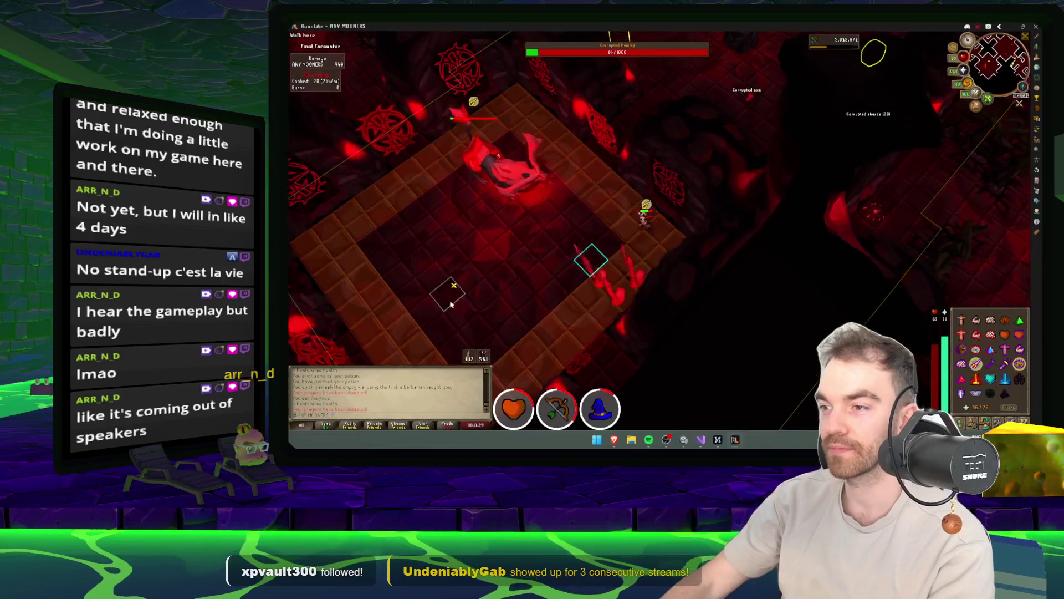
pyautogui.press('Left')
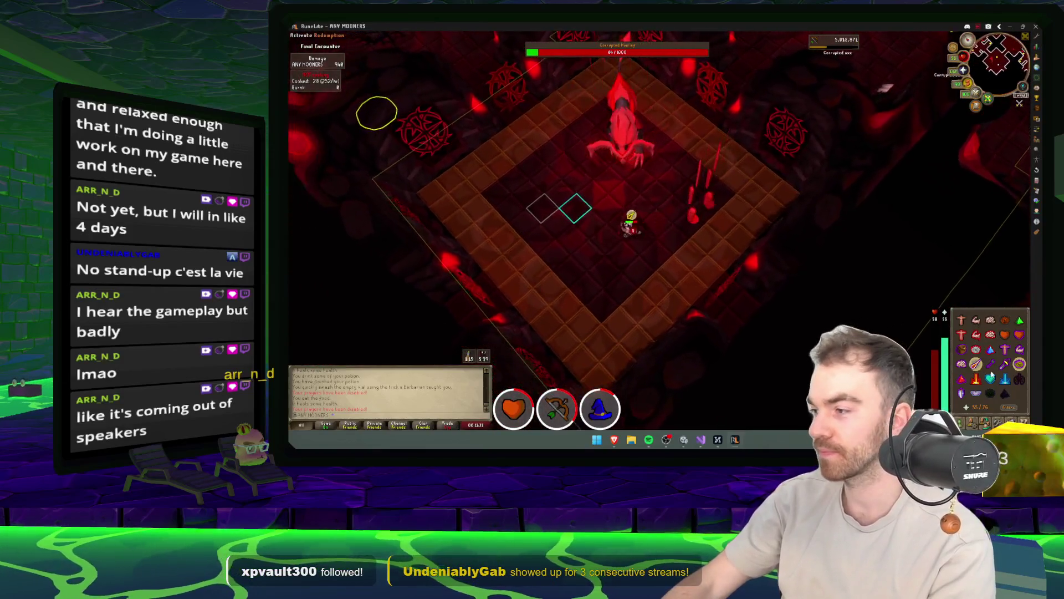
pyautogui.click(721, 320)
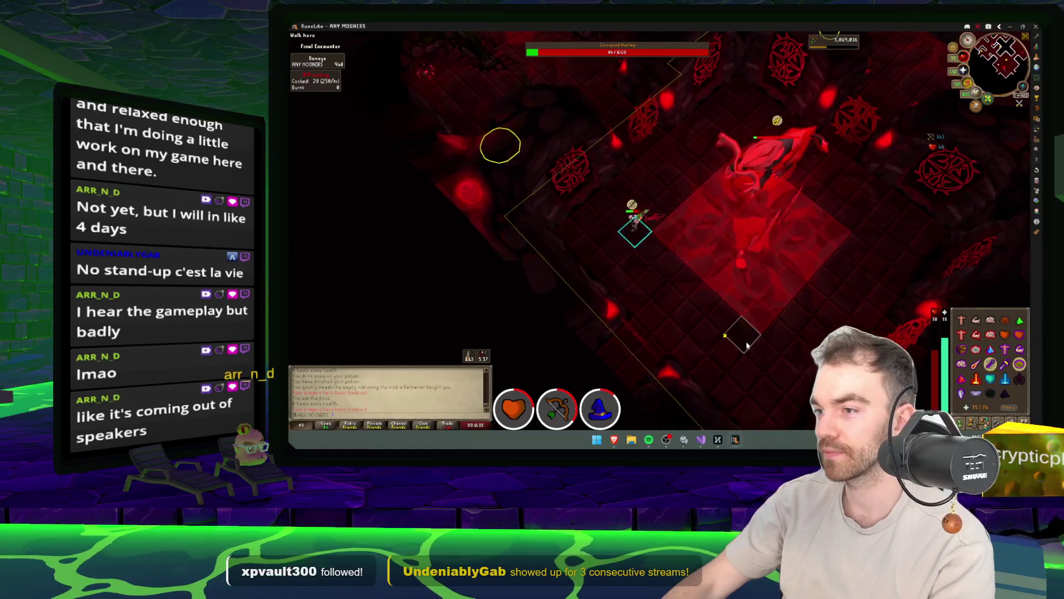
pyautogui.click(705, 250)
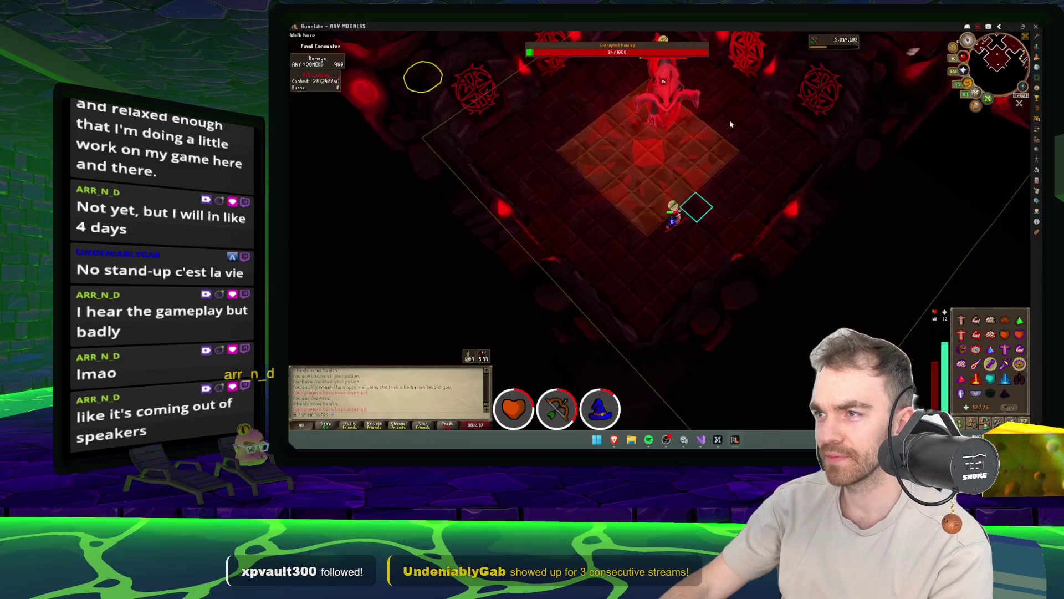
pyautogui.press('Down')
pyautogui.click(678, 174)
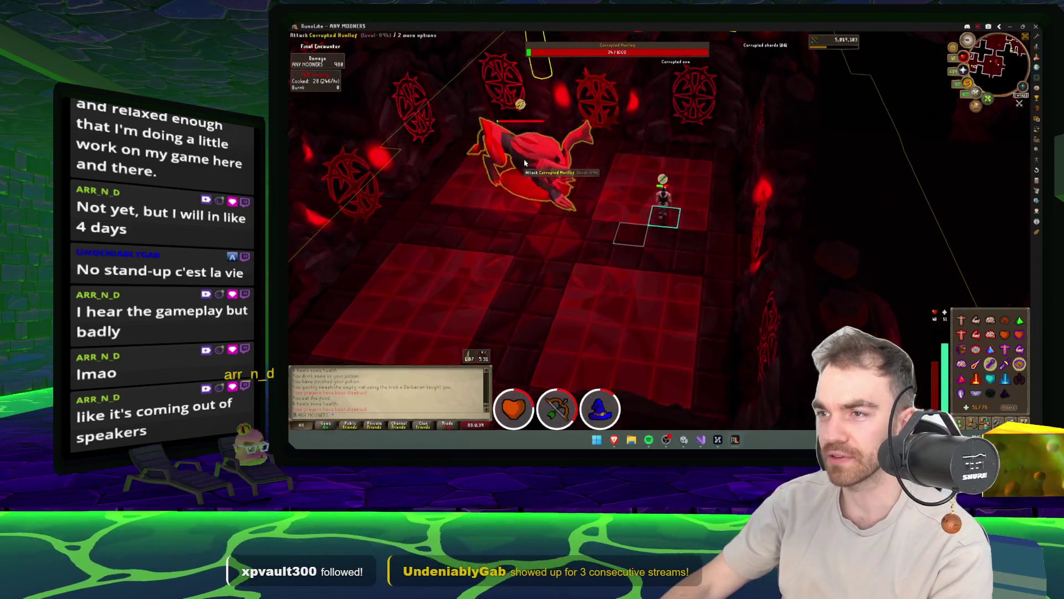
pyautogui.press('Up')
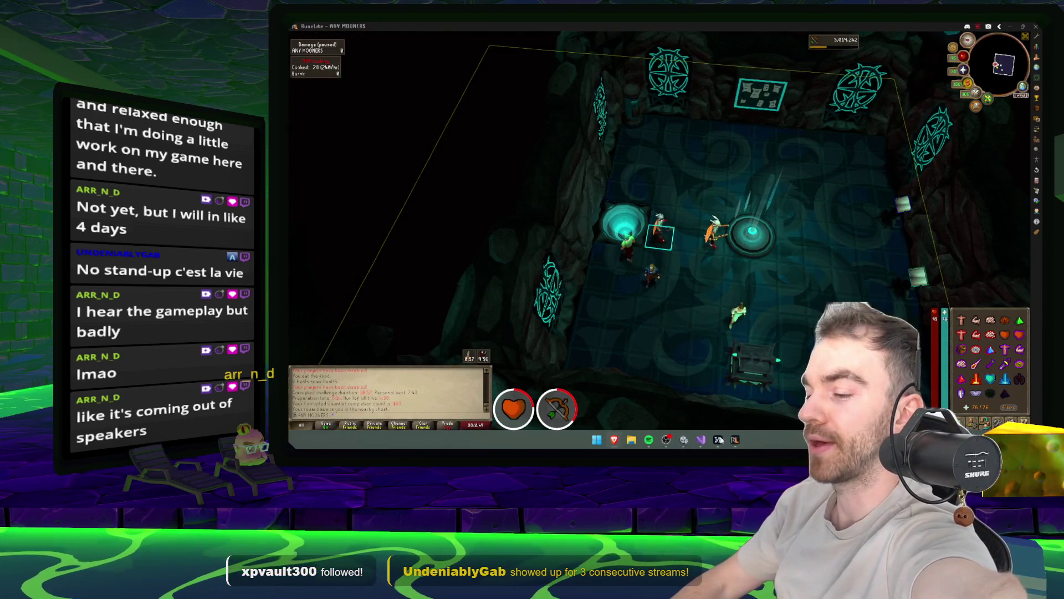
# Step: Zoom in on the reward chest beside the character
pyautogui.moveTo(617, 442)
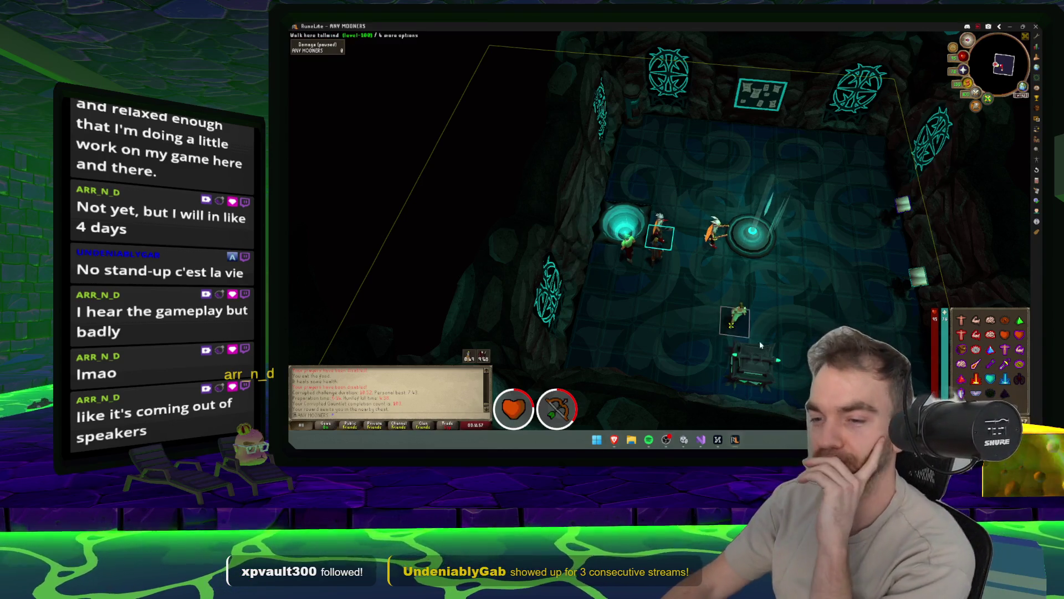
pyautogui.scroll(5, 751, 337)
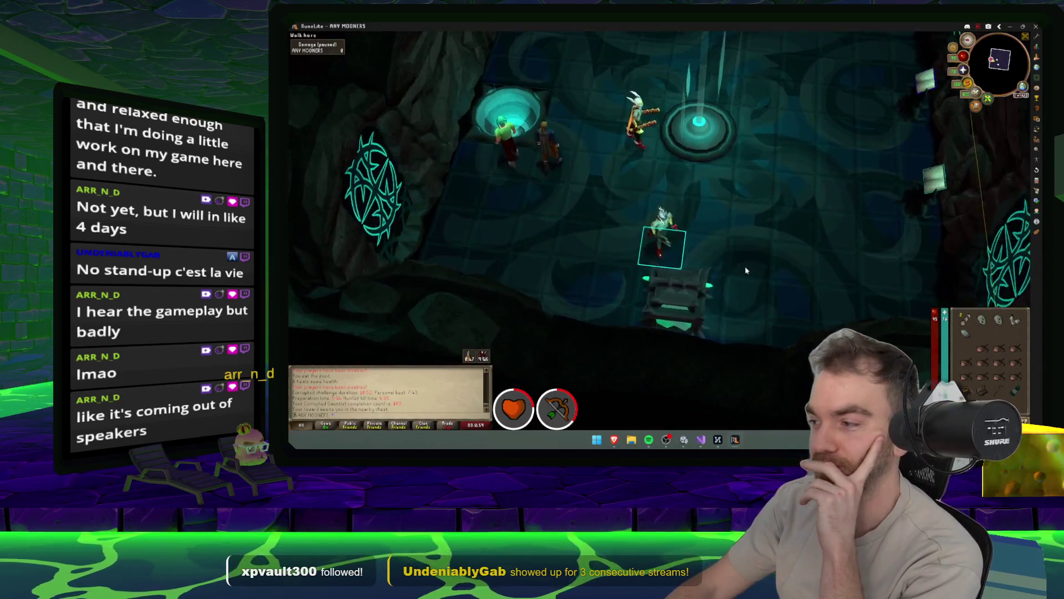
pyautogui.scroll(3, 746, 274)
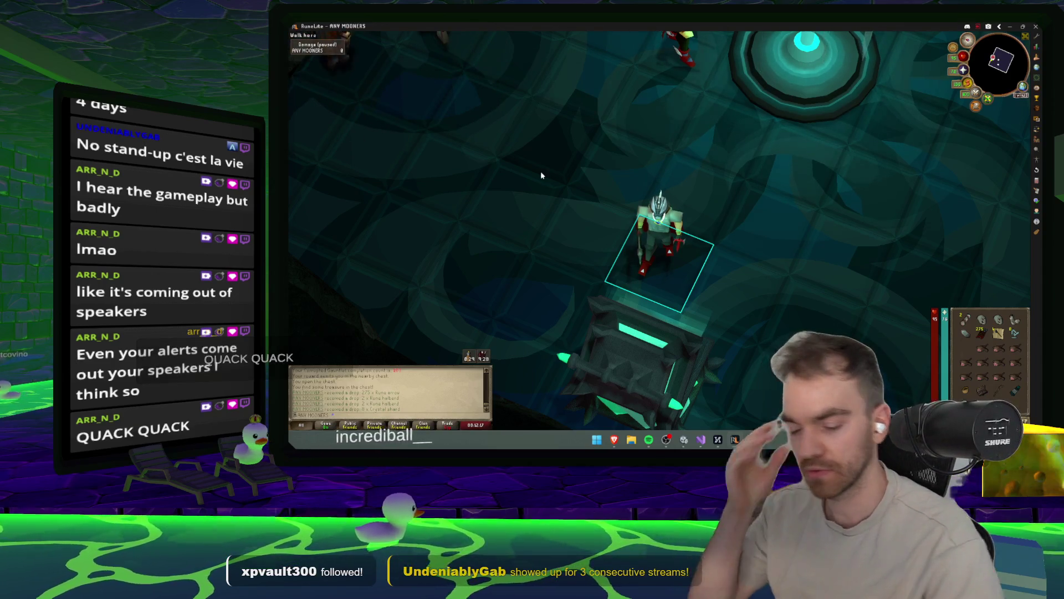
# Step: Search 'bluetooth' to open Windows Bluetooth settings, then close the window
pyautogui.press('super')
pyautogui.write('bluetooth')
pyautogui.press('Return')
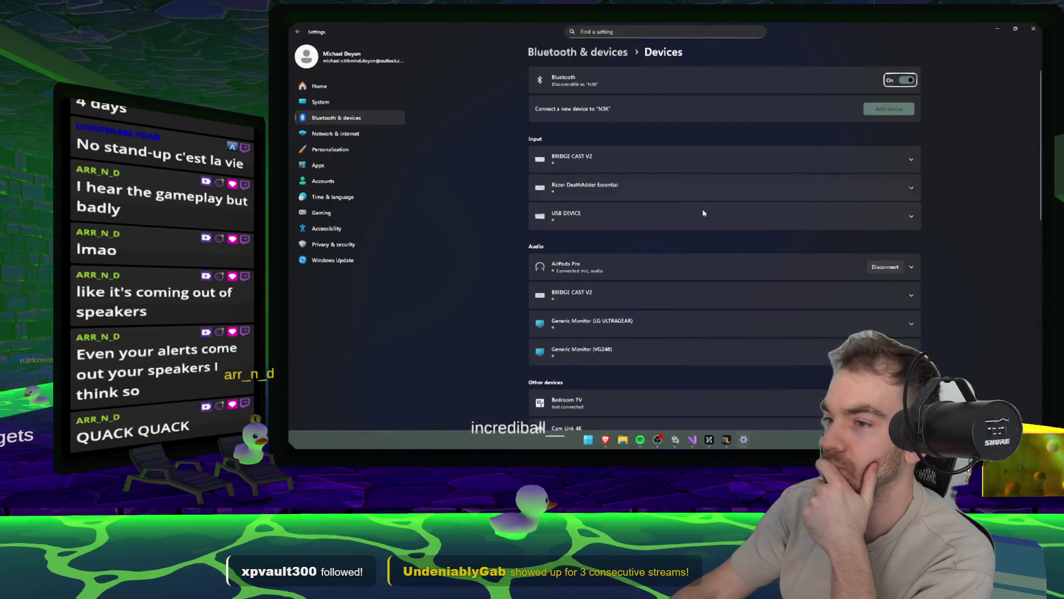
pyautogui.click(997, 29)
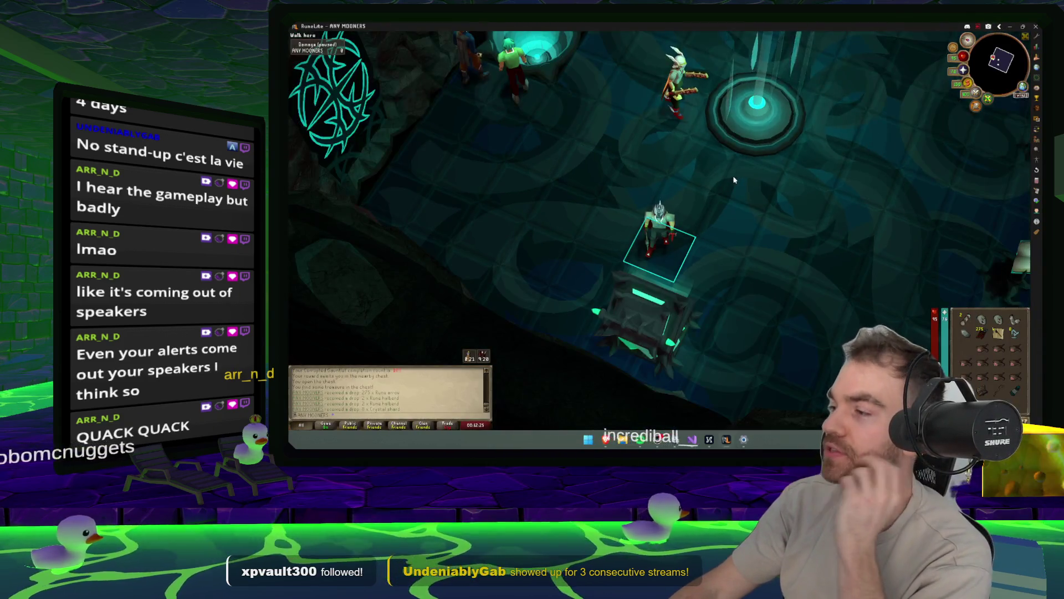
# Step: Tilt the camera low and back overhead, then walk the character a few tiles up-left
pyautogui.scroll(-2, 742, 193)
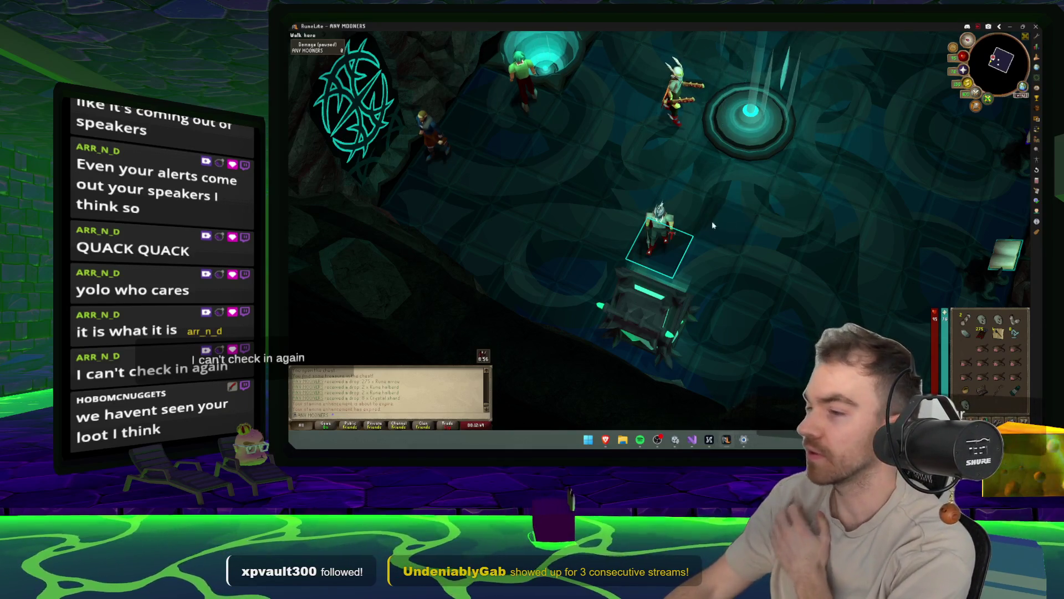
pyautogui.scroll(5, 717, 223)
pyautogui.press('Down')
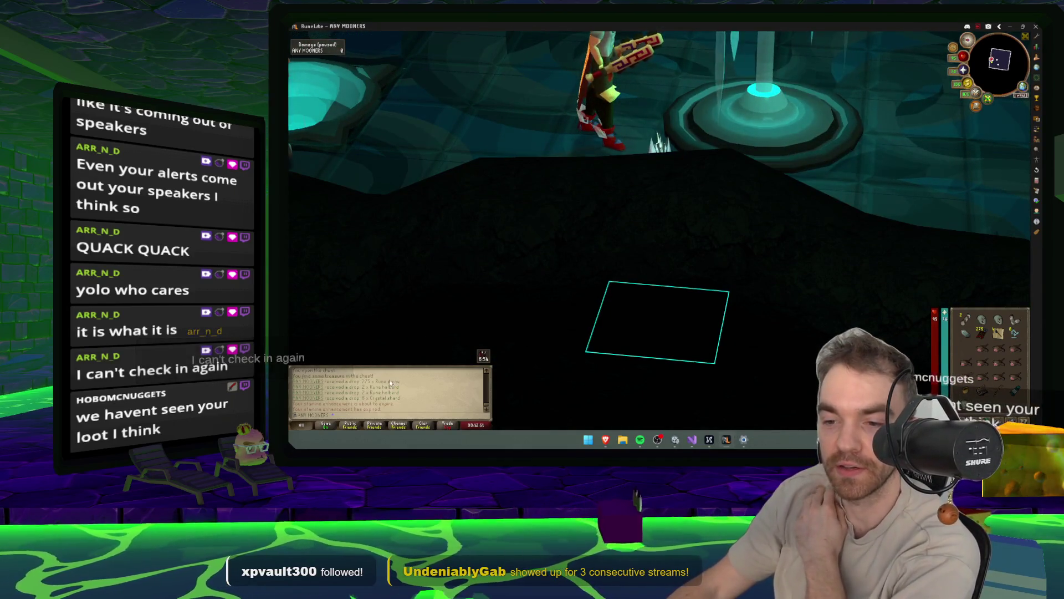
pyautogui.press('Up')
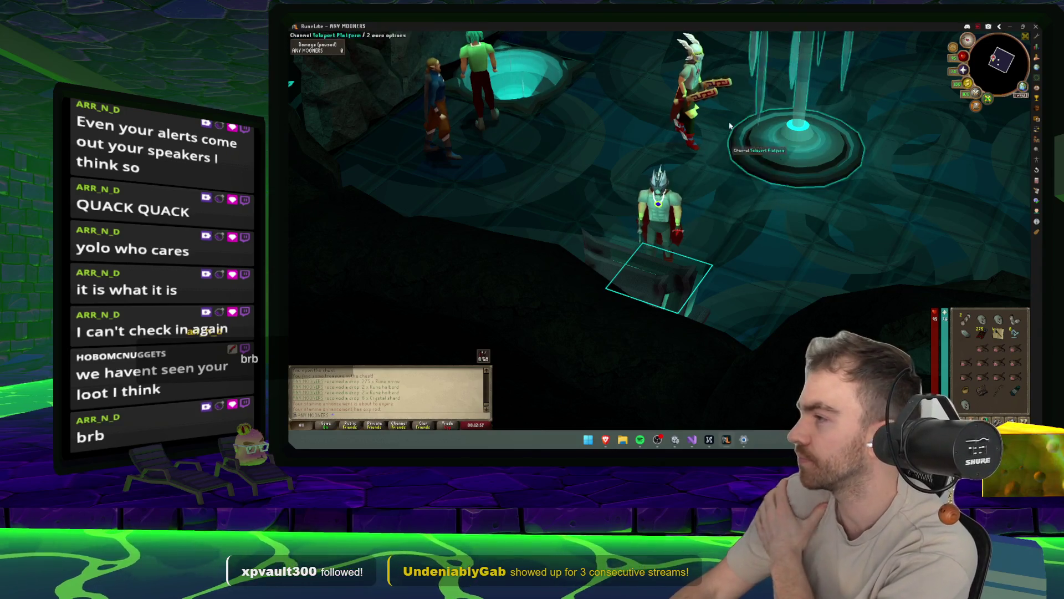
pyautogui.click(573, 110)
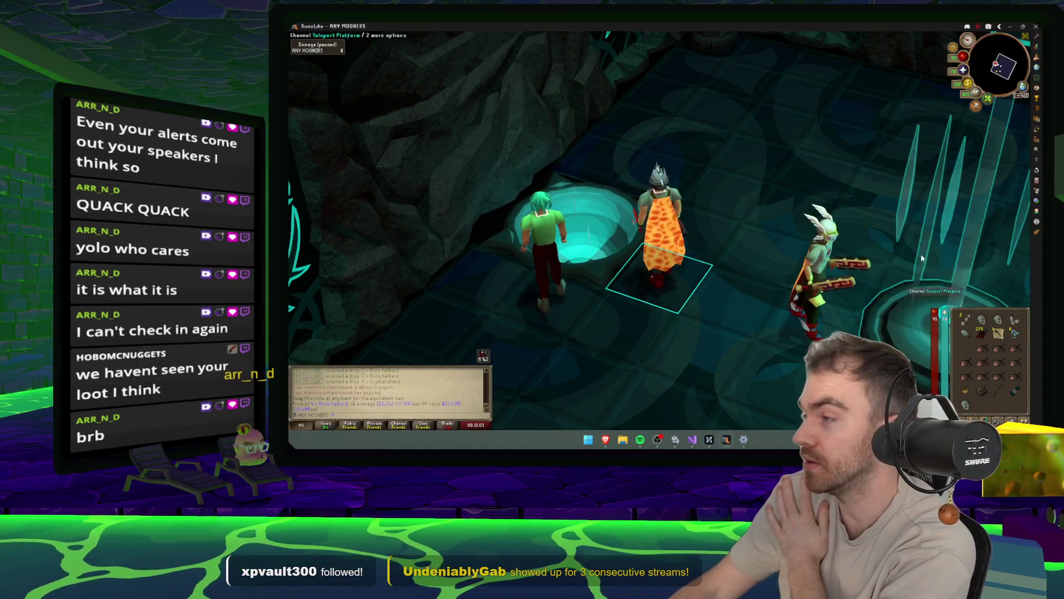
# Step: Open RuneLite's Loot Tracker panel listing the Corrupted Hunllef drops
pyautogui.click(1038, 108)
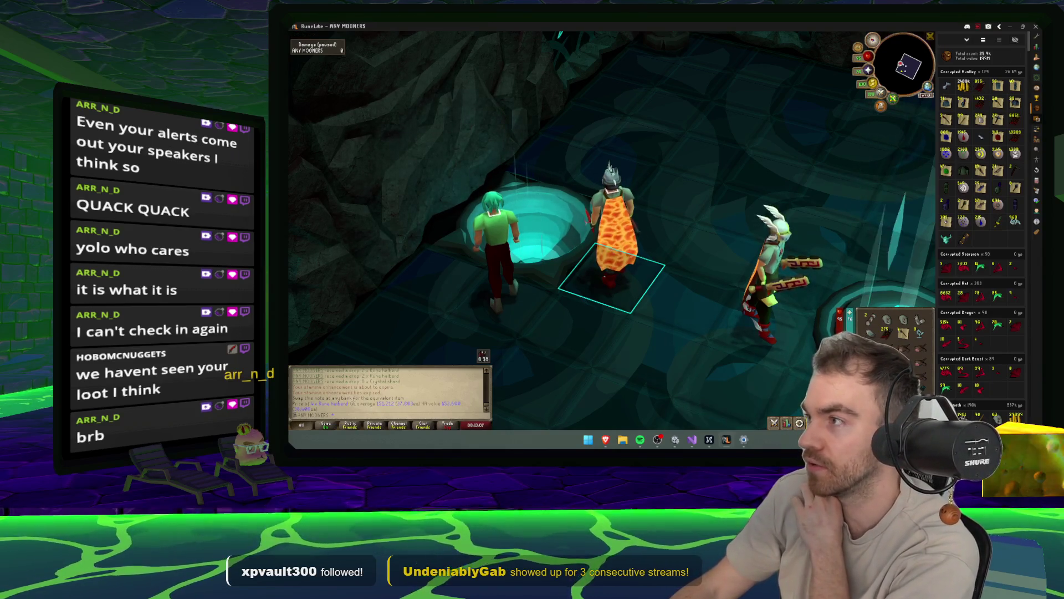
pyautogui.scroll(3, 423, 388)
pyautogui.scroll(-3, 423, 387)
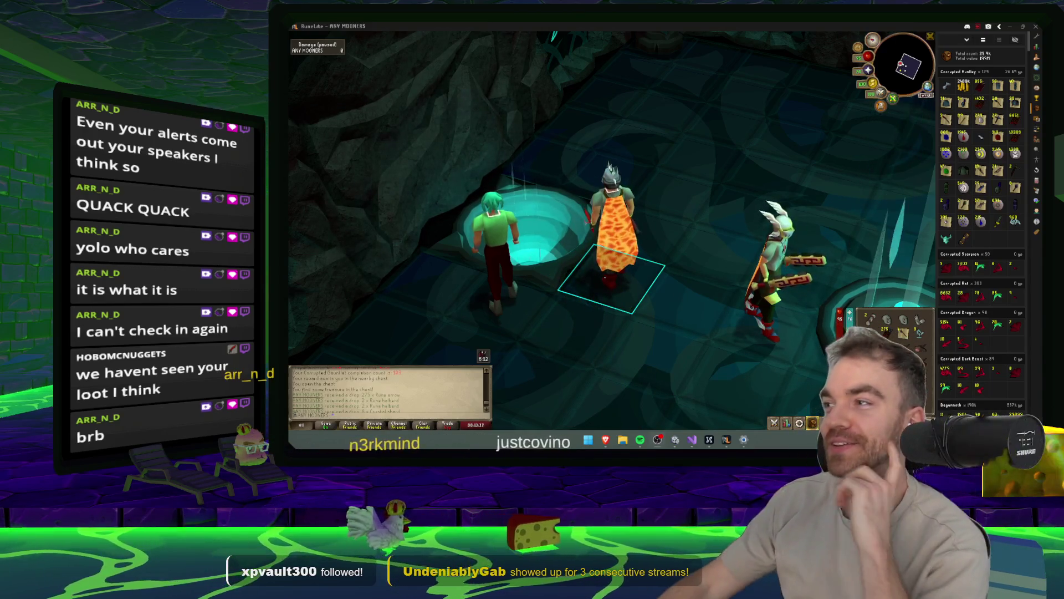
pyautogui.scroll(-3, 830, 198)
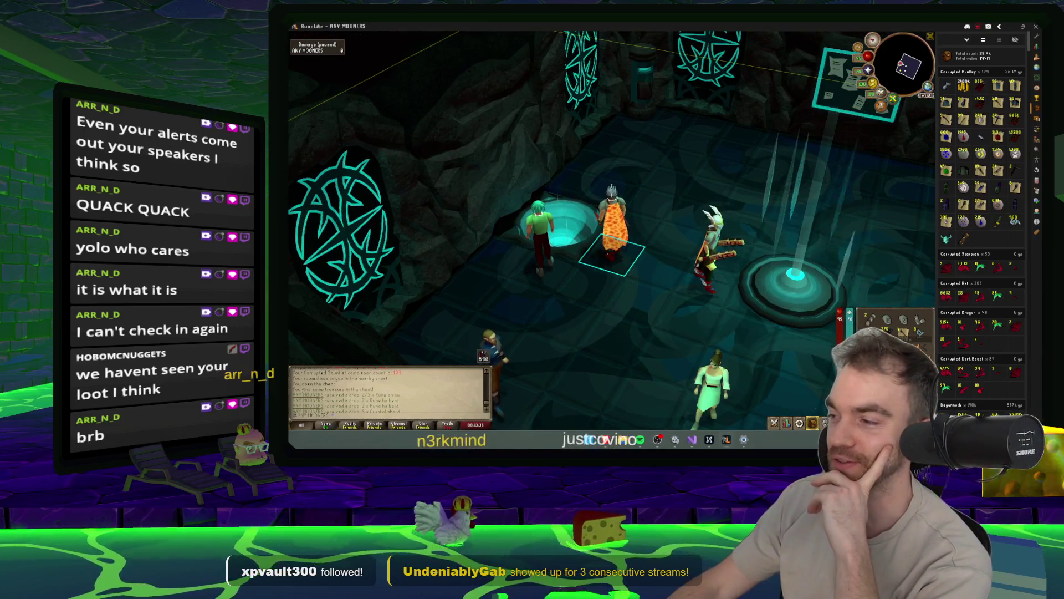
# Step: Teleport from the Channel Teleport Platform and rotate the camera around the portal area
pyautogui.click(791, 300)
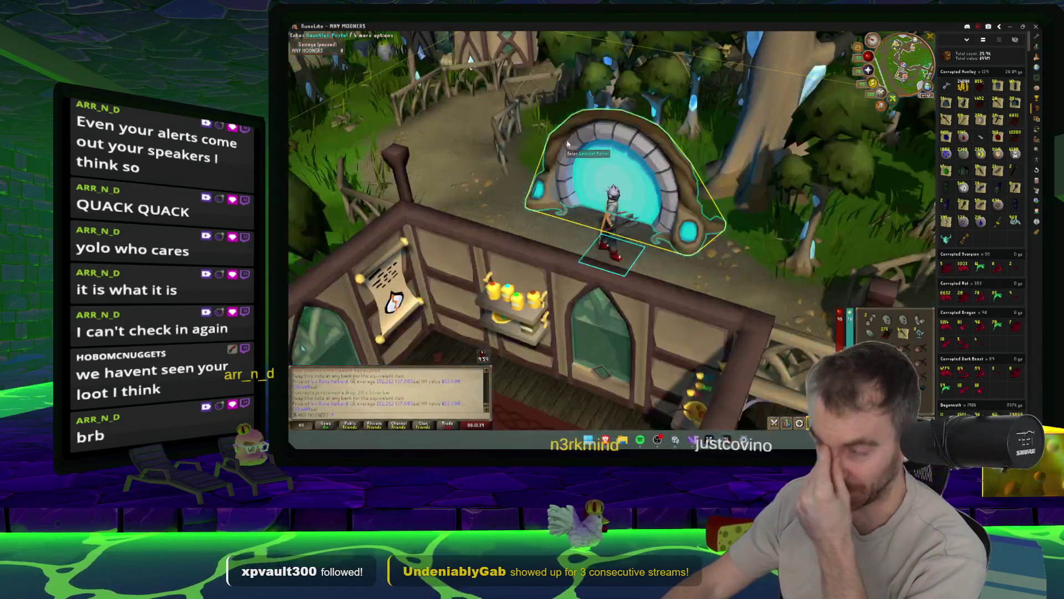
pyautogui.scroll(-3, 679, 128)
pyautogui.press('Up')
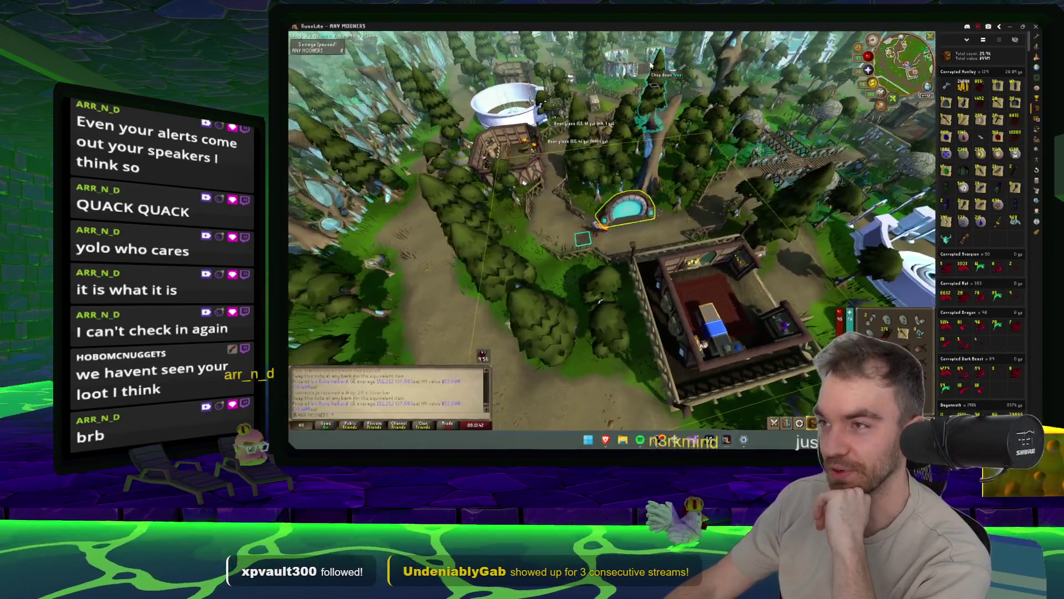
pyautogui.press('Left')
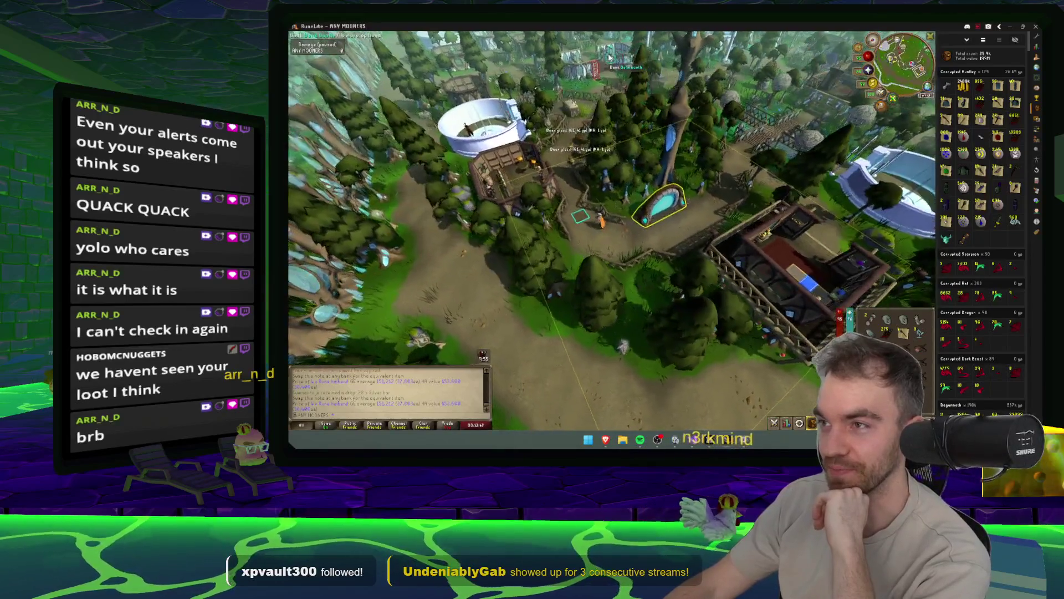
pyautogui.press('Left')
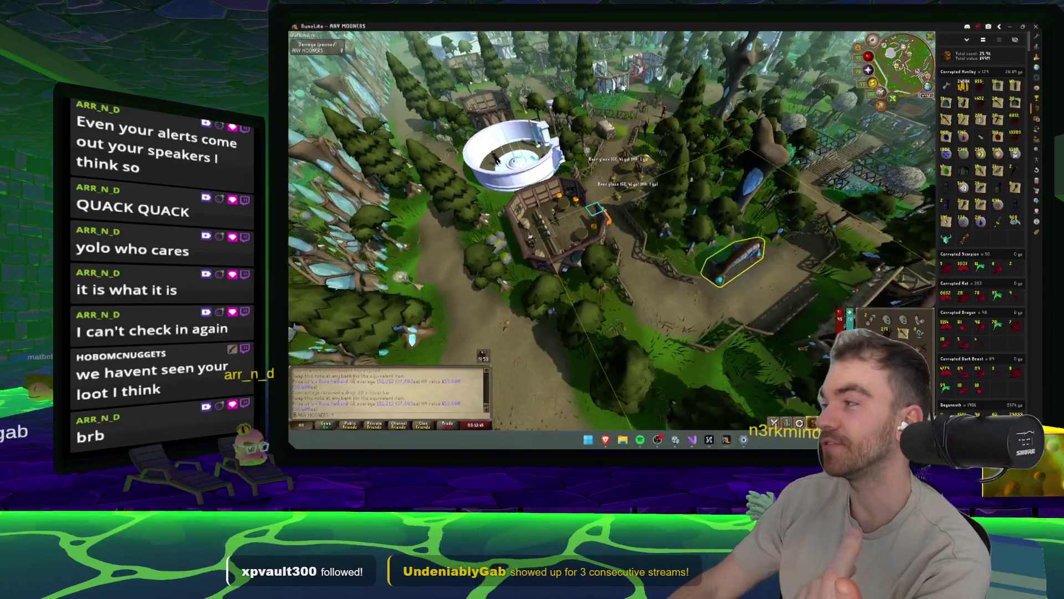
pyautogui.press('Left')
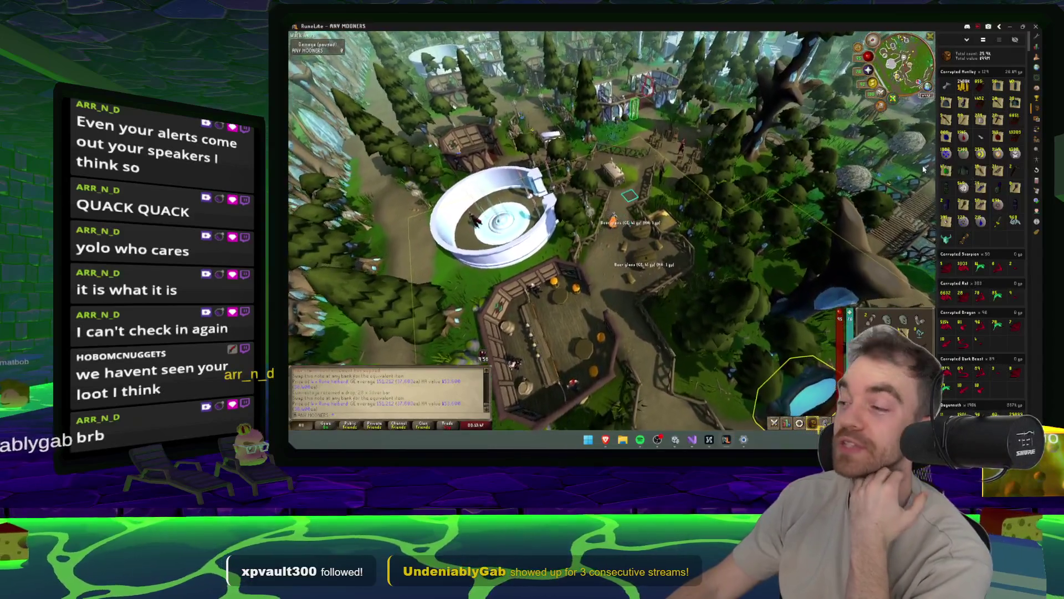
pyautogui.scroll(-5, 986, 183)
pyautogui.press('Left')
# Step: Close the Bank of Gielinor panel to reveal the game world, then leave RuneLite
pyautogui.scroll(-5, 986, 186)
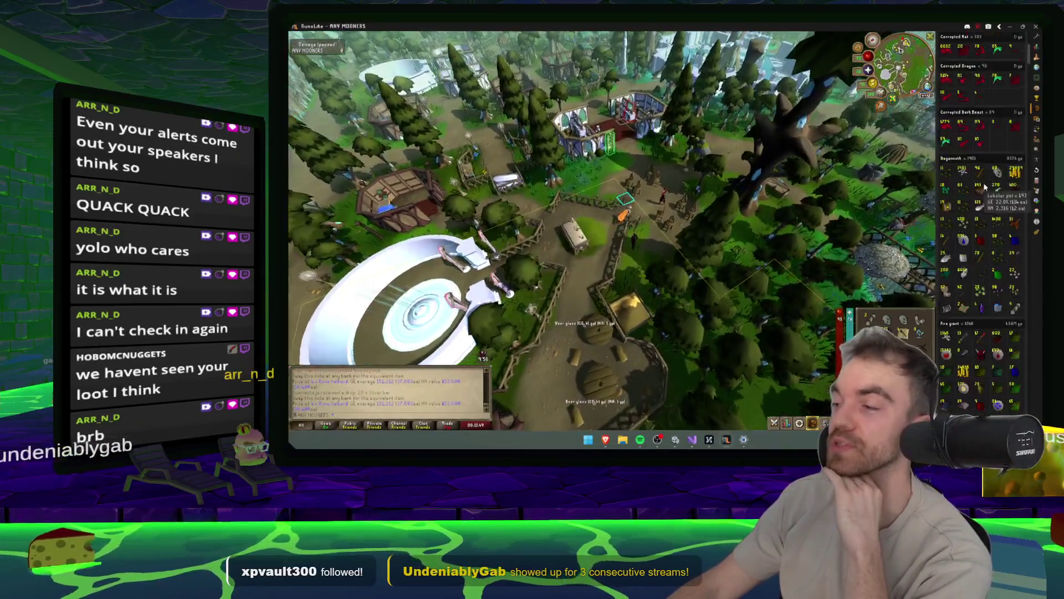
pyautogui.press('Left')
pyautogui.scroll(-5, 981, 183)
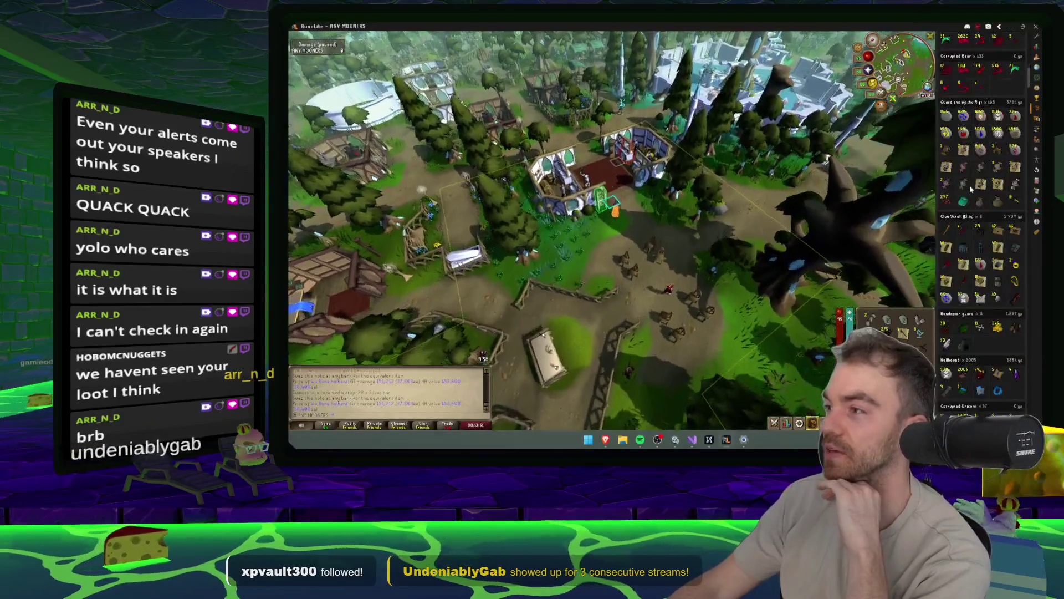
pyautogui.press('Left')
pyautogui.scroll(-5, 965, 130)
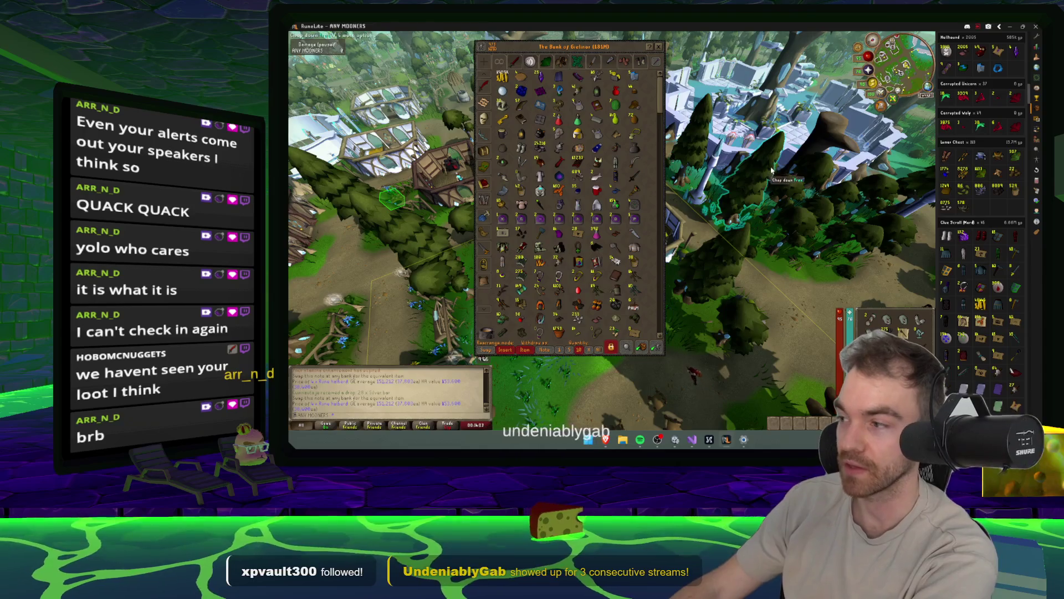
pyautogui.scroll(2, 707, 258)
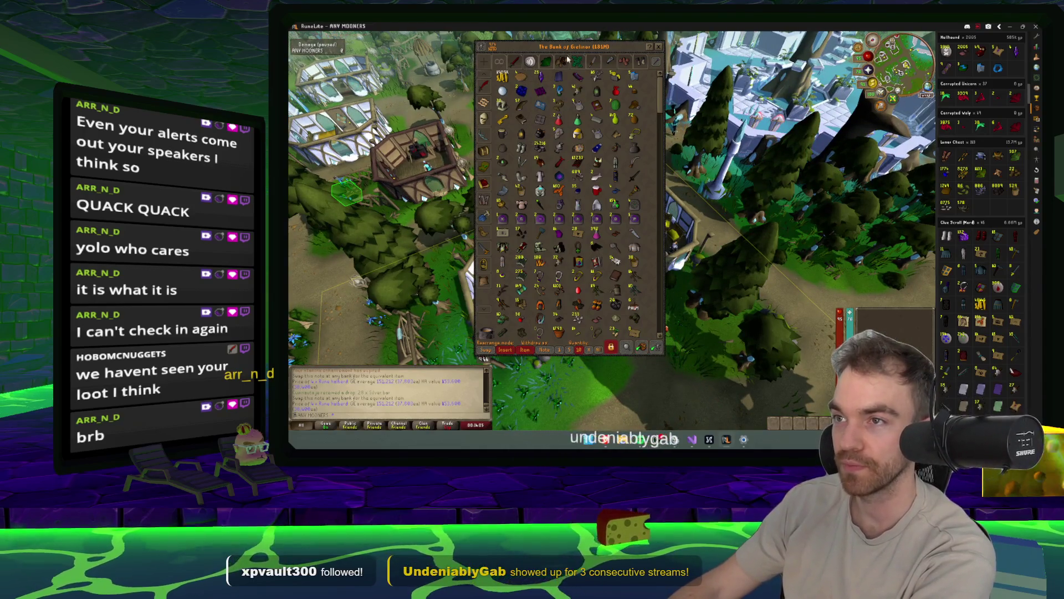
pyautogui.click(659, 47)
pyautogui.click(1037, 28)
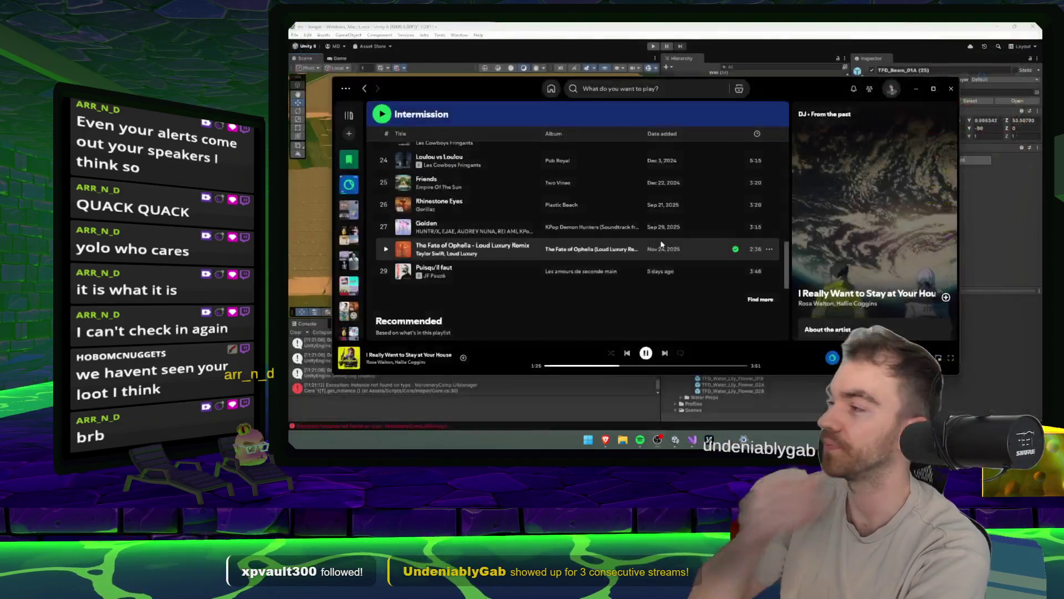
# Step: Put Spotify away and slide the wooden beam further along the wall on Z
pyautogui.click(916, 89)
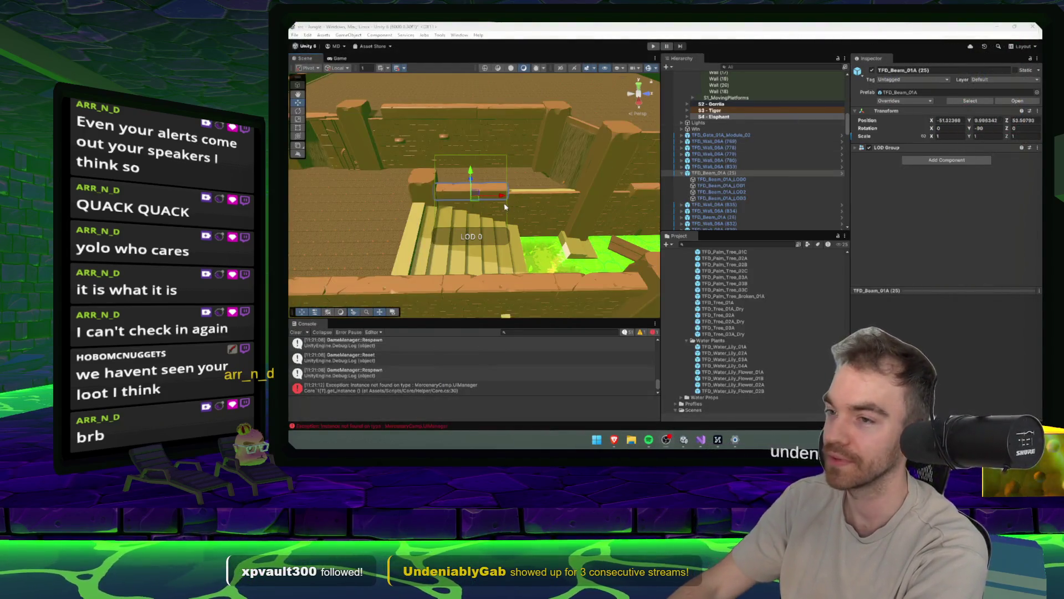
pyautogui.scroll(5, 500, 209)
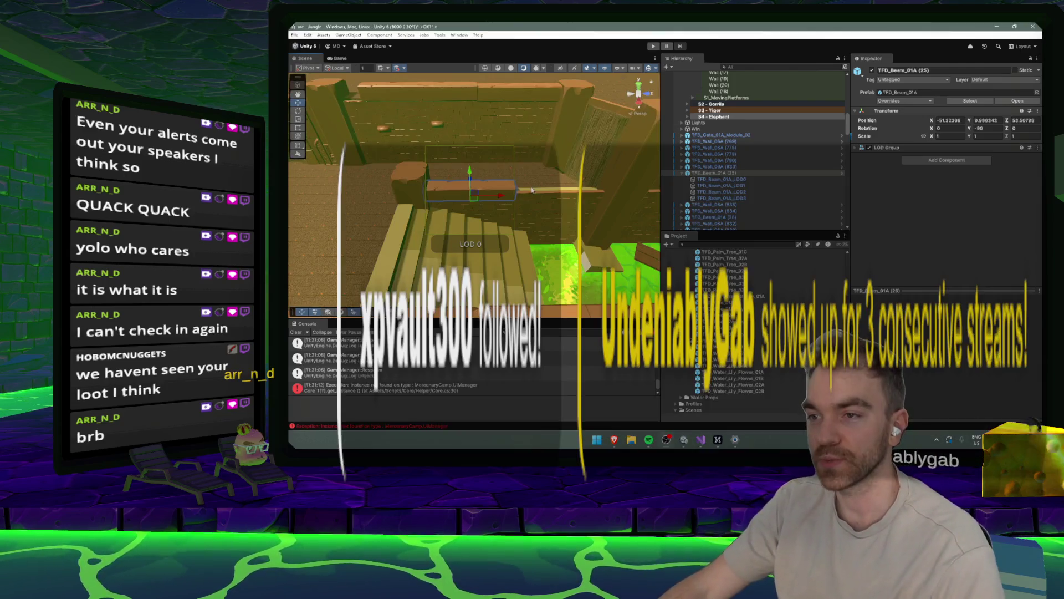
pyautogui.moveTo(481, 199); pyautogui.dragTo(577, 197)
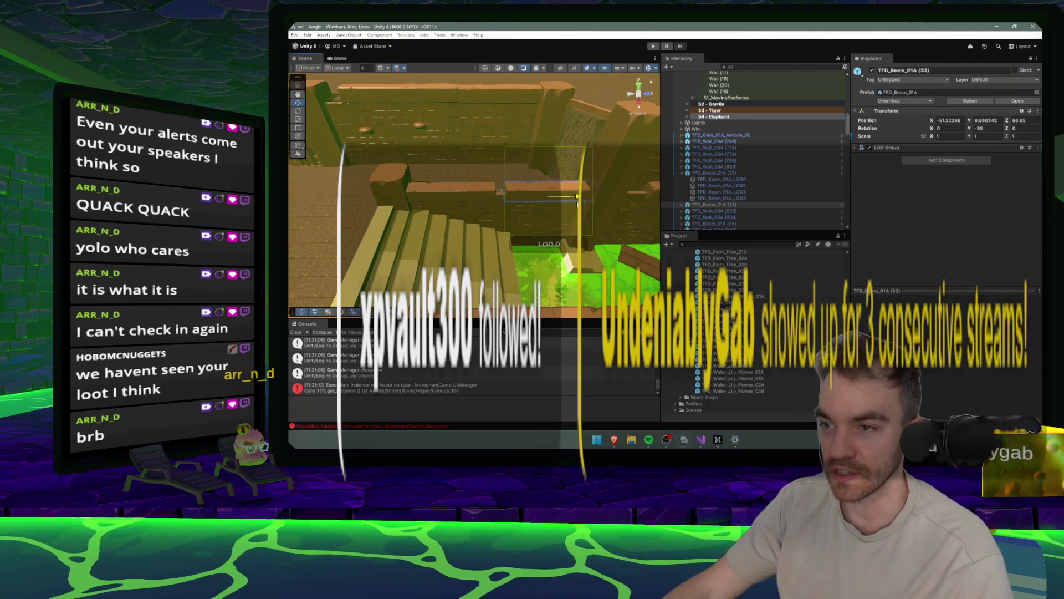
# Step: Duplicate the beam with Ctrl+D and place the copy just beyond it along the wall
pyautogui.press('f')
pyautogui.hotkey('ctrl', 'd')
pyautogui.moveTo(447, 200)
pyautogui.mouseDown()
pyautogui.moveTo(511, 192)
pyautogui.moveTo(489, 188)
pyautogui.moveTo(597, 201)
pyautogui.moveTo(555, 198)
pyautogui.mouseUp()
pyautogui.press('f')
pyautogui.moveTo(527, 165); pyautogui.dragTo(537, 208)
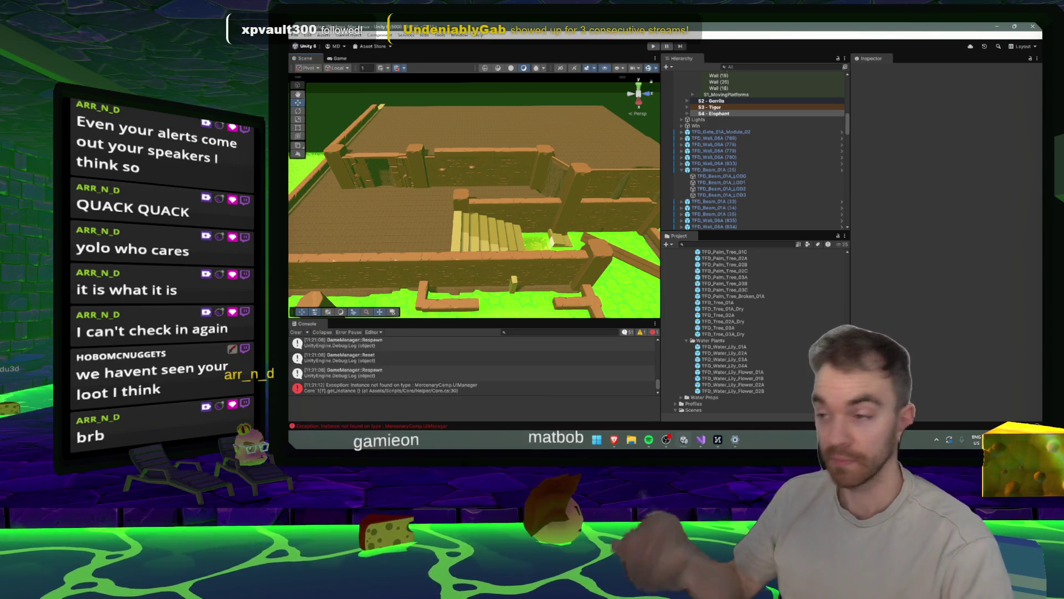
# Step: Nudge a wall beam slightly along the wall and check the neighbouring beam
pyautogui.scroll(5, 624, 144)
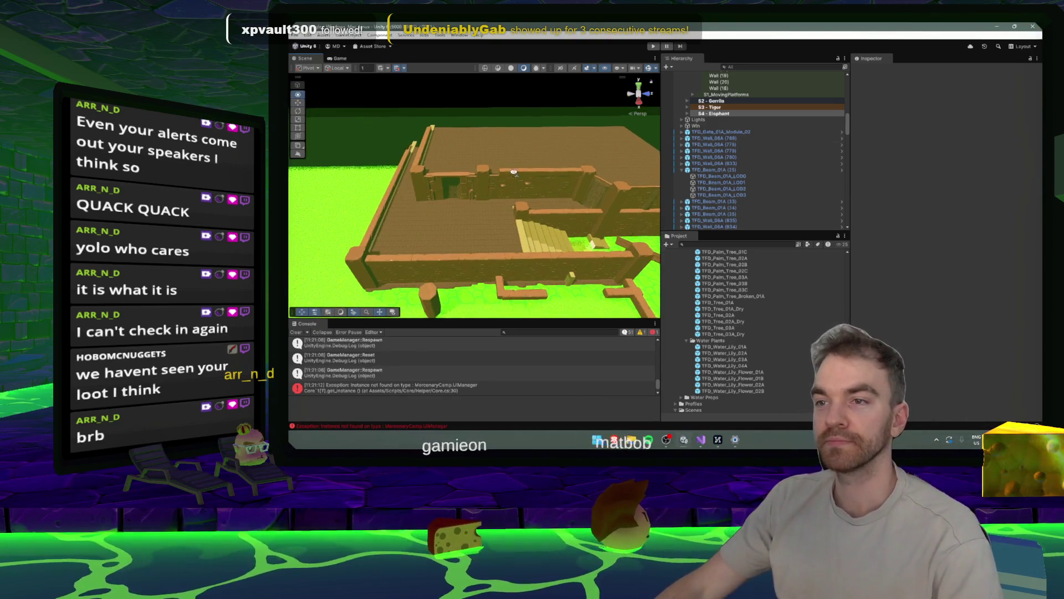
pyautogui.click(526, 169)
pyautogui.scroll(3, 526, 169)
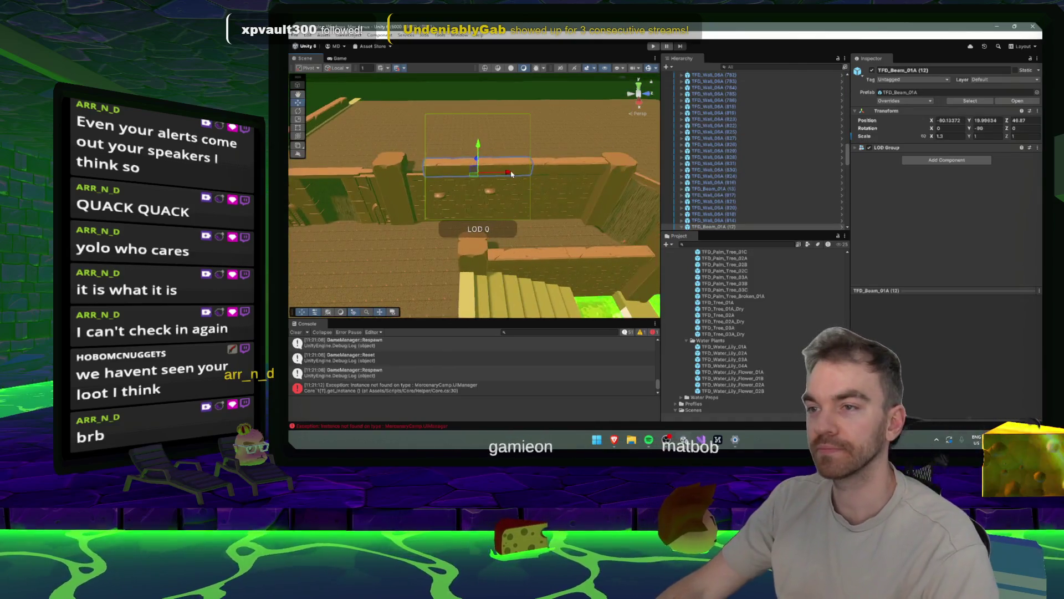
pyautogui.moveTo(554, 167)
pyautogui.mouseDown()
pyautogui.moveTo(597, 173)
pyautogui.moveTo(493, 176)
pyautogui.moveTo(556, 173)
pyautogui.mouseUp()
pyautogui.click(609, 174)
pyautogui.click(458, 188)
pyautogui.moveTo(458, 188); pyautogui.dragTo(544, 219)
# Step: Move the beam from the sloped walkway up onto the wall and inspect its fit
pyautogui.click(498, 229)
pyautogui.press('e')
pyautogui.moveTo(482, 257); pyautogui.dragTo(488, 160)
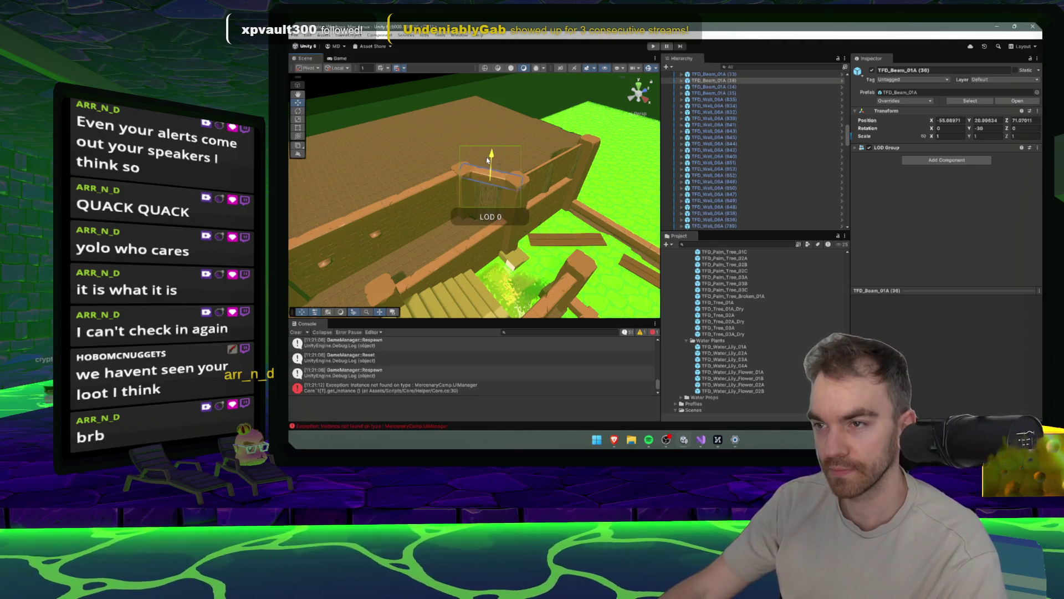
pyautogui.press('f')
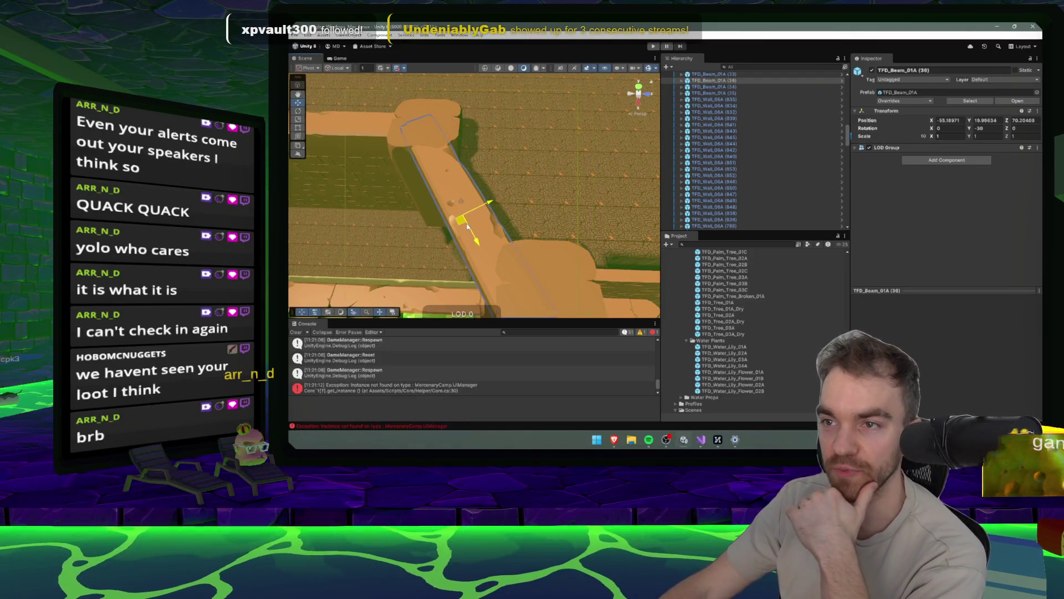
pyautogui.moveTo(482, 224)
pyautogui.mouseDown()
pyautogui.moveTo(547, 206)
pyautogui.moveTo(512, 186)
pyautogui.mouseUp()
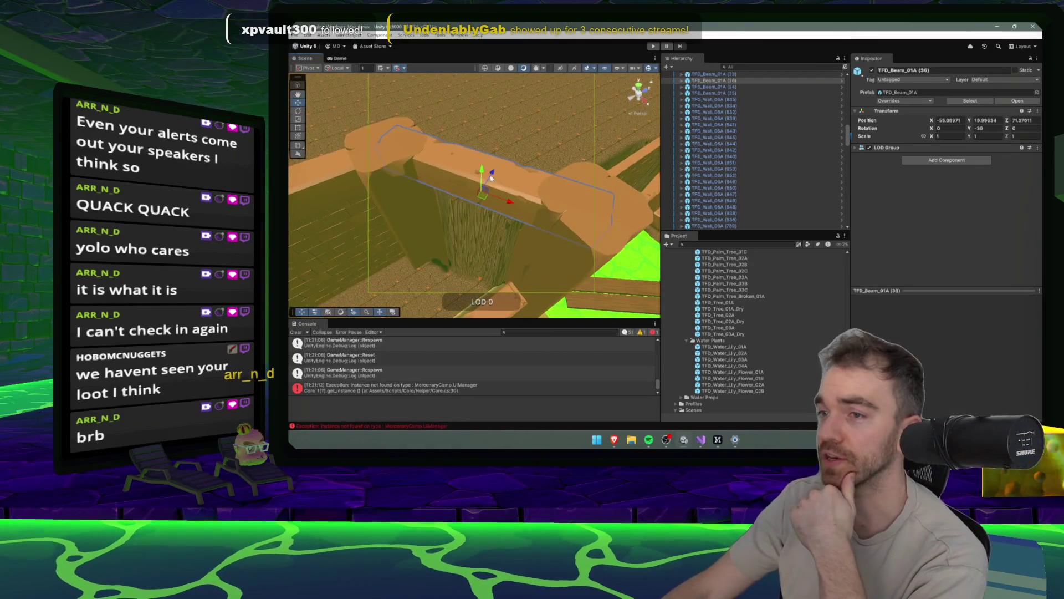
pyautogui.scroll(-8, 481, 171)
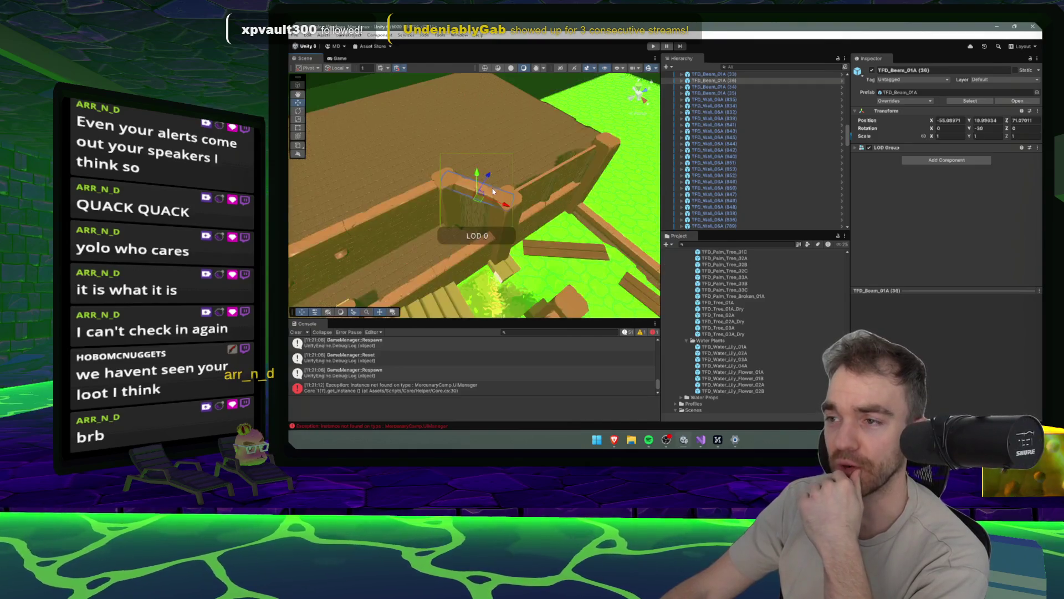
pyautogui.scroll(6, 479, 206)
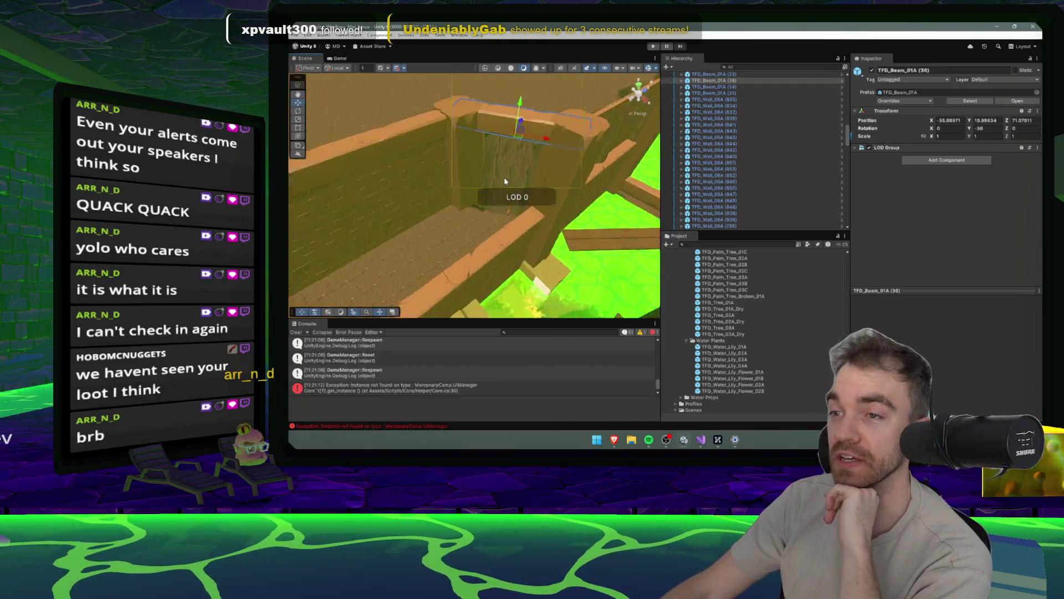
pyautogui.moveTo(514, 165); pyautogui.dragTo(521, 171)
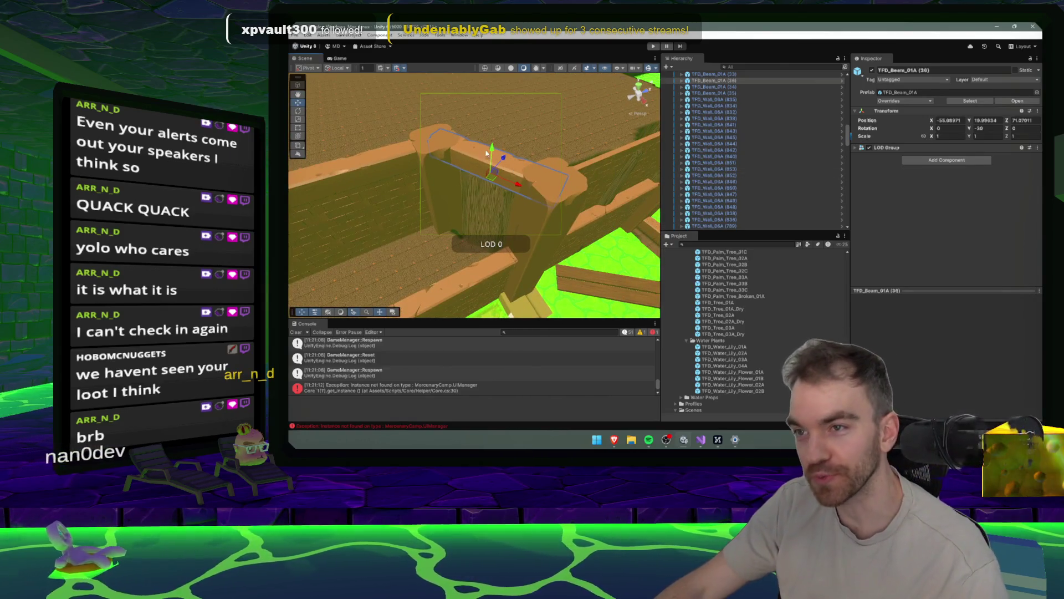
pyautogui.moveTo(517, 147)
pyautogui.mouseDown()
pyautogui.moveTo(559, 194)
pyautogui.moveTo(434, 131)
pyautogui.moveTo(541, 161)
pyautogui.moveTo(518, 166)
pyautogui.moveTo(534, 151)
pyautogui.moveTo(499, 147)
pyautogui.moveTo(492, 167)
pyautogui.moveTo(504, 164)
pyautogui.moveTo(497, 177)
pyautogui.moveTo(503, 160)
pyautogui.moveTo(514, 178)
pyautogui.moveTo(404, 193)
pyautogui.moveTo(484, 190)
pyautogui.moveTo(375, 183)
pyautogui.moveTo(440, 174)
pyautogui.moveTo(485, 207)
pyautogui.mouseUp()
# Step: Duplicate the beam and turn the copy to run the other way along the wall
pyautogui.hotkey('ctrl', 'd')
pyautogui.press('e')
pyautogui.press('w')
pyautogui.scroll(-3, 490, 205)
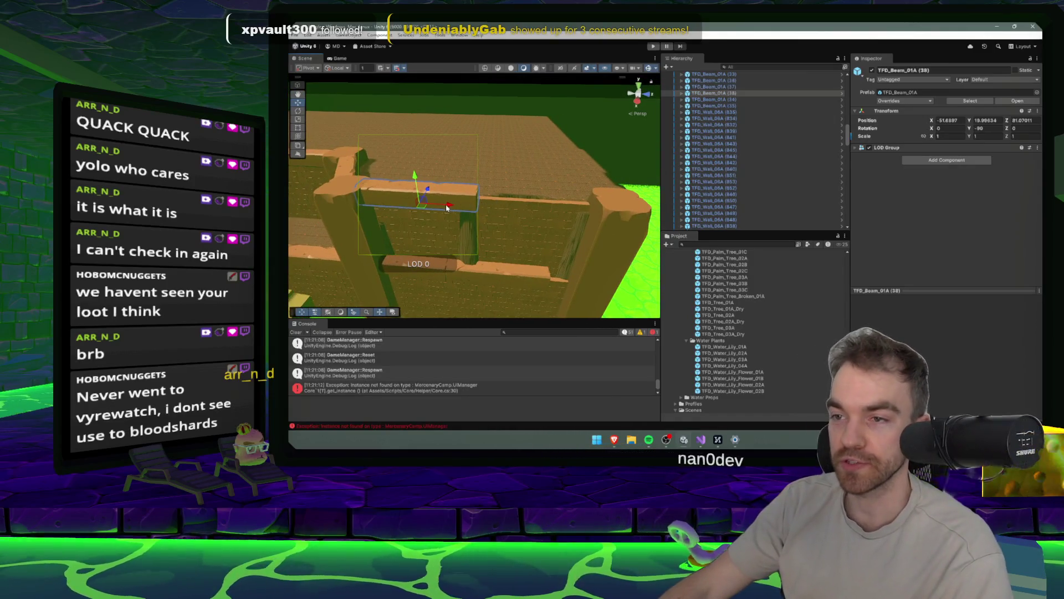
pyautogui.click(549, 206)
pyautogui.moveTo(580, 219)
pyautogui.mouseDown()
pyautogui.moveTo(542, 214)
pyautogui.moveTo(475, 178)
pyautogui.moveTo(436, 133)
pyautogui.moveTo(573, 165)
pyautogui.mouseUp()
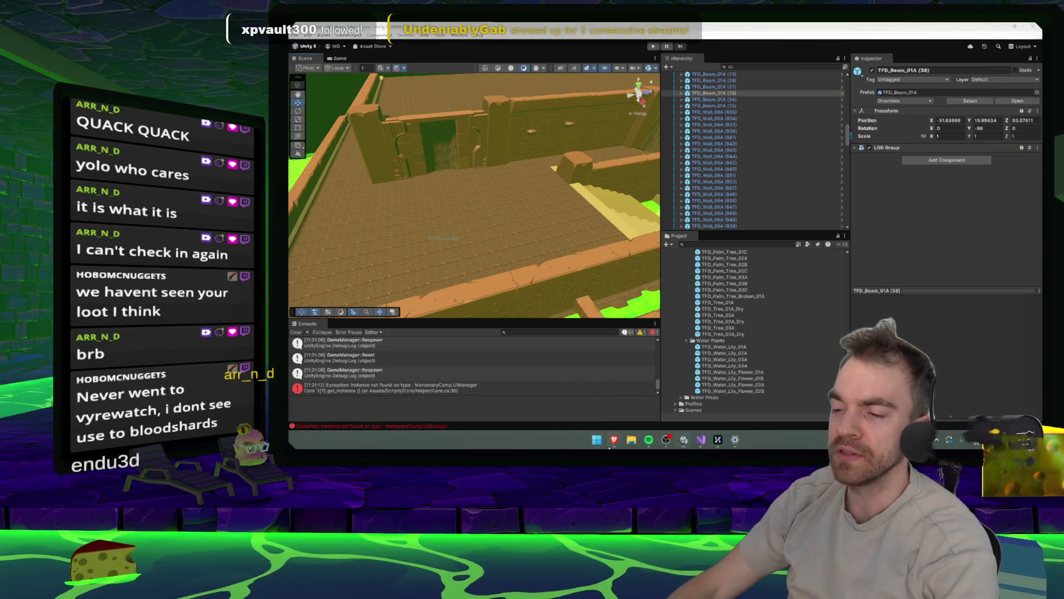
pyautogui.moveTo(614, 440)
pyautogui.click(640, 388)
# Step: Search 'blood shard os', read the OSRS Wiki Blood shard article, then return to Unity
pyautogui.click(392, 31)
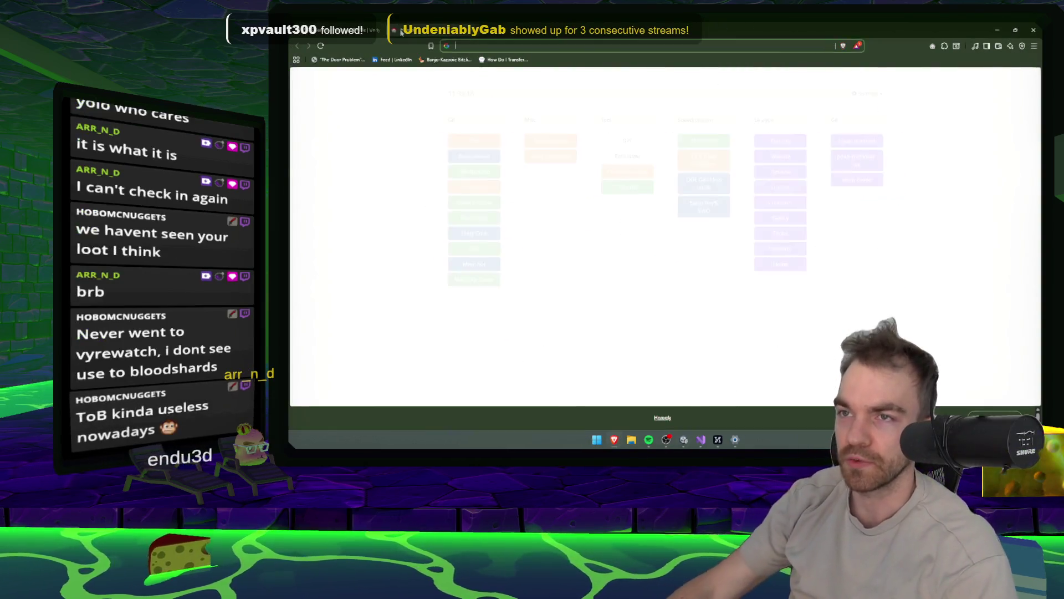
pyautogui.write('blood shard os')
pyautogui.press('Return')
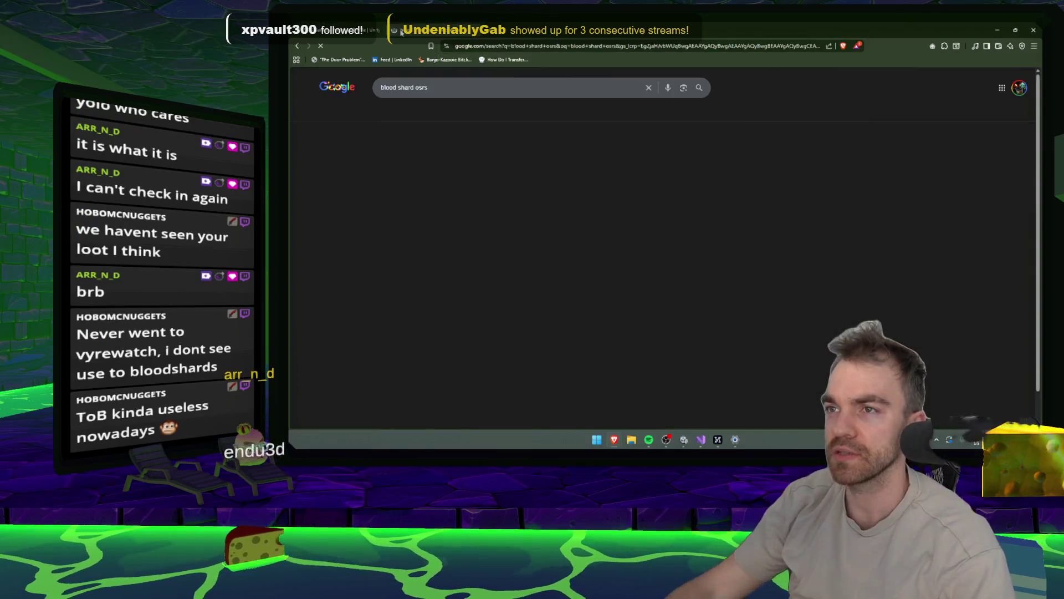
pyautogui.click(413, 158)
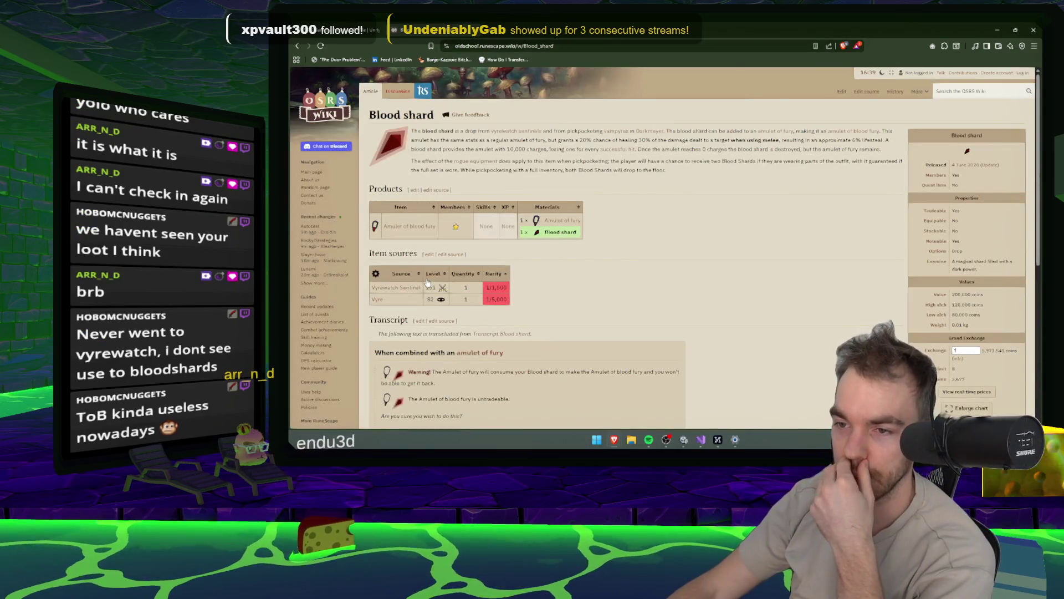
pyautogui.scroll(-2, 428, 282)
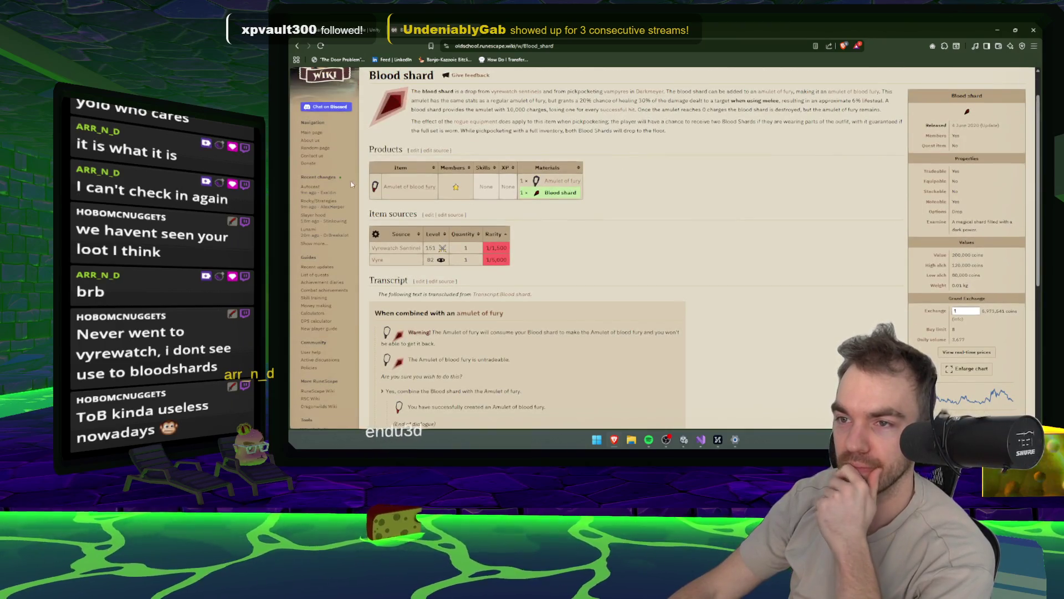
pyautogui.scroll(-4, 700, 279)
pyautogui.scroll(5, 700, 279)
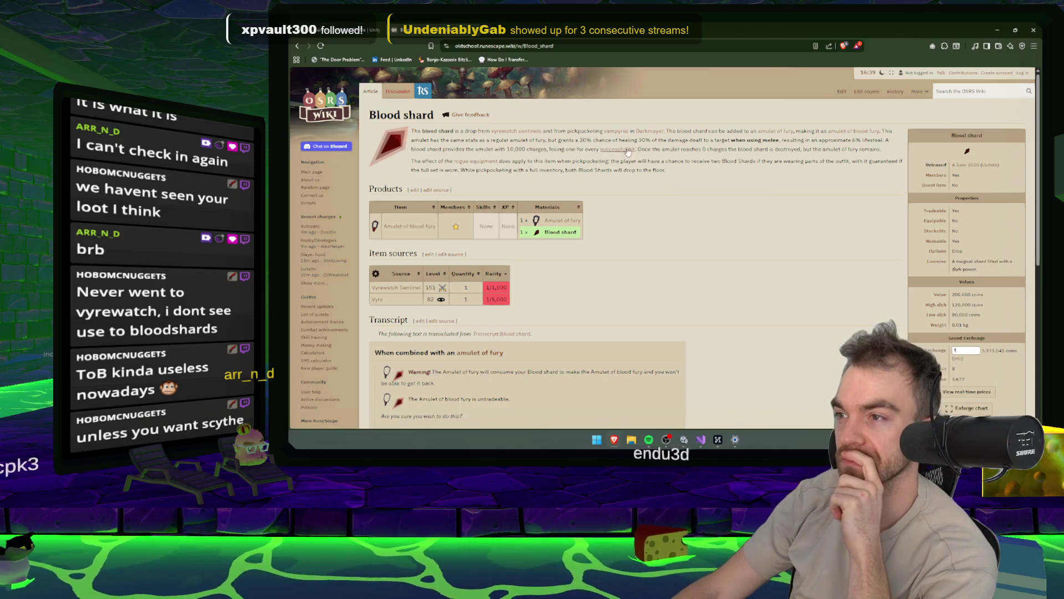
pyautogui.moveTo(486, 167)
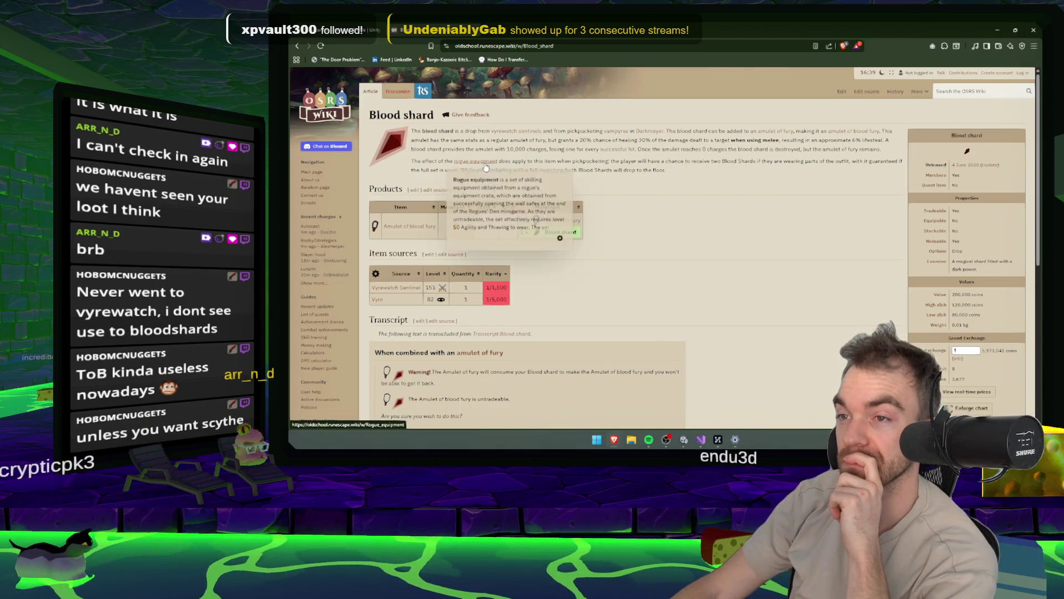
pyautogui.hotkey('alt', 'Tab')
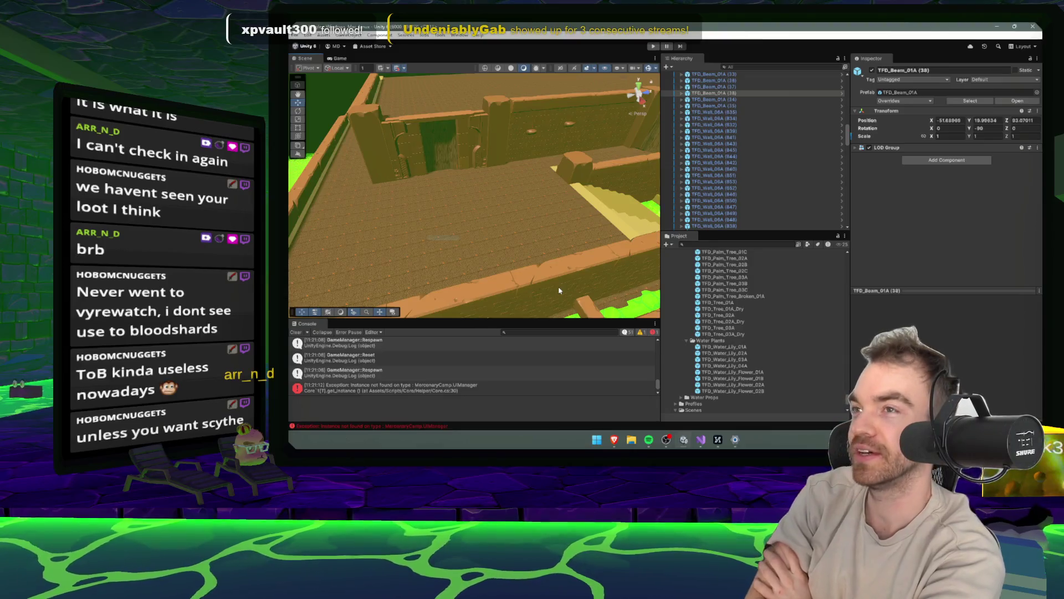
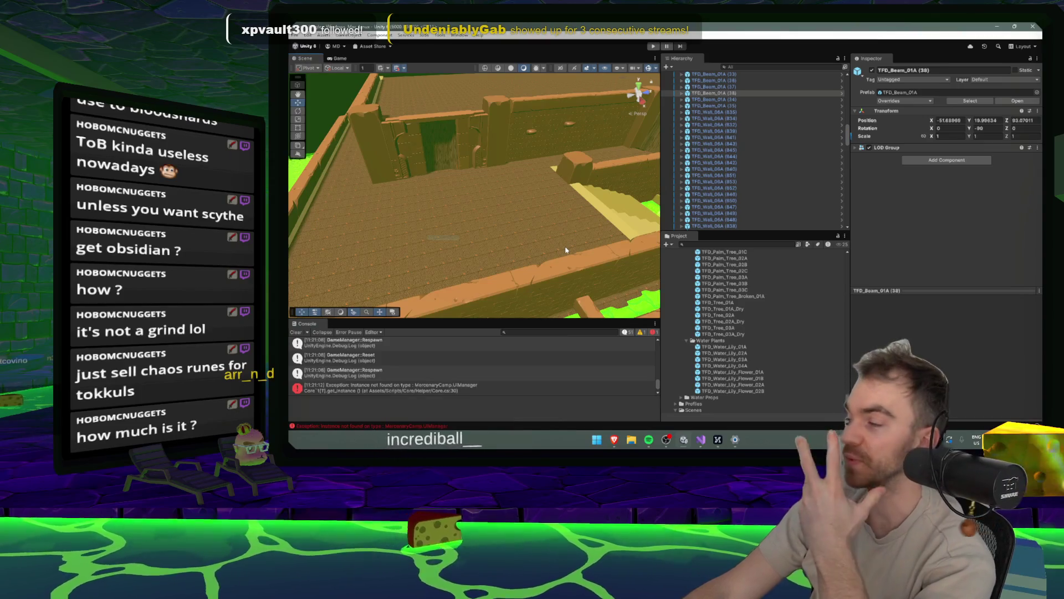
# Step: Orbit around the walled jungle level and select the temple block to view its Mesh Collider
pyautogui.moveTo(538, 212)
pyautogui.mouseDown()
pyautogui.moveTo(517, 231)
pyautogui.moveTo(508, 196)
pyautogui.moveTo(541, 167)
pyautogui.moveTo(457, 204)
pyautogui.moveTo(458, 242)
pyautogui.moveTo(545, 208)
pyautogui.mouseUp()
pyautogui.click(724, 359)
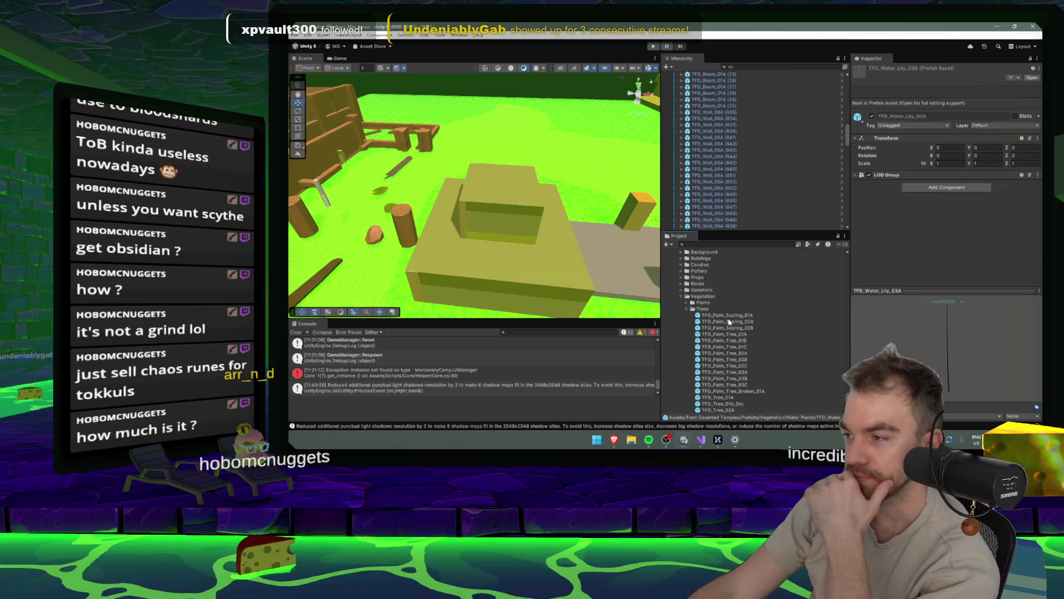
pyautogui.scroll(1, 753, 332)
pyautogui.moveTo(510, 239)
pyautogui.mouseDown()
pyautogui.moveTo(574, 229)
pyautogui.moveTo(554, 230)
pyautogui.mouseUp()
pyautogui.click(552, 230)
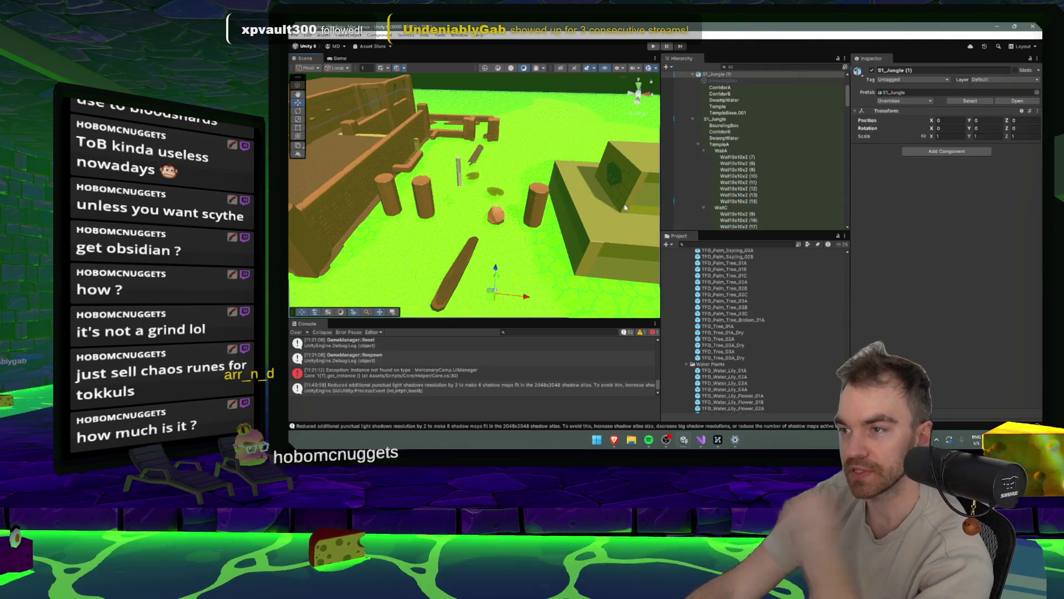
pyautogui.scroll(-2, 552, 230)
pyautogui.scroll(3, 552, 230)
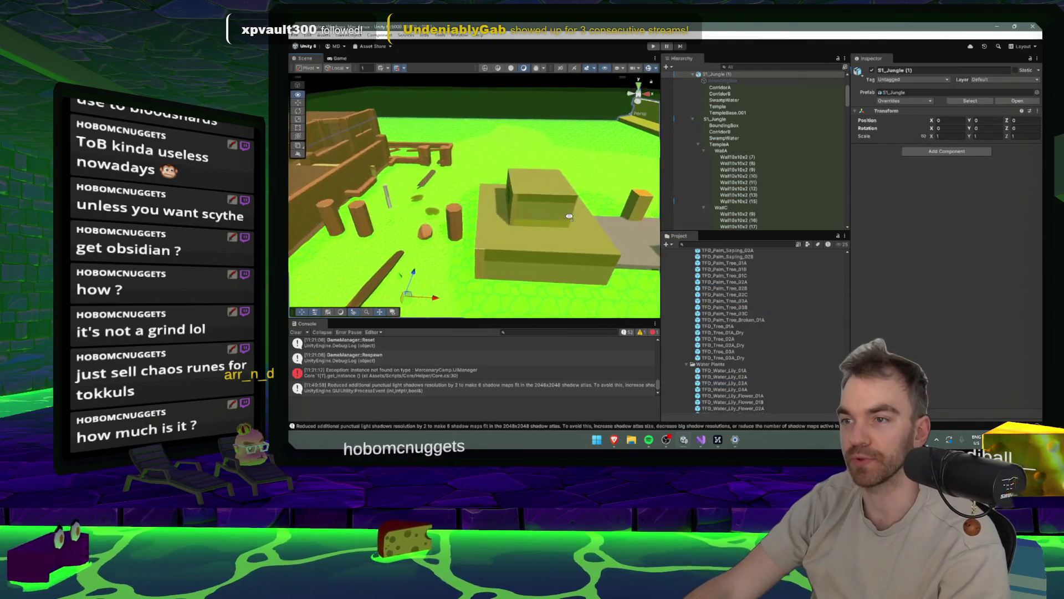
pyautogui.click(543, 208)
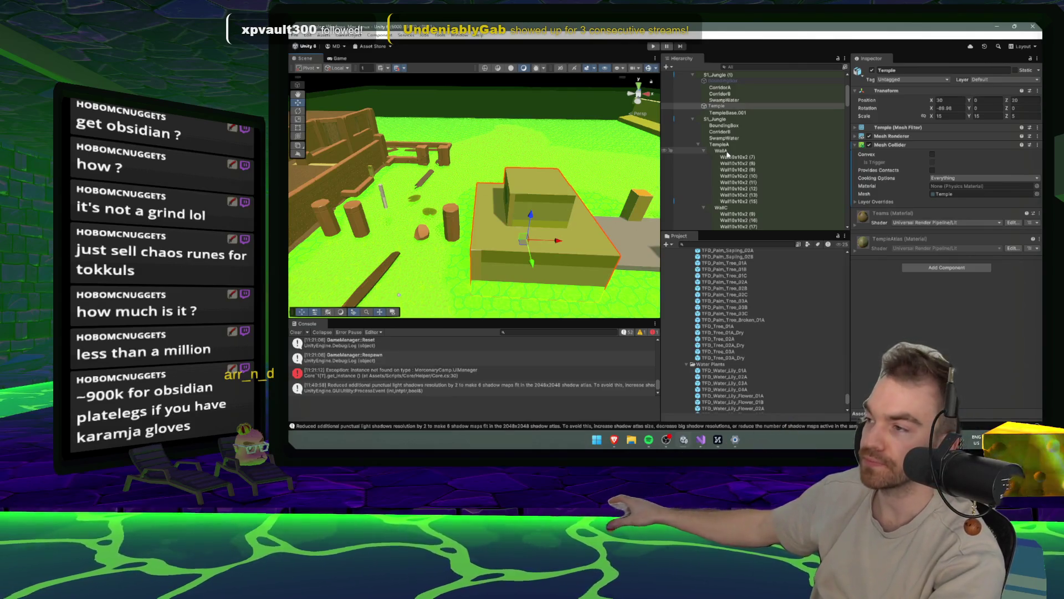
# Step: Inspect the WallA and WallB groups, then collapse S1_Jungle in the Hierarchy
pyautogui.click(720, 151)
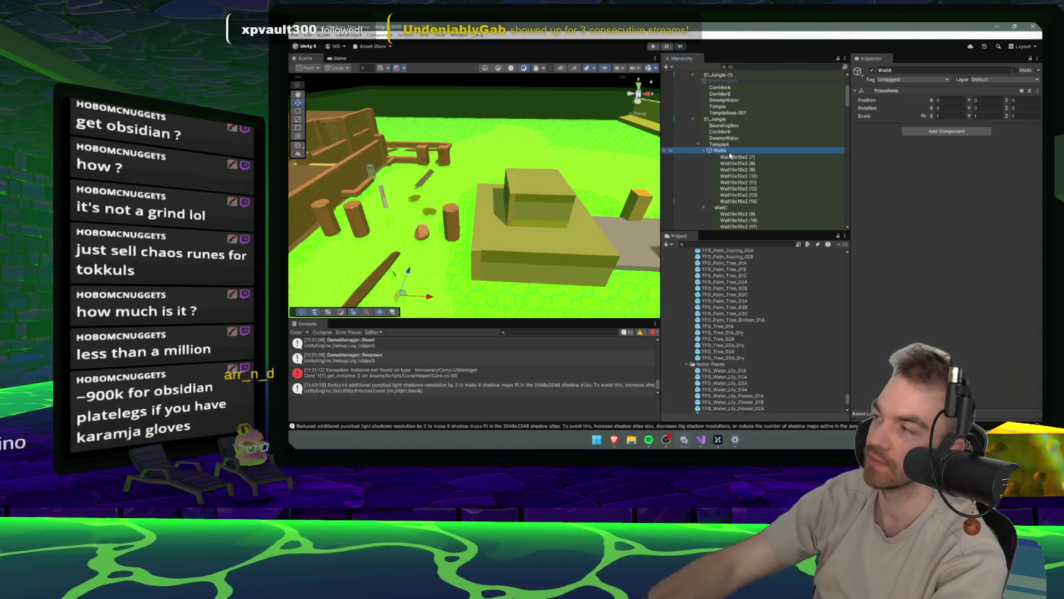
pyautogui.click(704, 150)
pyautogui.click(742, 163)
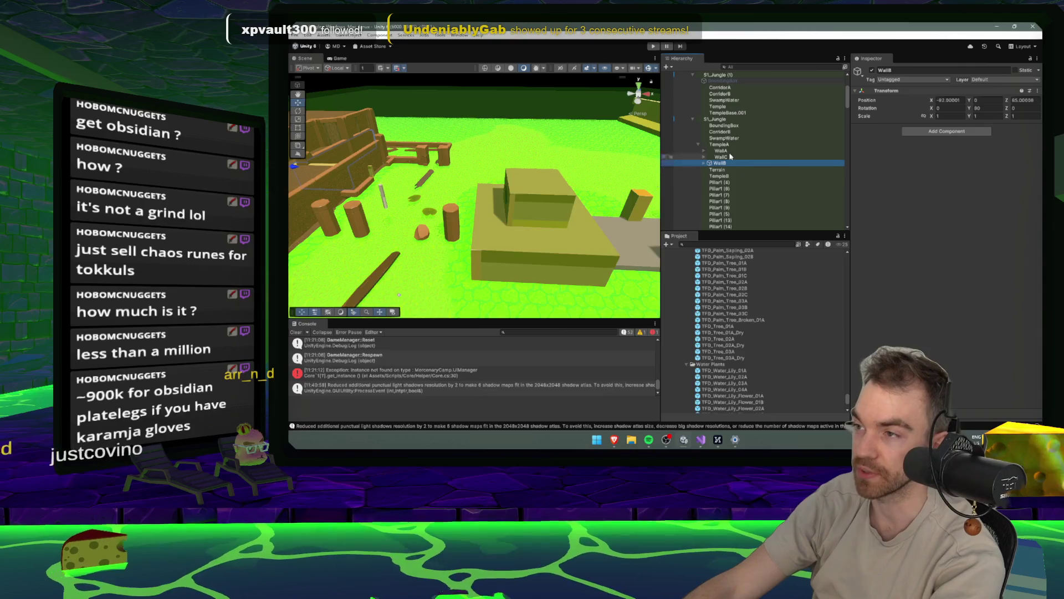
pyautogui.press('Left')
pyautogui.press('Left')
pyautogui.press('Left')
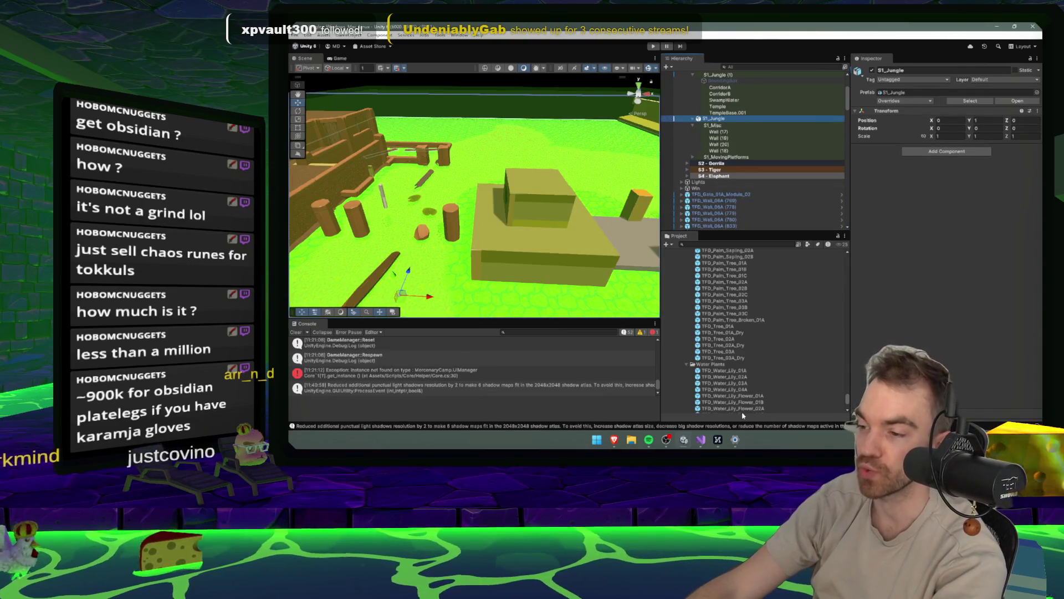
pyautogui.click(865, 268)
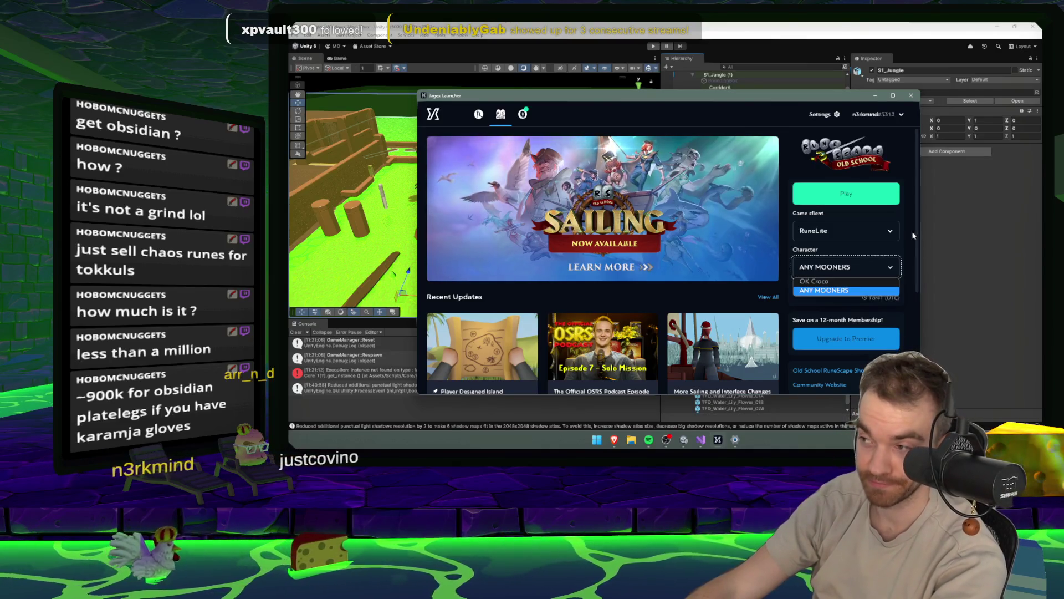
# Step: Close the Jagex Launcher without changing the character, then reselect the yellow temple block
pyautogui.click(899, 115)
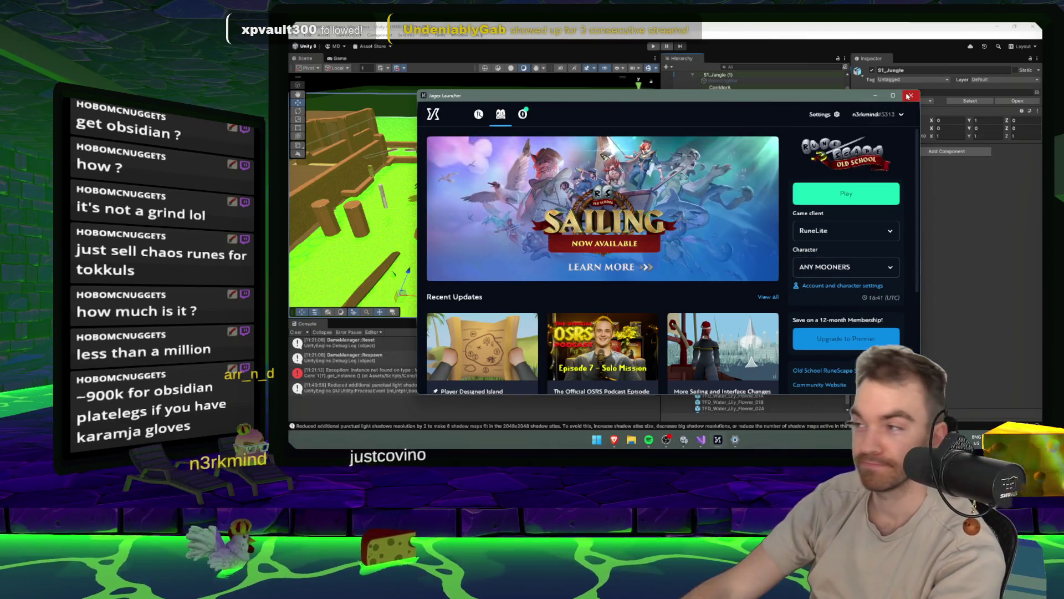
pyautogui.click(911, 96)
pyautogui.moveTo(576, 209); pyautogui.dragTo(570, 229)
pyautogui.click(571, 230)
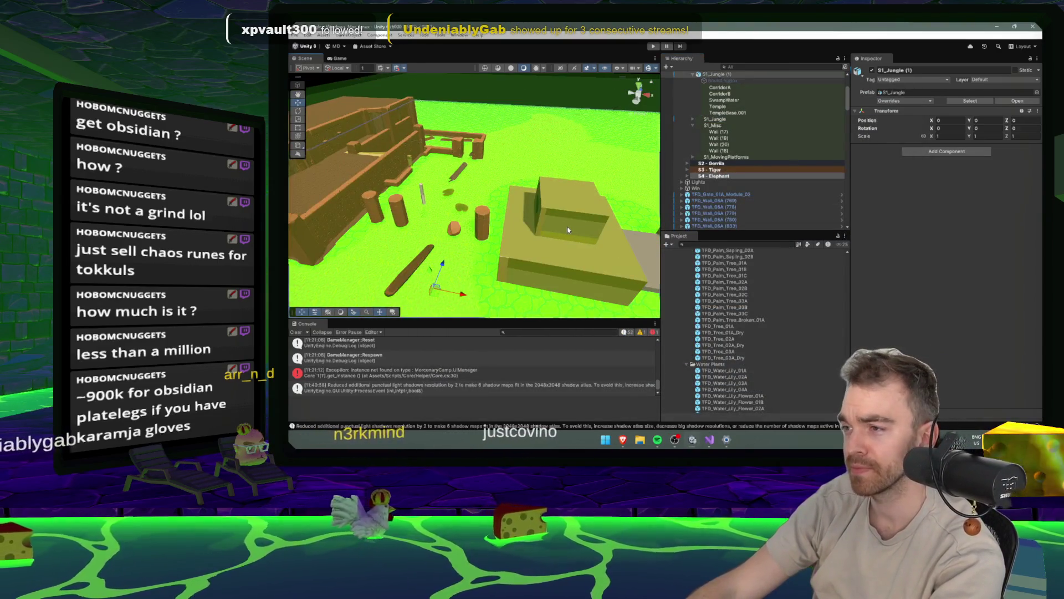
# Step: Frame the temple block and browse the Trees, Pottery, Buildings and Background folders
pyautogui.press('f')
pyautogui.click(700, 276)
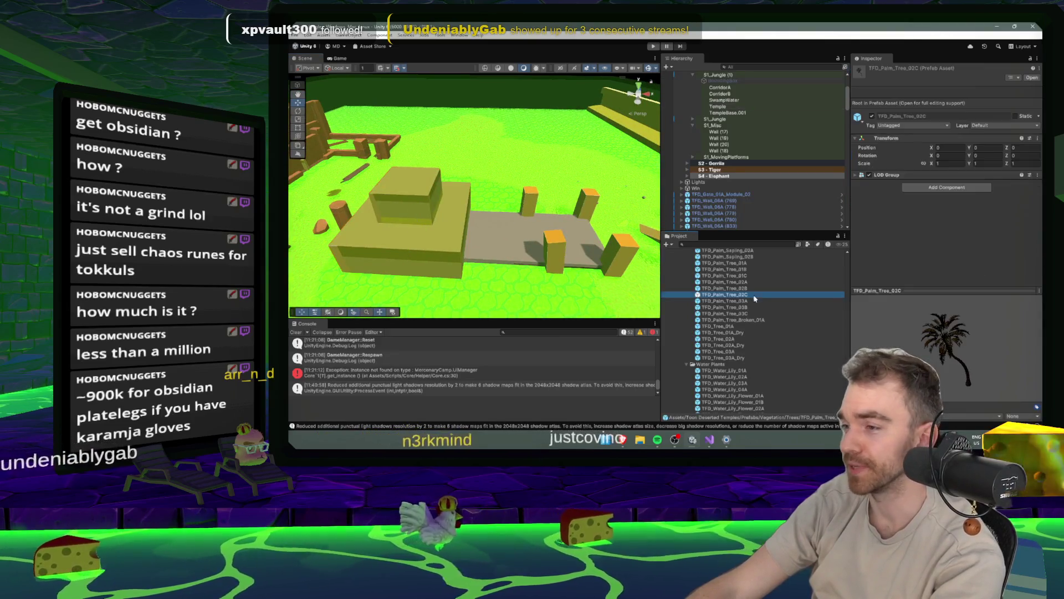
pyautogui.scroll(5, 710, 310)
pyautogui.click(701, 380)
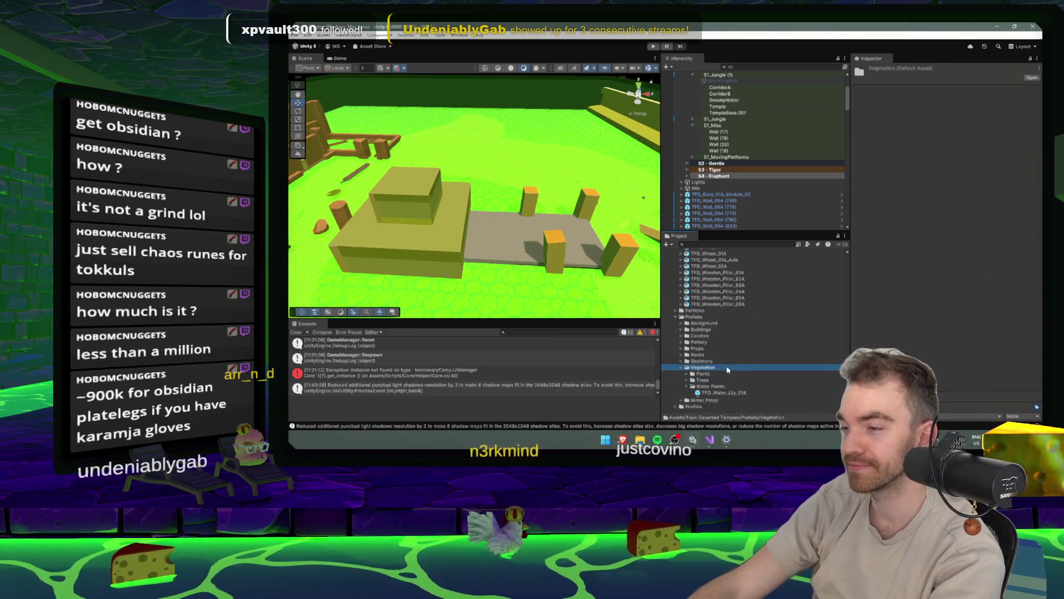
pyautogui.doubleClick(699, 342)
pyautogui.doubleClick(700, 342)
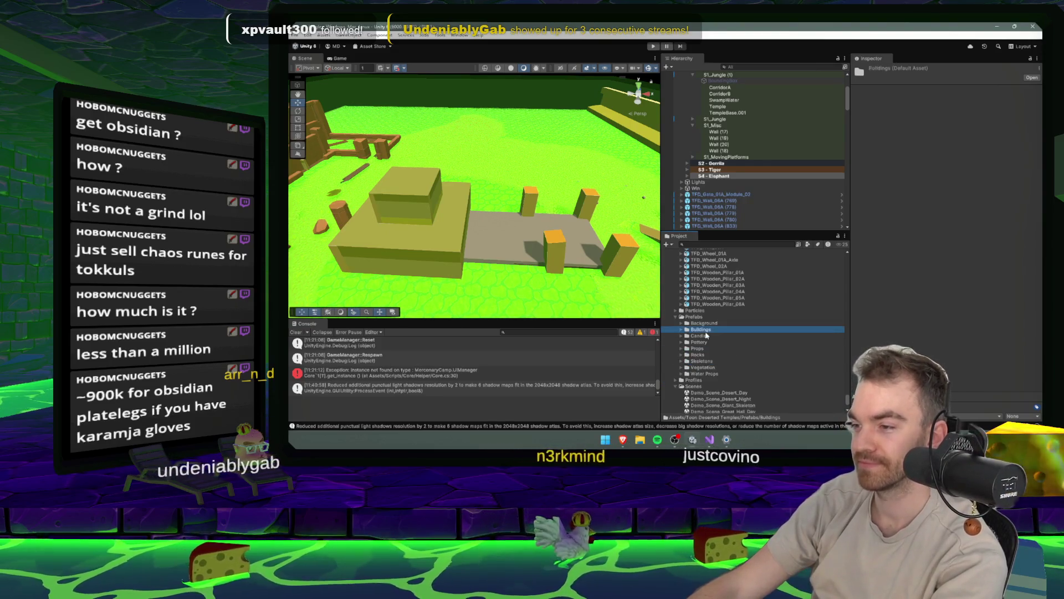
pyautogui.click(711, 328)
pyautogui.click(709, 324)
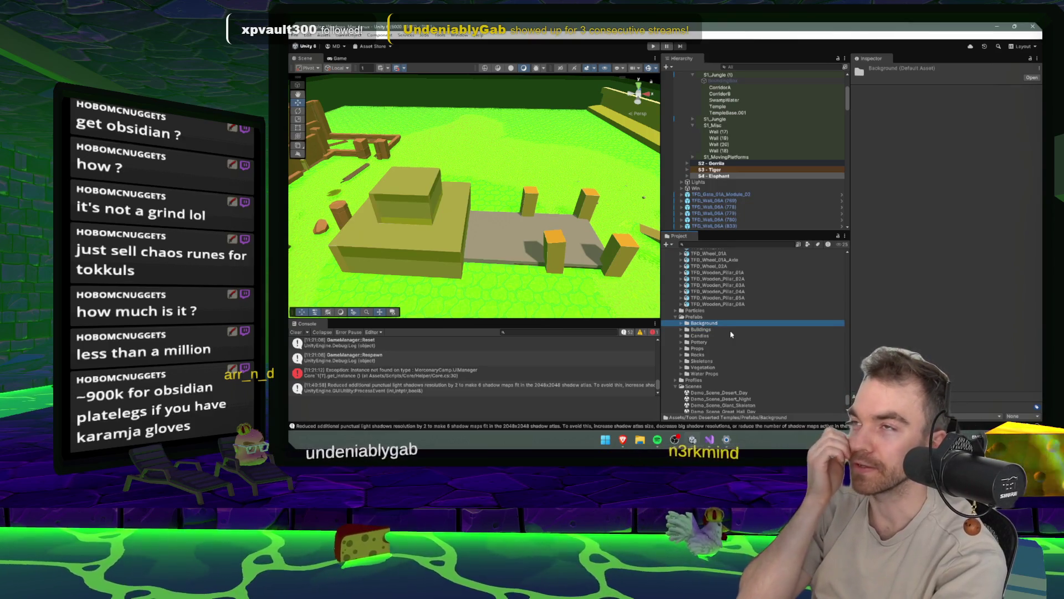
pyautogui.moveTo(710, 331); pyautogui.dragTo(707, 300)
# Step: Preview the wooden pillar, wax drip, broken urn and skeleton models one by one
pyautogui.click(714, 291)
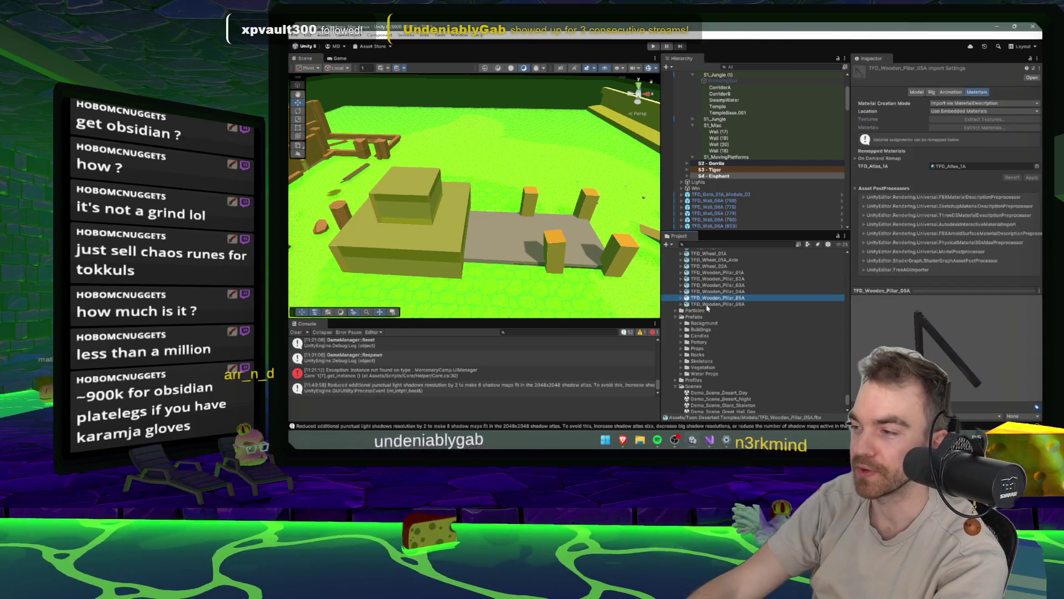
pyautogui.scroll(5, 737, 294)
pyautogui.click(719, 317)
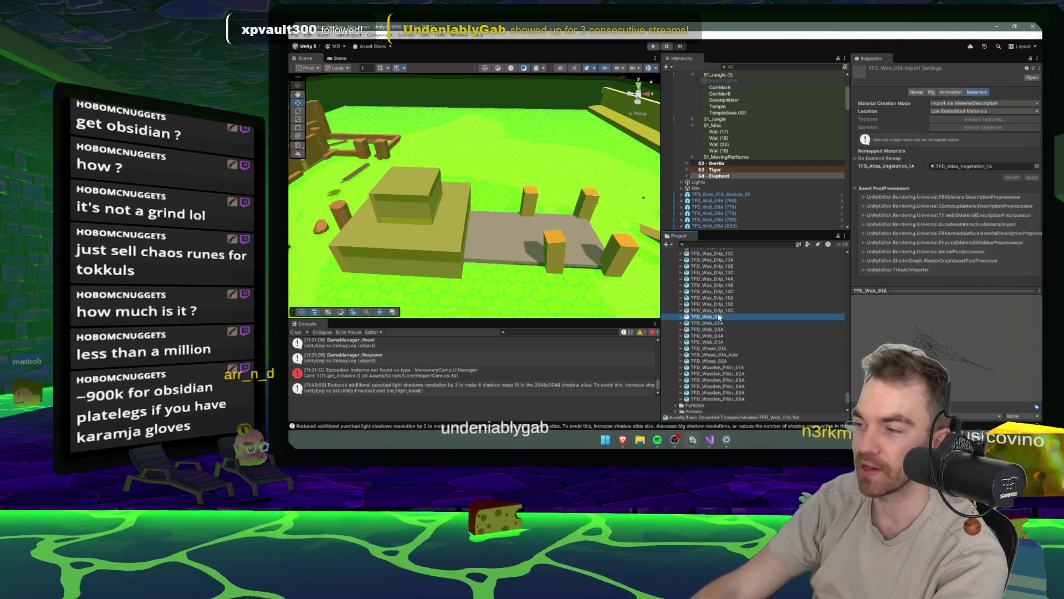
pyautogui.press('Up')
pyautogui.press('Up')
pyautogui.press('Up')
pyautogui.press('Up')
pyautogui.scroll(5, 720, 311)
pyautogui.click(722, 310)
pyautogui.scroll(4, 721, 310)
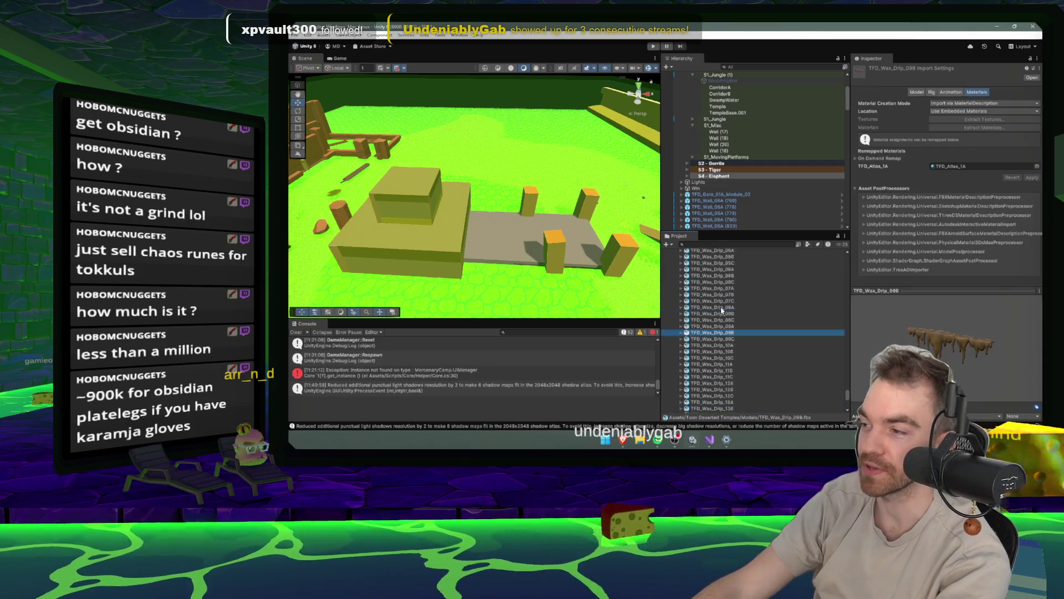
pyautogui.click(722, 308)
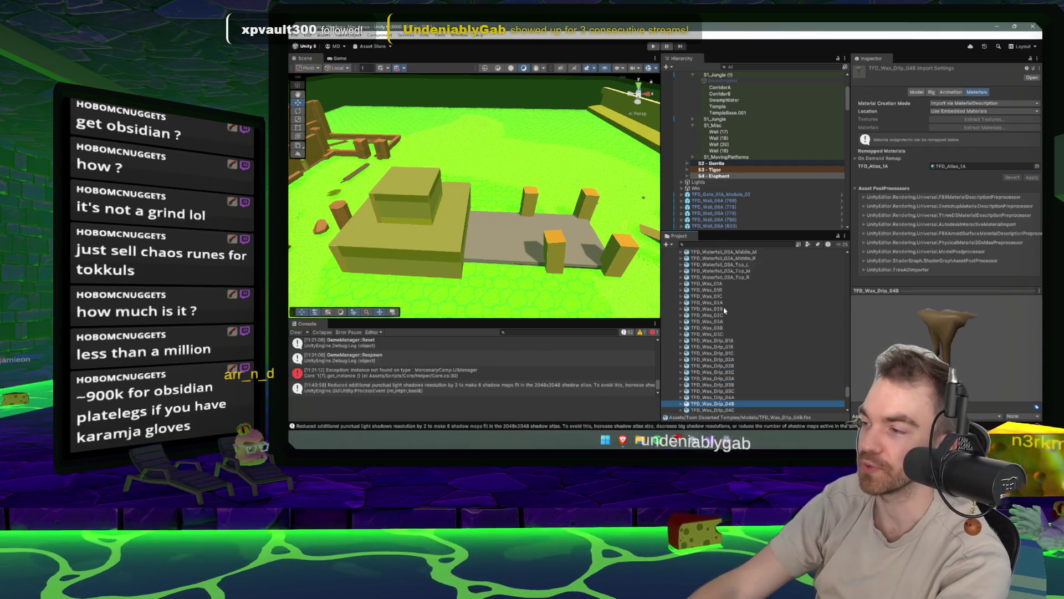
pyautogui.scroll(5, 722, 310)
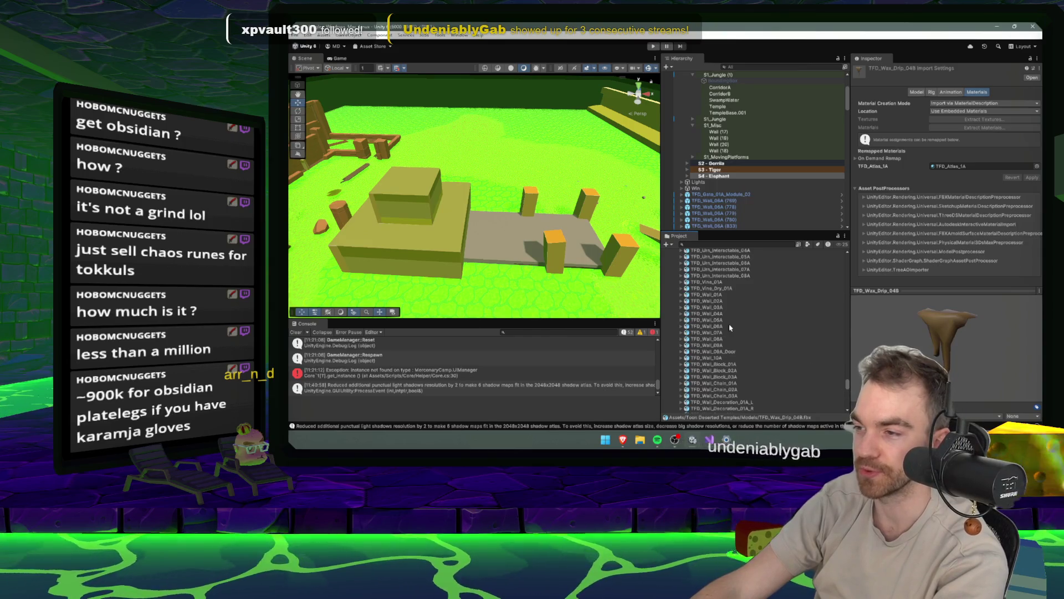
pyautogui.click(730, 328)
pyautogui.scroll(4, 730, 327)
pyautogui.click(728, 324)
pyautogui.scroll(5, 728, 328)
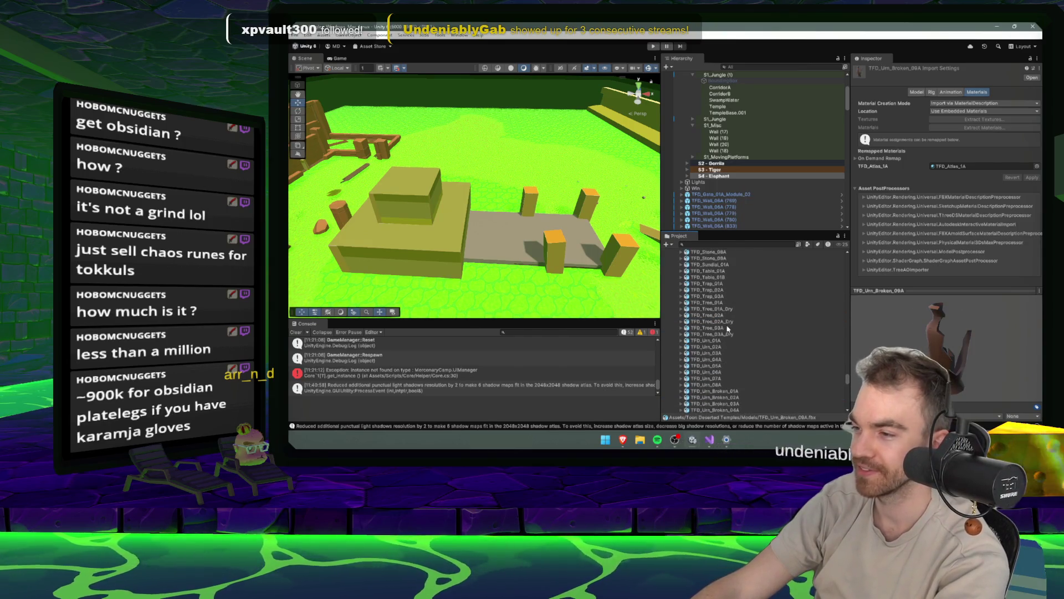
pyautogui.click(728, 327)
pyautogui.scroll(5, 728, 328)
pyautogui.click(719, 310)
pyautogui.scroll(3, 719, 310)
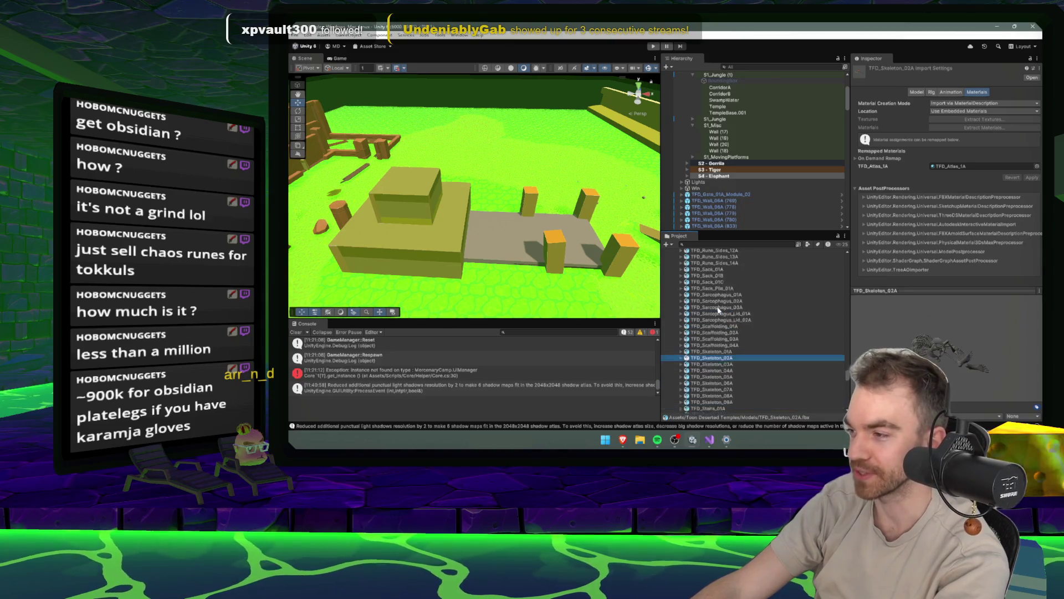
pyautogui.scroll(3, 719, 311)
pyautogui.scroll(2, 719, 311)
# Step: Preview the rune, rock, plate, plank and pit models, then select TFD_Altar_02A in Models
pyautogui.click(718, 314)
pyautogui.press('Up')
pyautogui.press('Up')
pyautogui.press('Up')
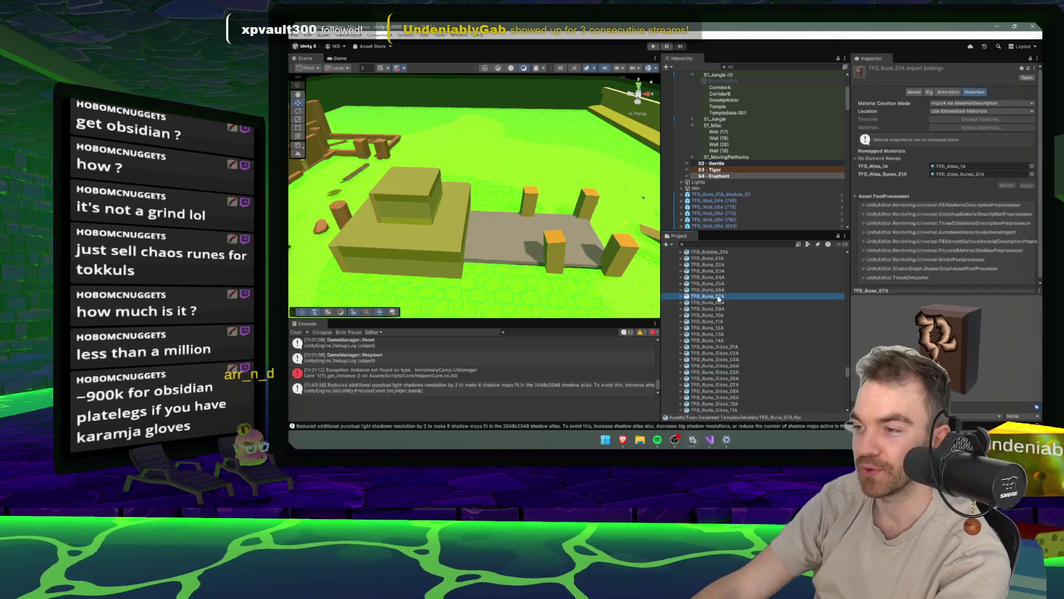
pyautogui.scroll(5, 719, 299)
pyautogui.click(719, 300)
pyautogui.scroll(3, 719, 300)
pyautogui.scroll(4, 719, 300)
pyautogui.click(718, 300)
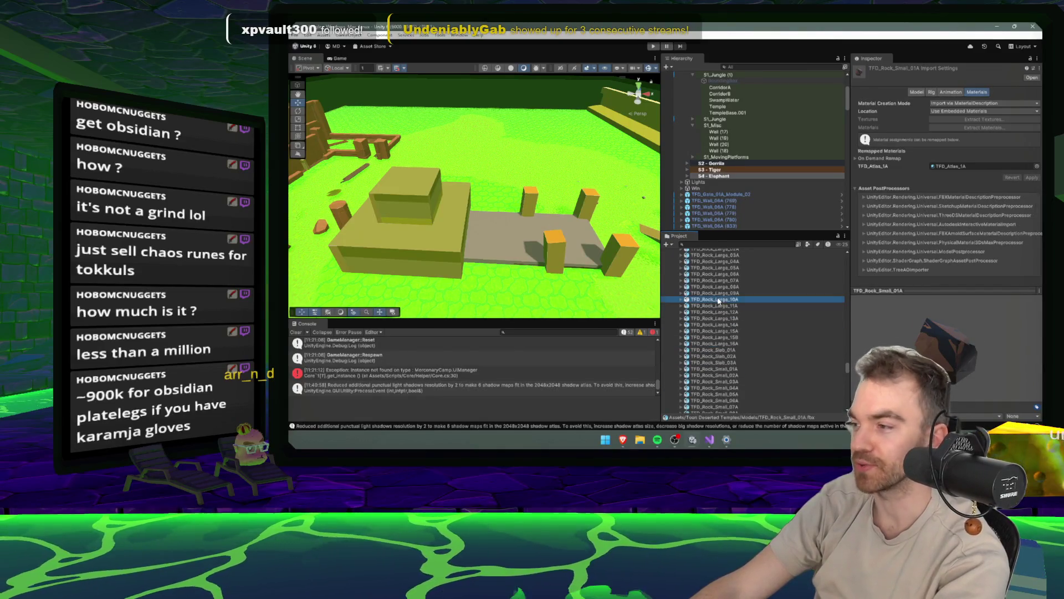
pyautogui.scroll(6, 718, 301)
pyautogui.click(717, 297)
pyautogui.scroll(5, 718, 302)
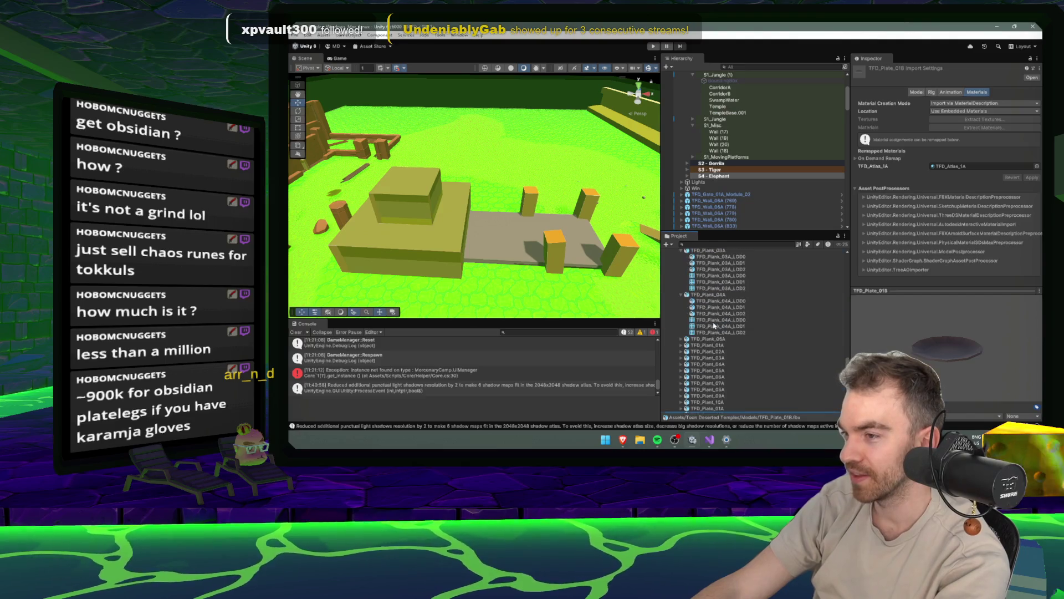
pyautogui.click(735, 323)
pyautogui.scroll(3, 736, 321)
pyautogui.scroll(5, 721, 305)
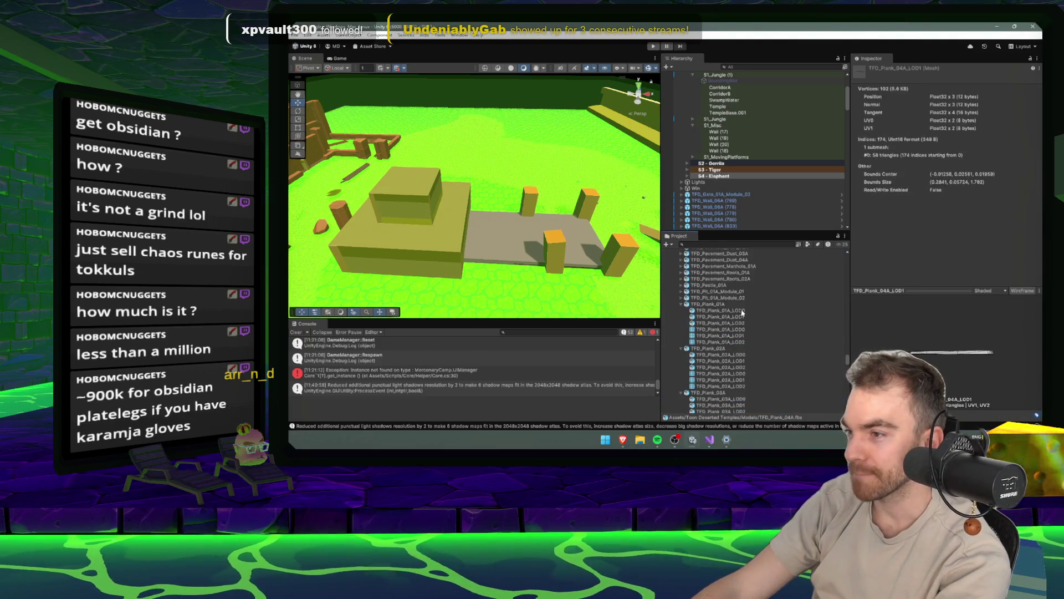
pyautogui.click(718, 298)
pyautogui.scroll(2, 607, 275)
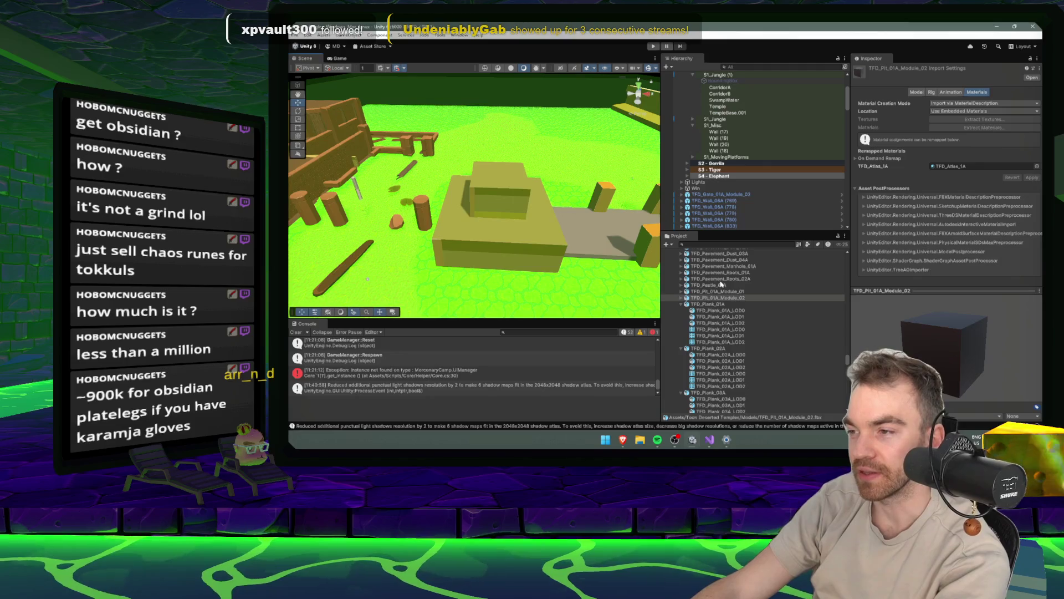
pyautogui.press('Left')
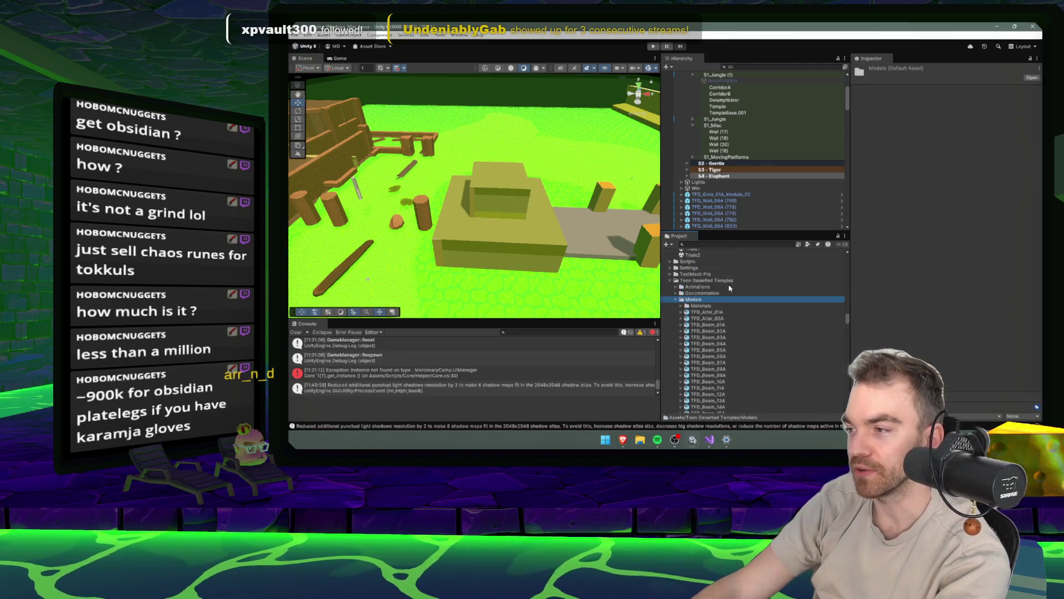
pyautogui.click(715, 319)
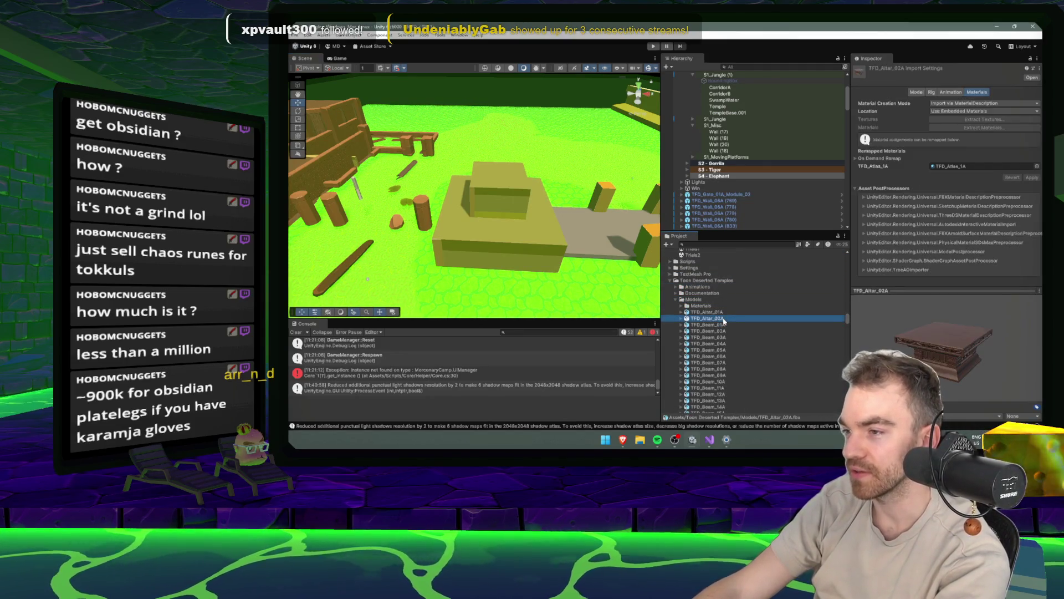
# Step: Place the TFD_Altar_02A model on the temple block and scale it to 10
pyautogui.moveTo(508, 206); pyautogui.dragTo(507, 206)
pyautogui.press('f')
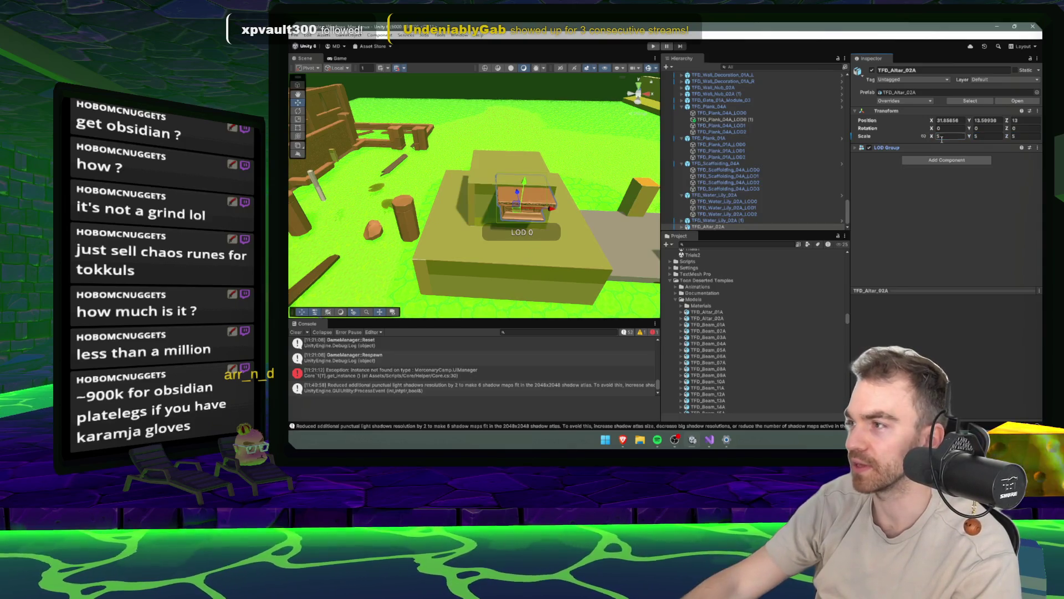
pyautogui.write('10')
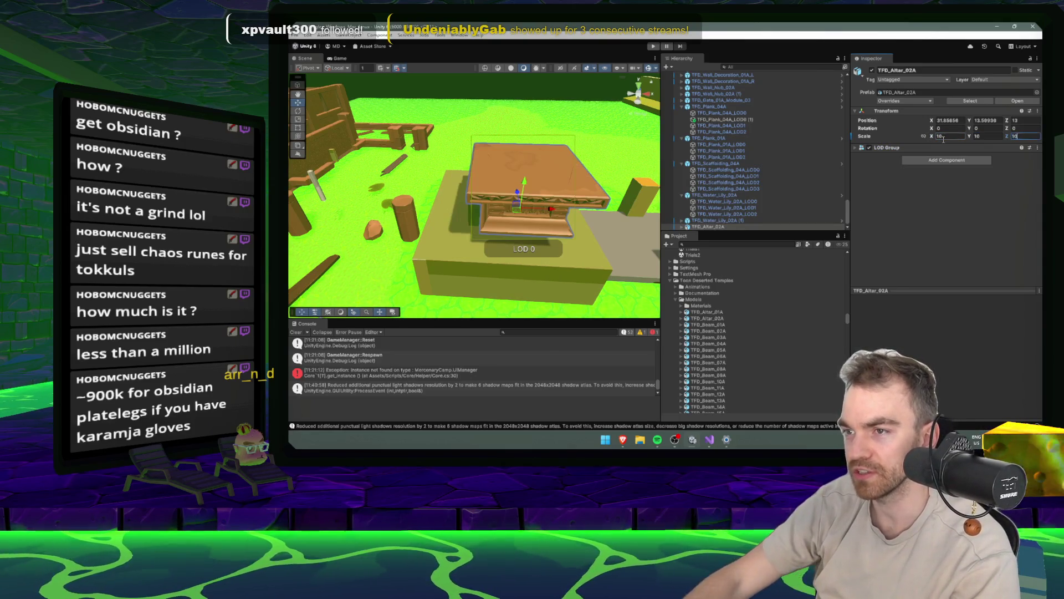
# Step: Select the large stone block beneath the altar and delete it
pyautogui.moveTo(558, 192)
pyautogui.mouseDown()
pyautogui.moveTo(491, 141)
pyautogui.moveTo(524, 151)
pyautogui.moveTo(506, 145)
pyautogui.mouseUp()
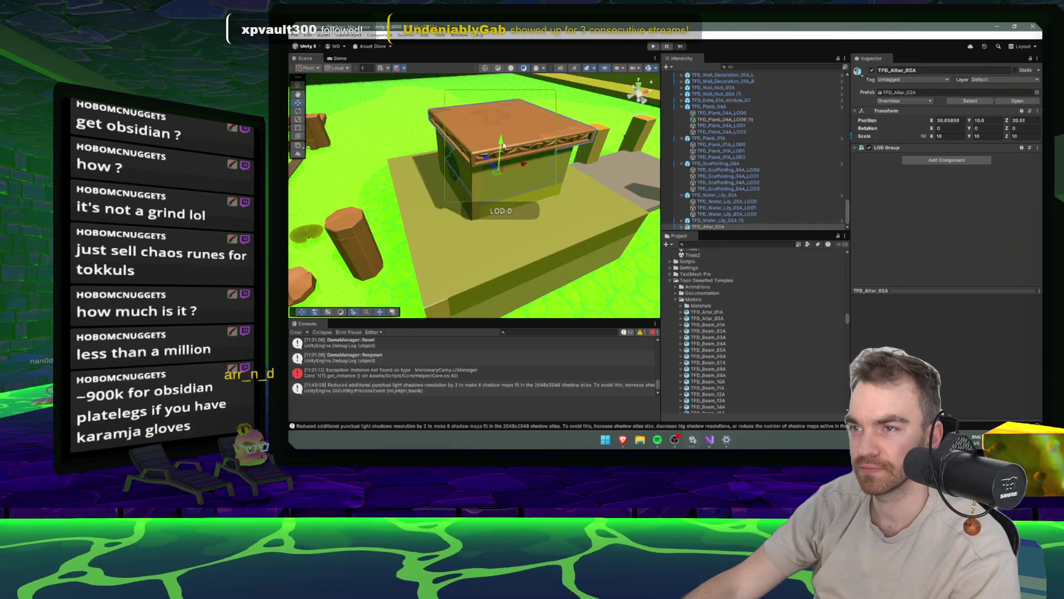
pyautogui.click(520, 185)
pyautogui.click(519, 185)
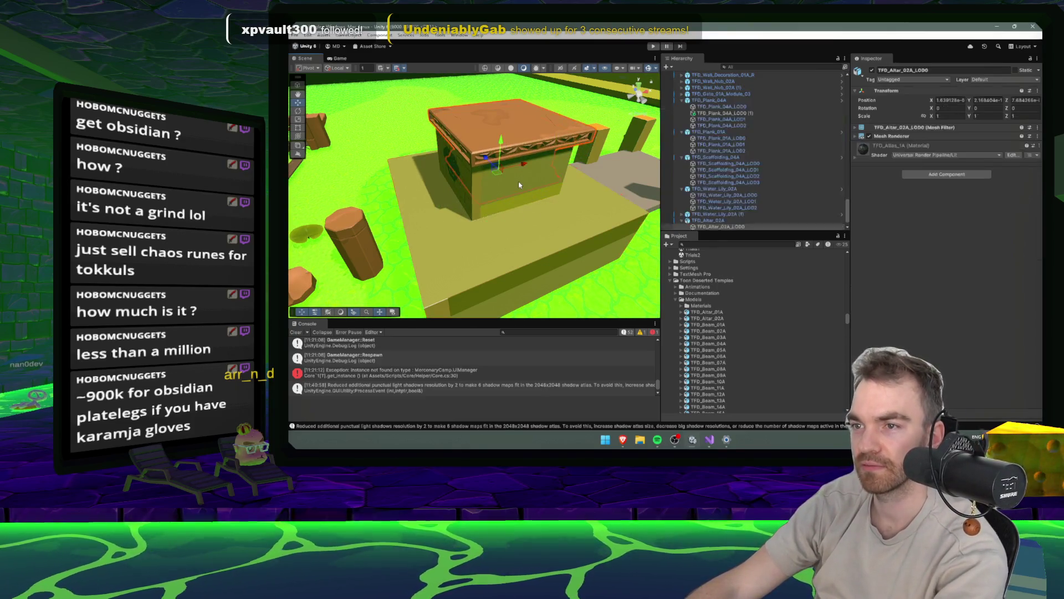
pyautogui.click(476, 210)
pyautogui.press('Delete')
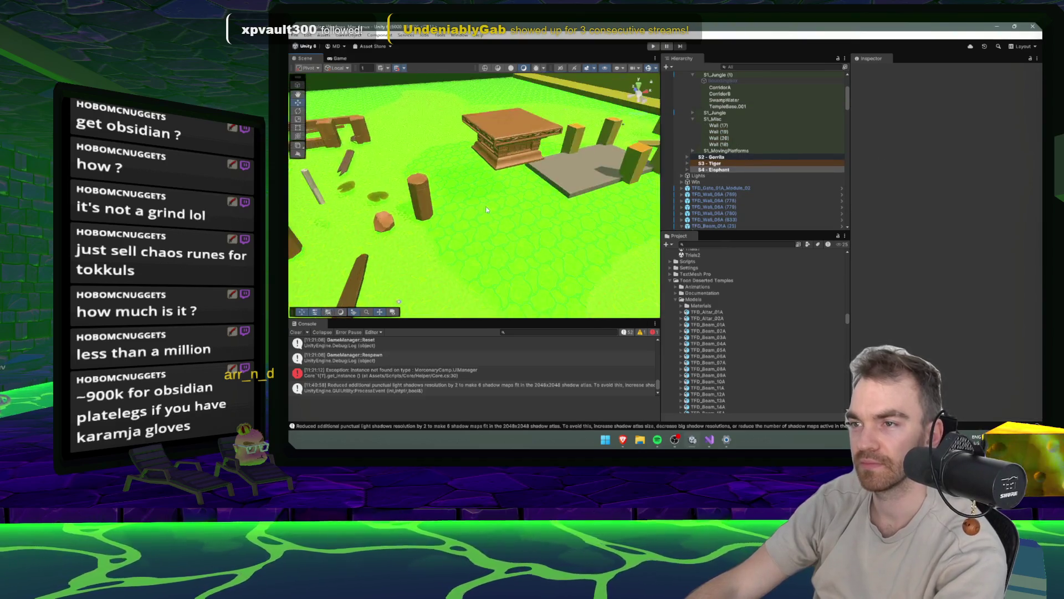
pyautogui.rightClick(546, 180)
# Step: Select the TFD_Altar_02A altar on top of the temple and delete it
pyautogui.click(728, 304)
pyautogui.scroll(-10, 738, 222)
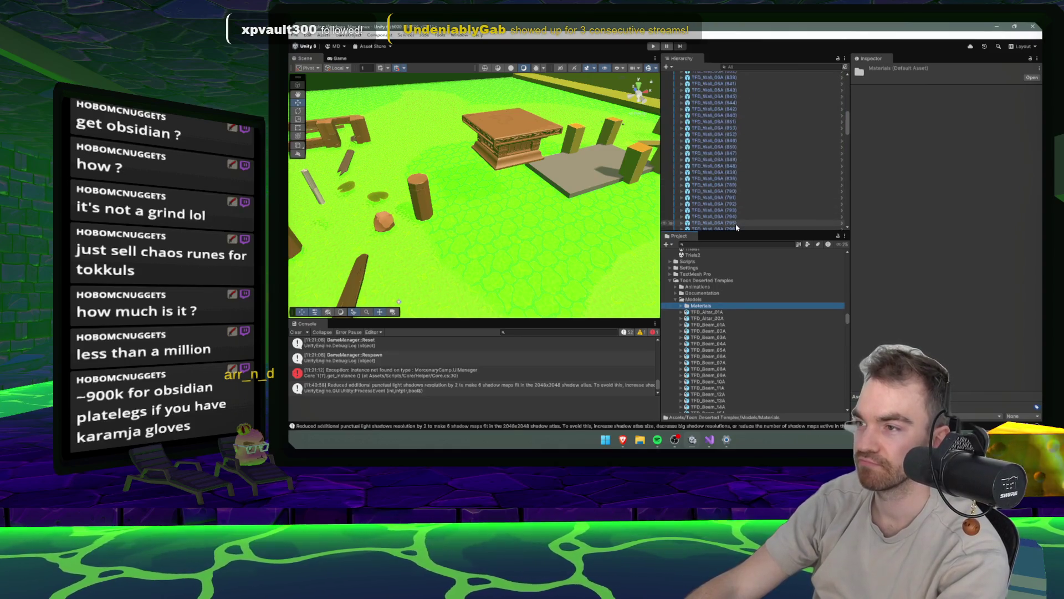
pyautogui.press('Down')
pyautogui.press('Down')
pyautogui.press('Down')
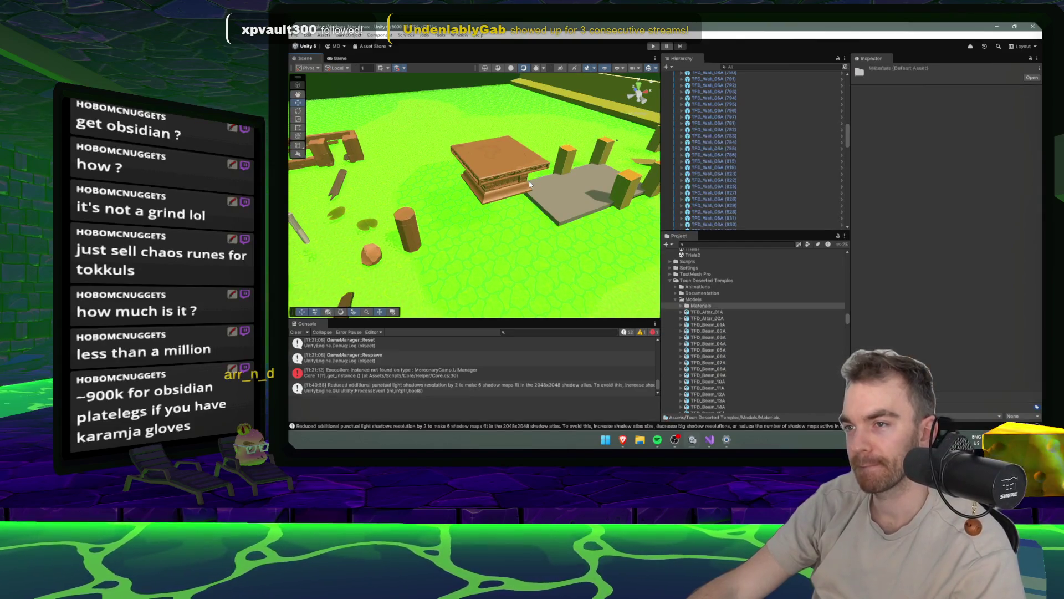
pyautogui.click(530, 189)
pyautogui.click(530, 189)
pyautogui.scroll(5, 540, 166)
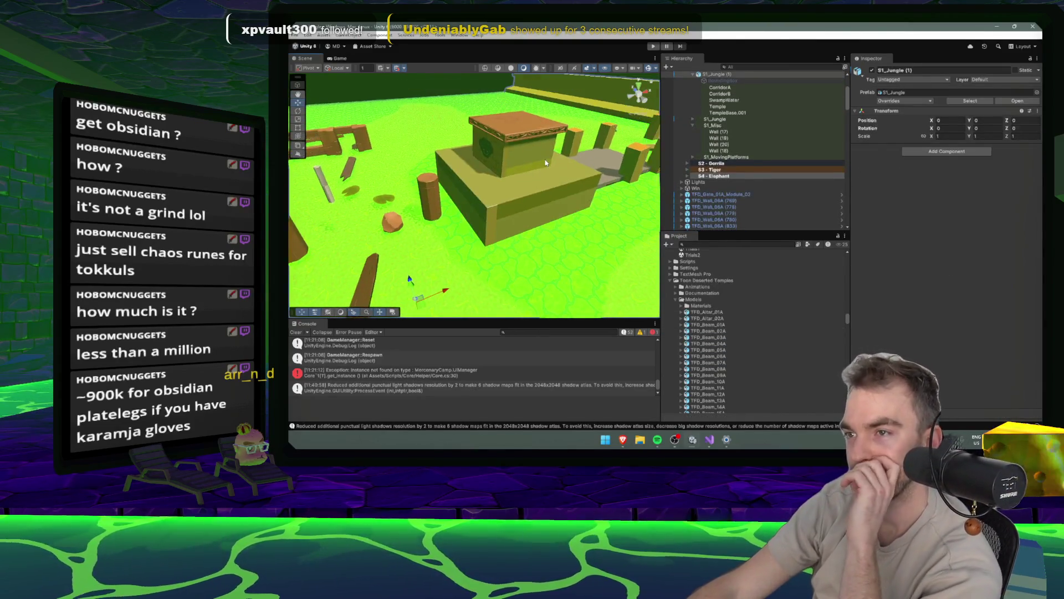
pyautogui.moveTo(540, 165); pyautogui.dragTo(535, 200)
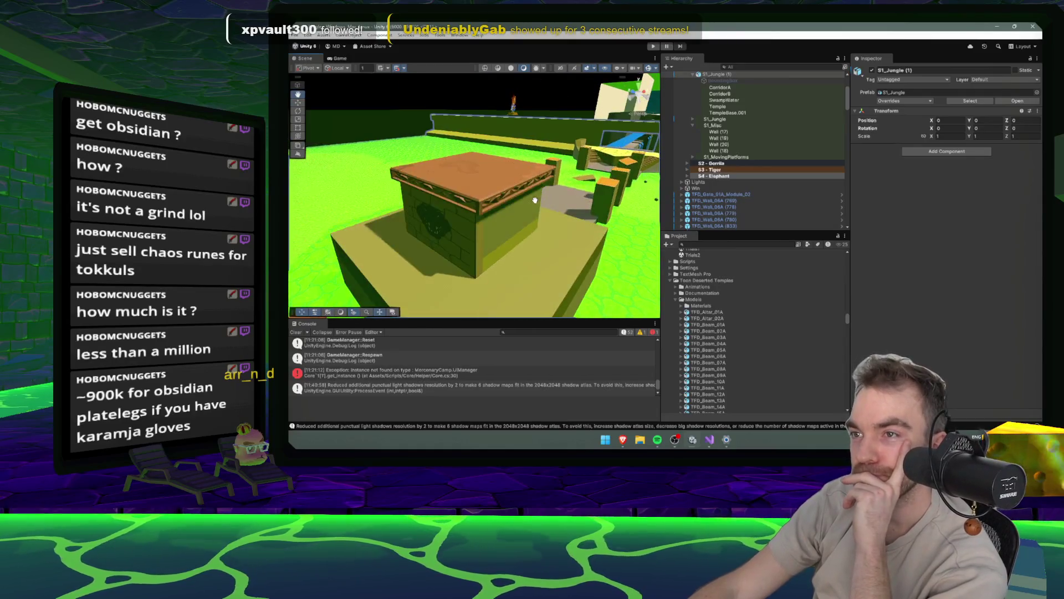
pyautogui.click(508, 192)
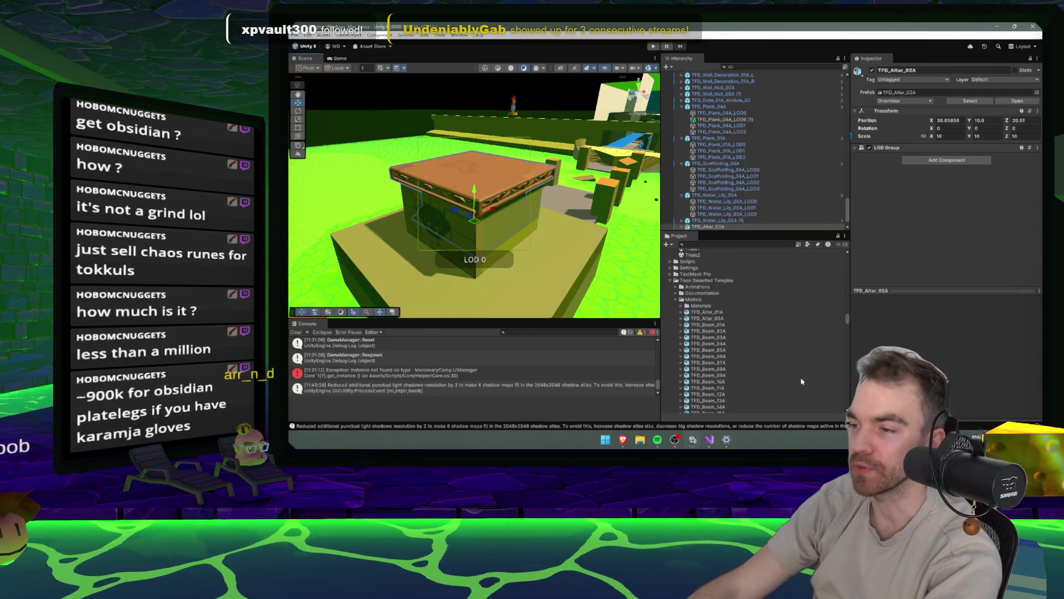
pyautogui.press('Delete')
# Step: Open the Demo_Scene_Oasis_Day scene from the Scenes folder
pyautogui.scroll(-10, 742, 311)
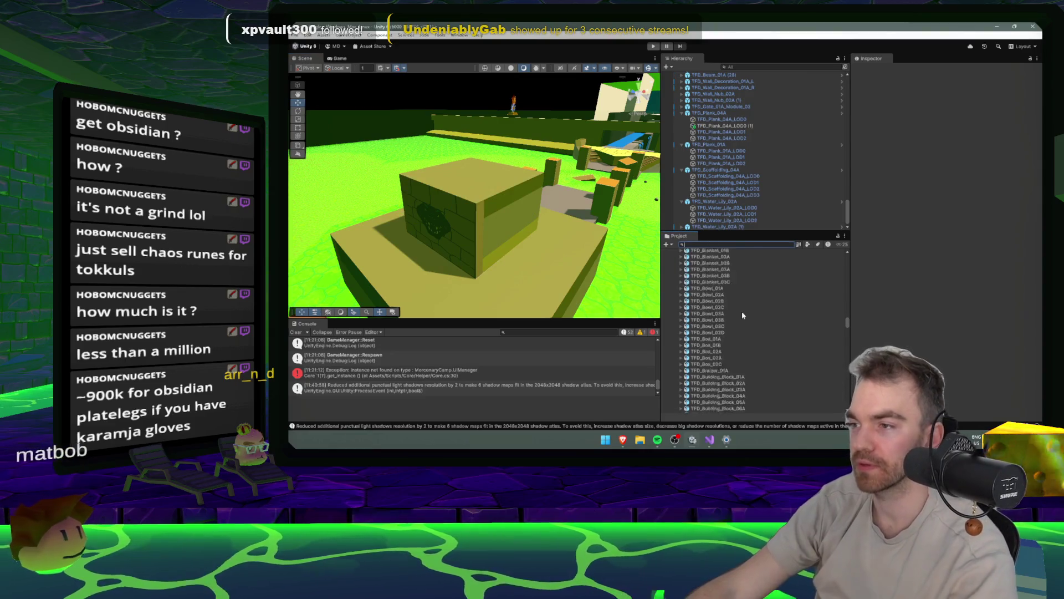
pyautogui.moveTo(846, 330); pyautogui.dragTo(846, 402)
pyautogui.doubleClick(718, 314)
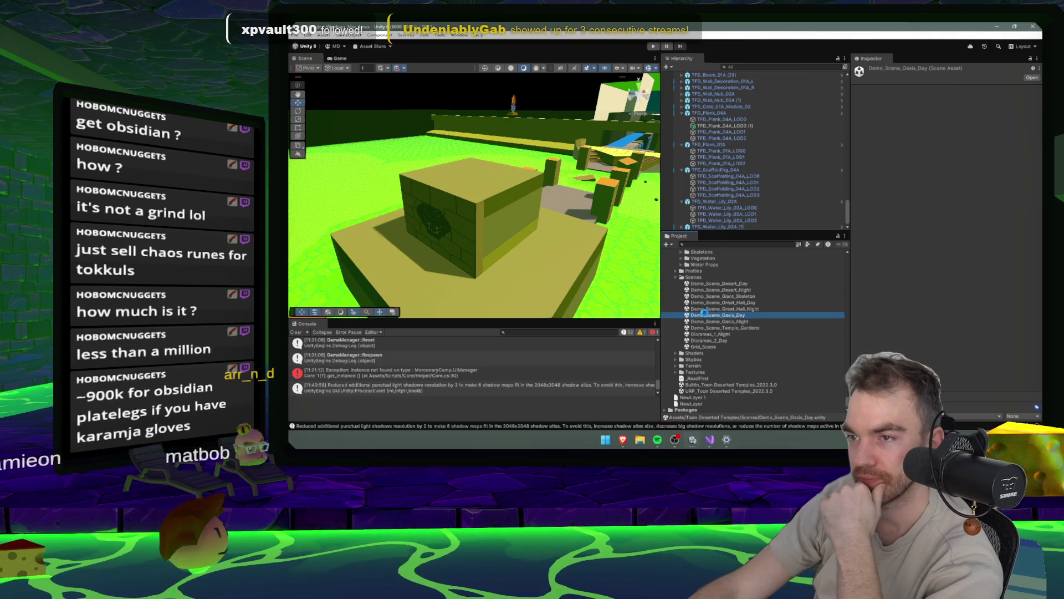
pyautogui.scroll(-5, 489, 248)
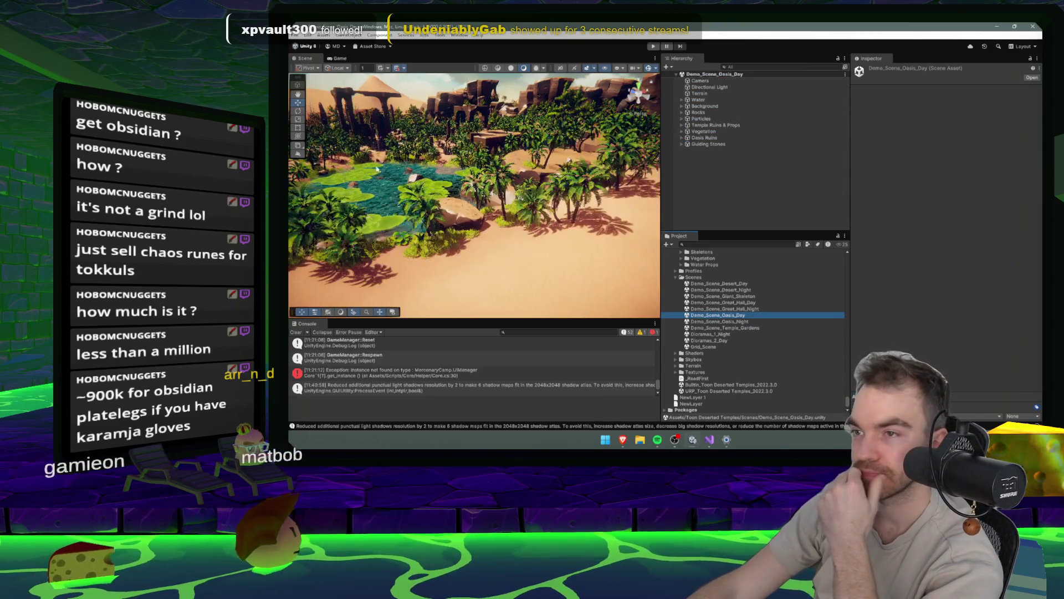
# Step: Open Demo_Scene_Great_Hall_Day instead of the oasis and orbit to an overhead view of the hall
pyautogui.scroll(5, 482, 238)
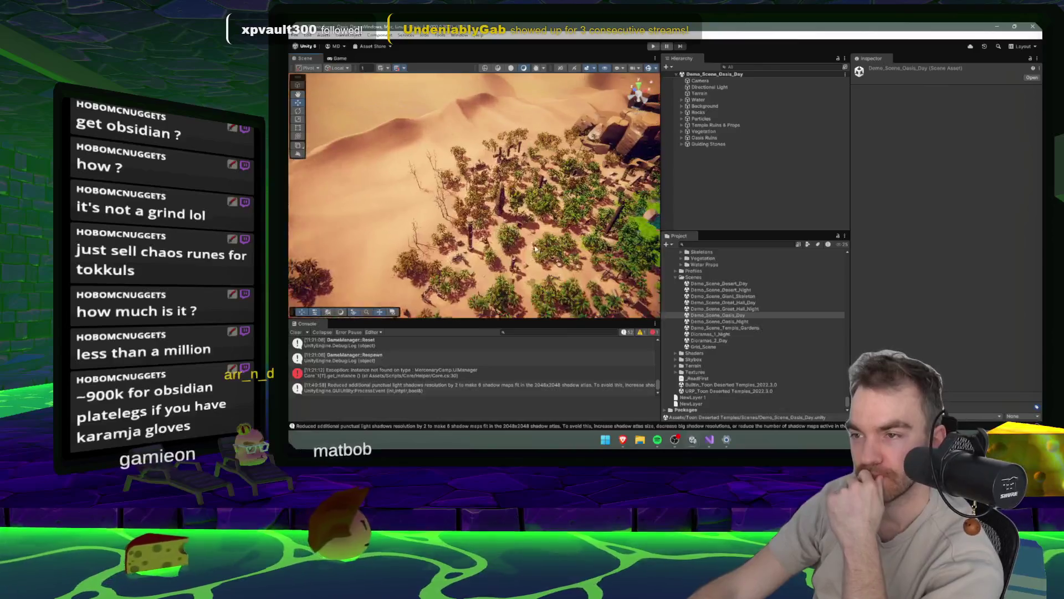
pyautogui.moveTo(463, 212); pyautogui.dragTo(497, 188)
pyautogui.click(723, 309)
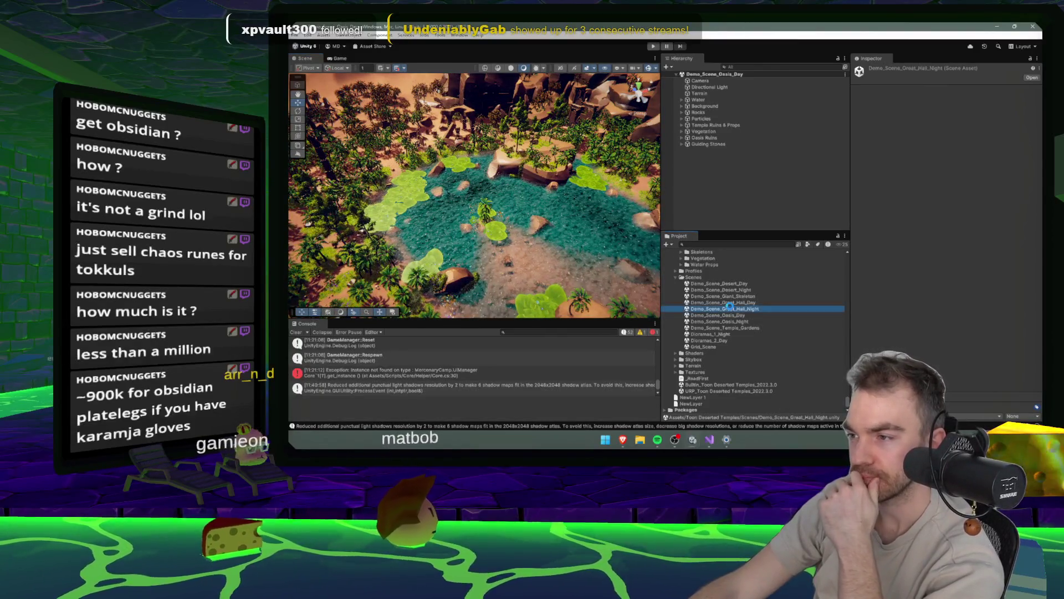
pyautogui.click(751, 302)
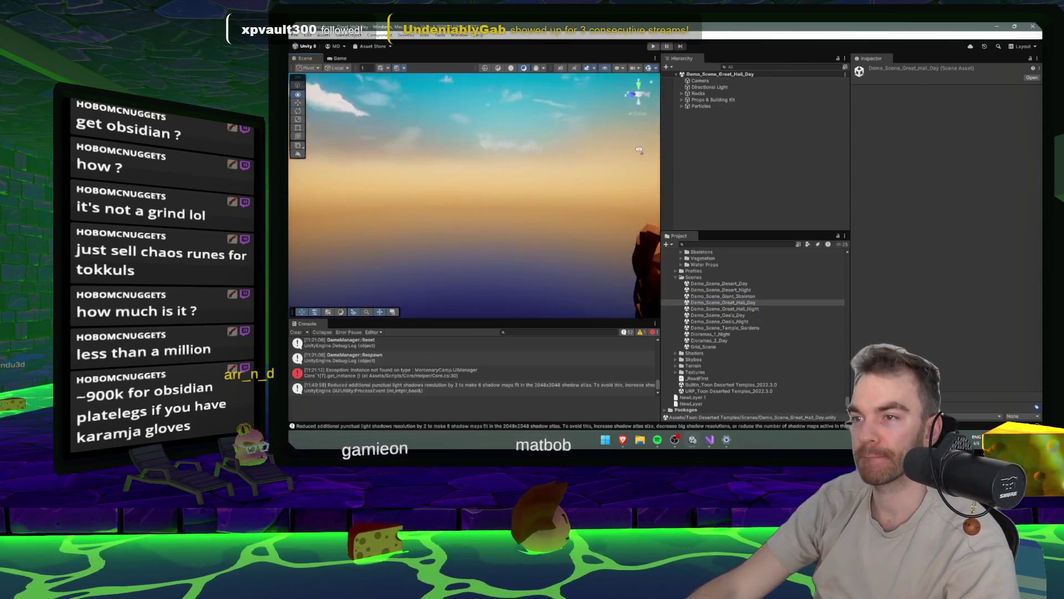
pyautogui.moveTo(477, 210)
pyautogui.keyDown('alt'); pyautogui.mouseDown()
pyautogui.moveTo(466, 251)
pyautogui.moveTo(535, 169)
pyautogui.moveTo(483, 193)
pyautogui.moveTo(597, 195)
pyautogui.moveTo(518, 217)
pyautogui.moveTo(536, 251)
pyautogui.moveTo(306, 266)
pyautogui.moveTo(929, 237)
pyautogui.mouseUp(); pyautogui.keyUp('alt')
pyautogui.keyDown('alt'); pyautogui.moveTo(537, 205); pyautogui.dragTo(464, 181); pyautogui.keyUp('alt')
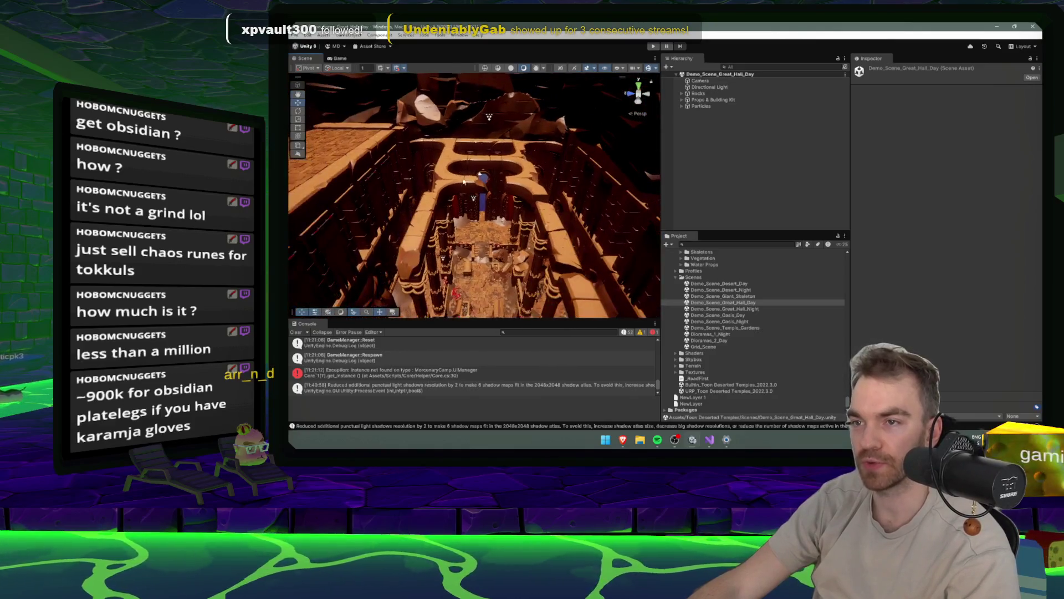
# Step: Select the hall's arch pieces together with the adjoining right-hand wall pieces
pyautogui.click(463, 181)
pyautogui.press('f')
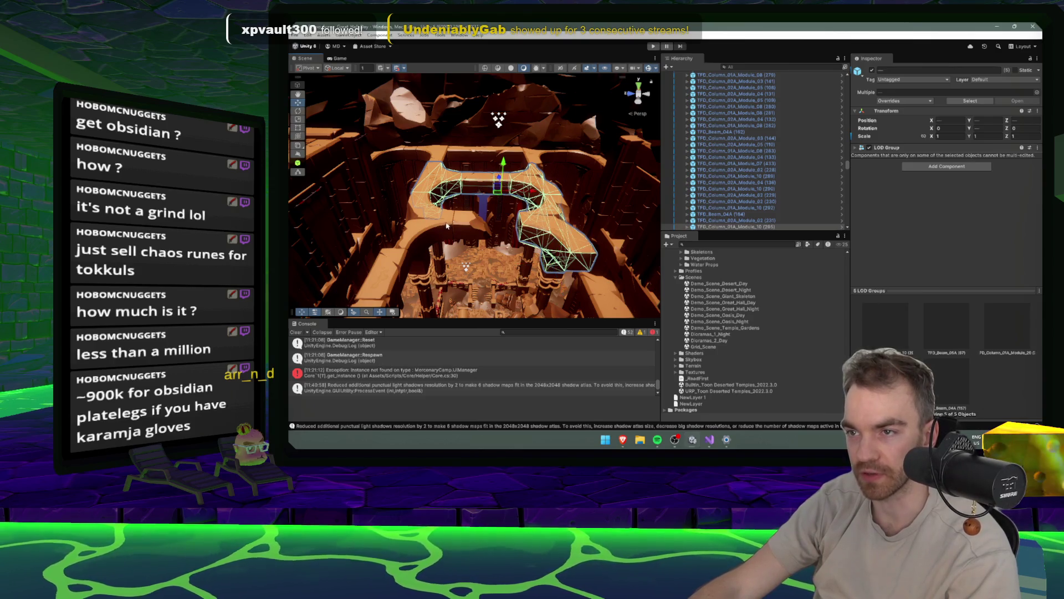
pyautogui.keyDown('alt'); pyautogui.moveTo(473, 224); pyautogui.dragTo(470, 251); pyautogui.keyUp('alt')
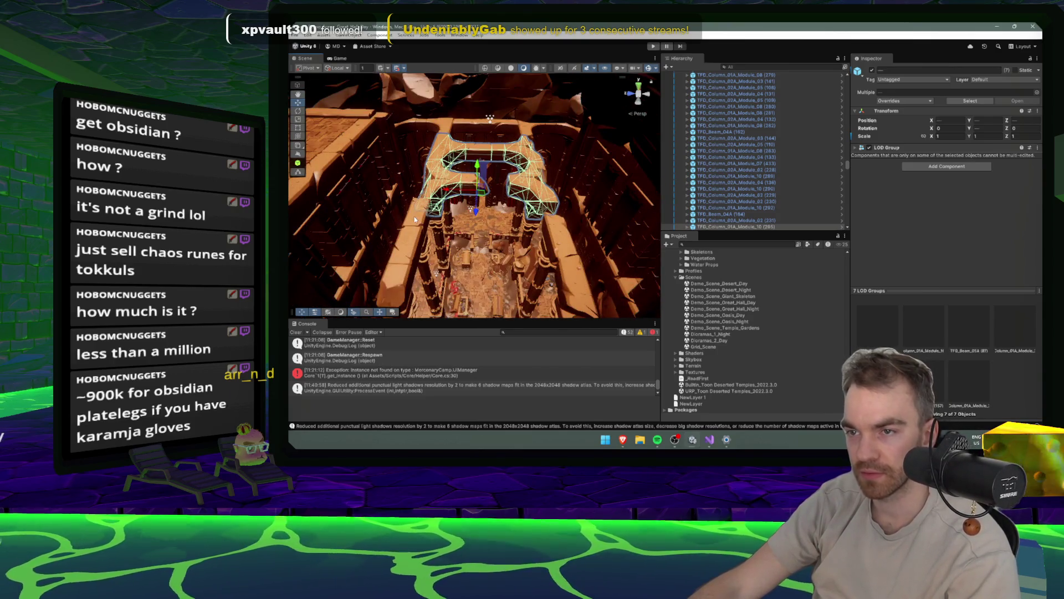
pyautogui.keyDown('shift'); pyautogui.click(410, 255); pyautogui.keyUp('shift')
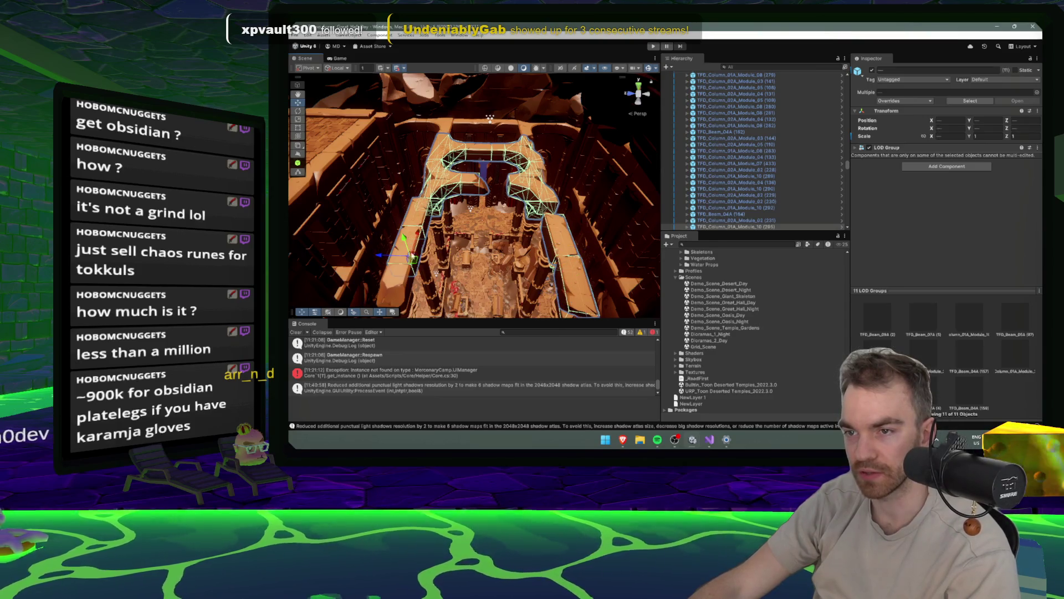
pyautogui.moveTo(400, 287)
pyautogui.keyDown('alt'); pyautogui.mouseDown()
pyautogui.moveTo(617, 301)
pyautogui.moveTo(555, 211)
pyautogui.mouseUp(); pyautogui.keyUp('alt')
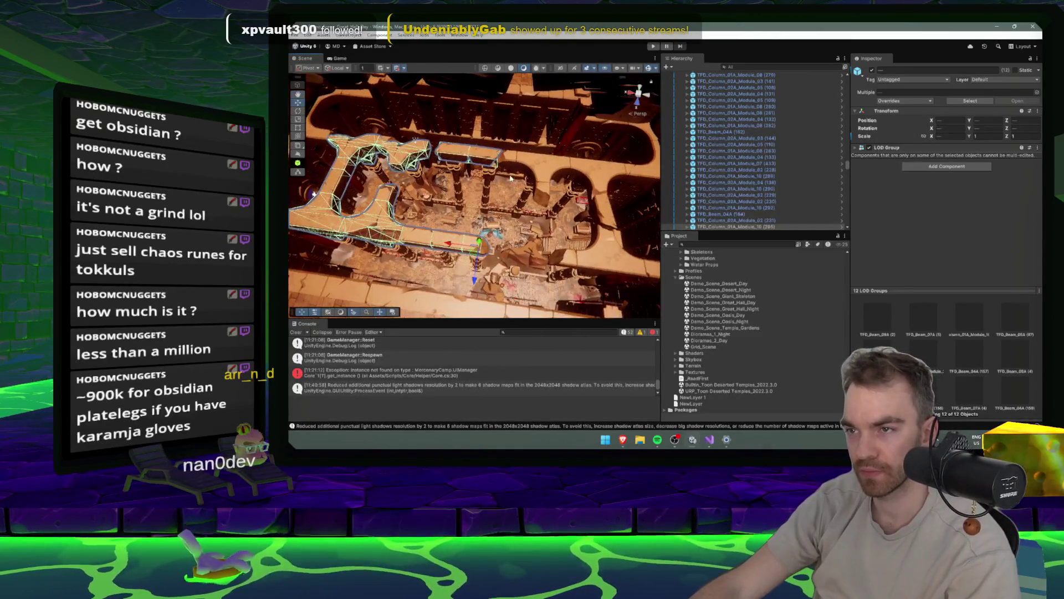
pyautogui.keyDown('shift'); pyautogui.click(540, 176); pyautogui.keyUp('shift')
pyautogui.keyDown('shift'); pyautogui.click(580, 182); pyautogui.keyUp('shift')
pyautogui.keyDown('shift'); pyautogui.click(543, 196); pyautogui.keyUp('shift')
pyautogui.keyDown('shift'); pyautogui.click(570, 270); pyautogui.keyUp('shift')
pyautogui.keyDown('shift'); pyautogui.click(564, 262); pyautogui.keyUp('shift')
# Step: Add further lower-right and upper wall pieces to the selection
pyautogui.scroll(3, 547, 222)
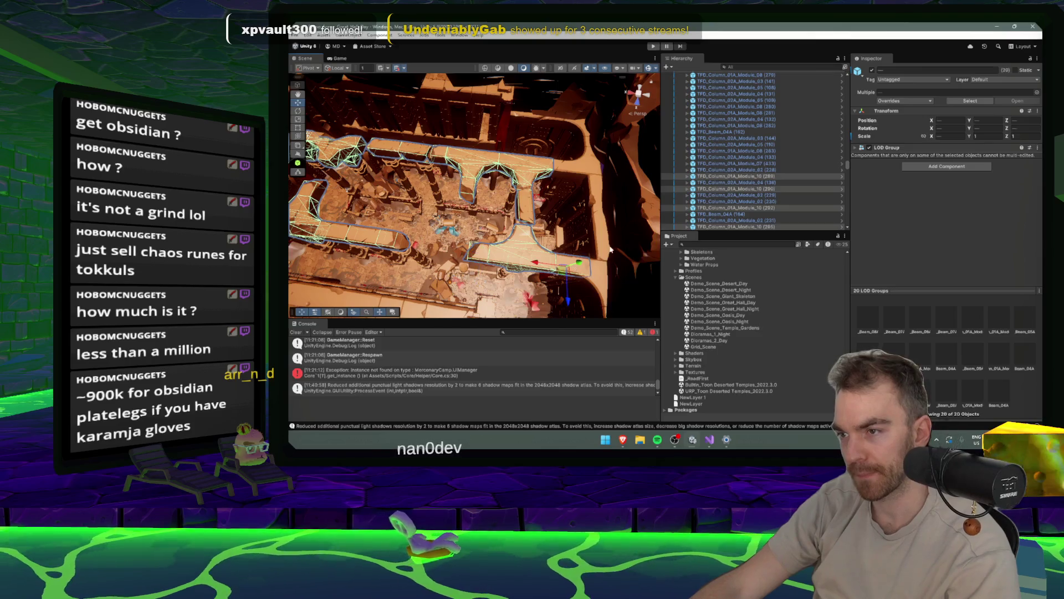
pyautogui.scroll(3, 560, 181)
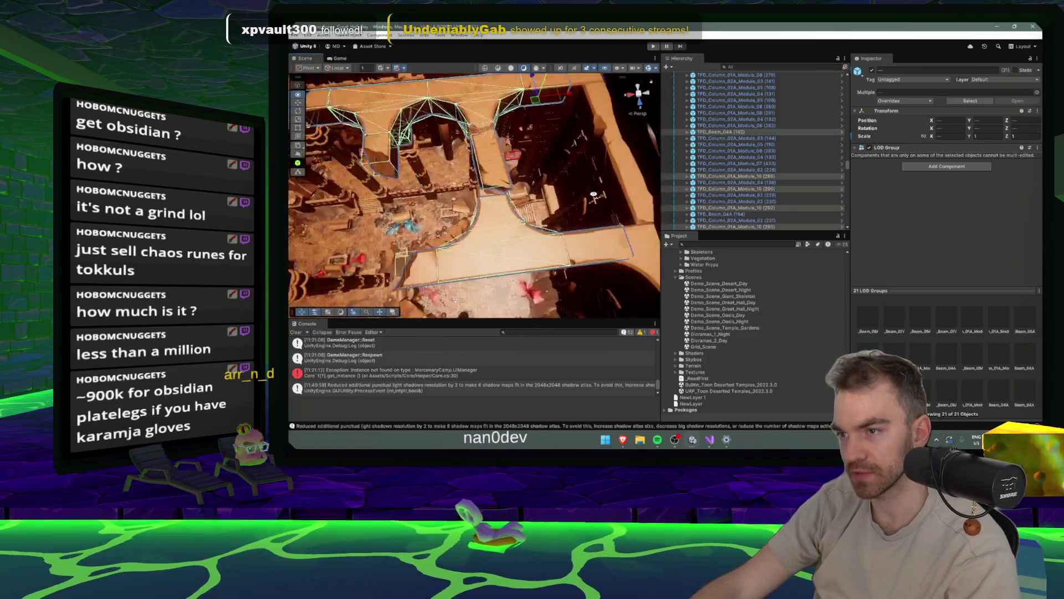
pyautogui.keyDown('shift'); pyautogui.click(566, 228); pyautogui.keyUp('shift')
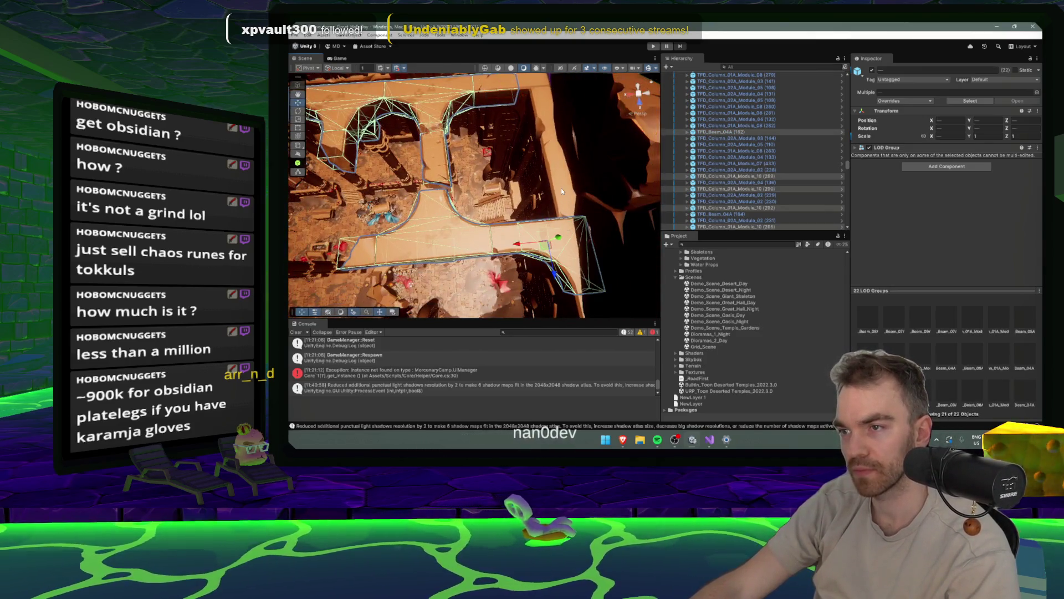
pyautogui.keyDown('shift'); pyautogui.click(549, 120); pyautogui.keyUp('shift')
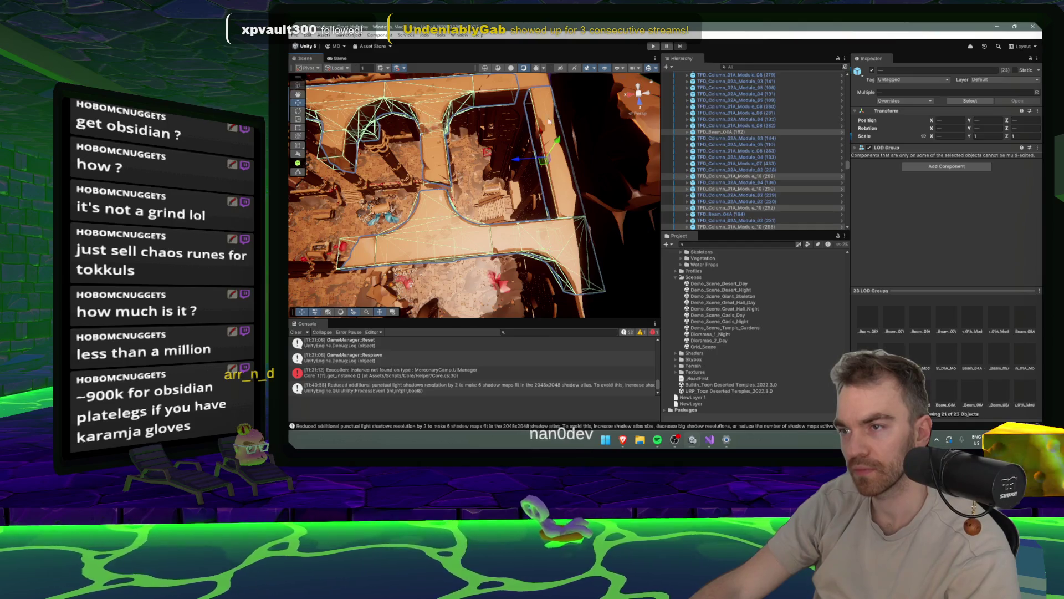
pyautogui.keyDown('shift'); pyautogui.click(529, 86); pyautogui.keyUp('shift')
pyautogui.moveTo(528, 86)
pyautogui.mouseDown()
pyautogui.moveTo(361, 66)
pyautogui.moveTo(450, 148)
pyautogui.mouseUp()
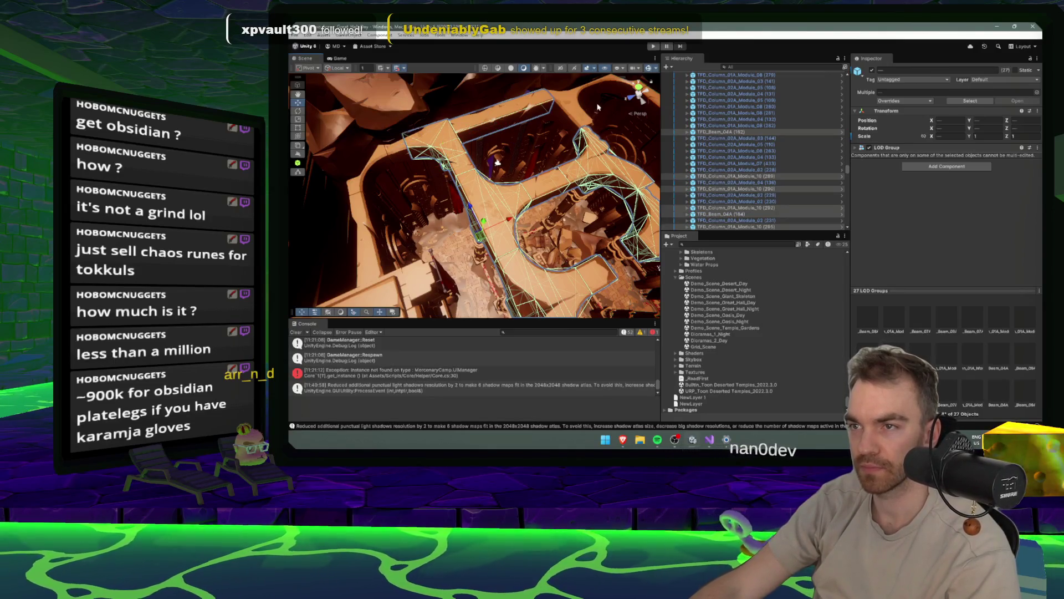
pyautogui.keyDown('shift'); pyautogui.click(567, 103); pyautogui.keyUp('shift')
pyautogui.scroll(5, 502, 164)
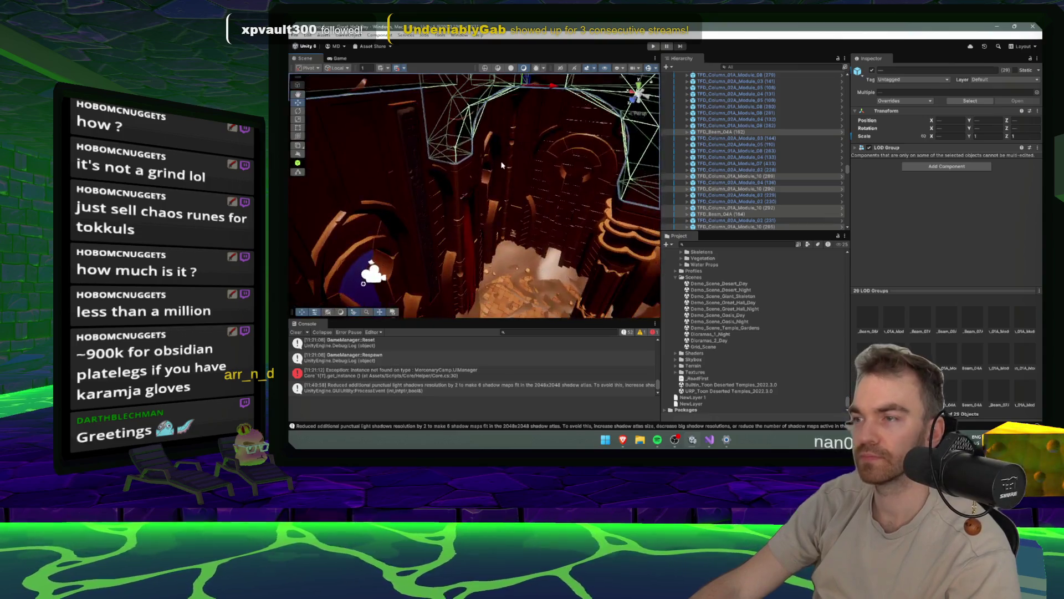
pyautogui.moveTo(502, 165); pyautogui.dragTo(504, 218)
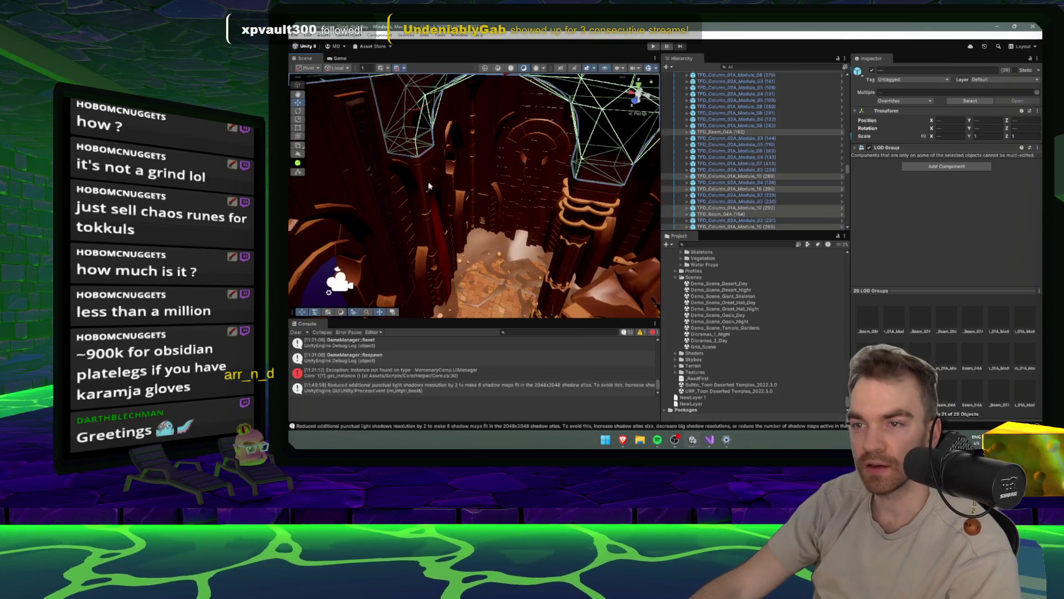
# Step: Add the nearby columns, the pedestal and stacked column pieces to the selection
pyautogui.moveTo(575, 226)
pyautogui.mouseDown()
pyautogui.moveTo(524, 183)
pyautogui.moveTo(528, 148)
pyautogui.mouseUp()
pyautogui.keyDown('shift'); pyautogui.click(507, 169); pyautogui.keyUp('shift')
pyautogui.moveTo(526, 236); pyautogui.dragTo(391, 183)
pyautogui.keyDown('shift'); pyautogui.click(391, 275); pyautogui.keyUp('shift')
pyautogui.moveTo(392, 275)
pyautogui.mouseDown()
pyautogui.moveTo(479, 272)
pyautogui.moveTo(530, 228)
pyautogui.moveTo(491, 229)
pyautogui.moveTo(527, 234)
pyautogui.moveTo(527, 216)
pyautogui.moveTo(520, 239)
pyautogui.mouseUp()
pyautogui.keyDown('shift'); pyautogui.click(527, 233); pyautogui.keyUp('shift')
pyautogui.keyDown('shift'); pyautogui.click(531, 205); pyautogui.keyUp('shift')
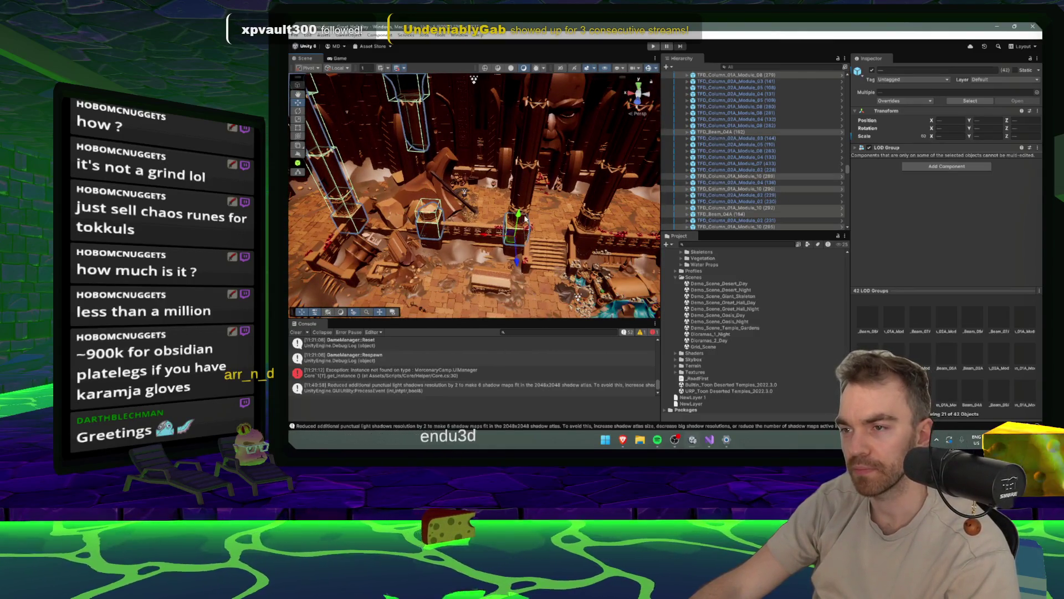
pyautogui.keyDown('shift'); pyautogui.click(547, 90); pyautogui.keyUp('shift')
# Step: Shift-select the first Great Hall columns and arch pieces while orbiting around the hall
pyautogui.moveTo(548, 89)
pyautogui.mouseDown()
pyautogui.moveTo(544, 196)
pyautogui.moveTo(516, 172)
pyautogui.mouseUp()
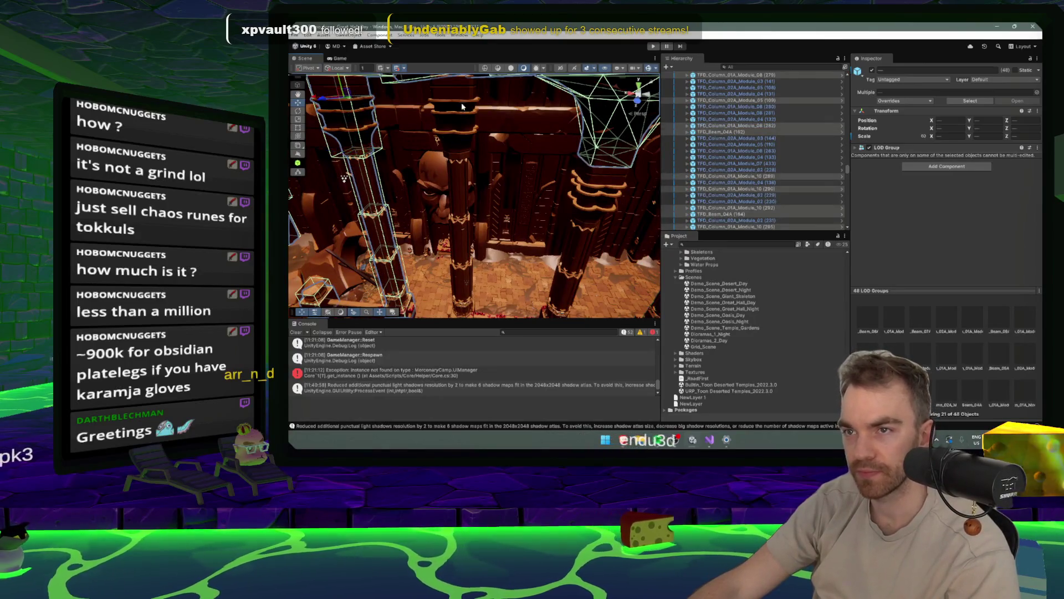
pyautogui.keyDown('shift'); pyautogui.click(463, 267); pyautogui.keyUp('shift')
pyautogui.moveTo(463, 267); pyautogui.dragTo(472, 223)
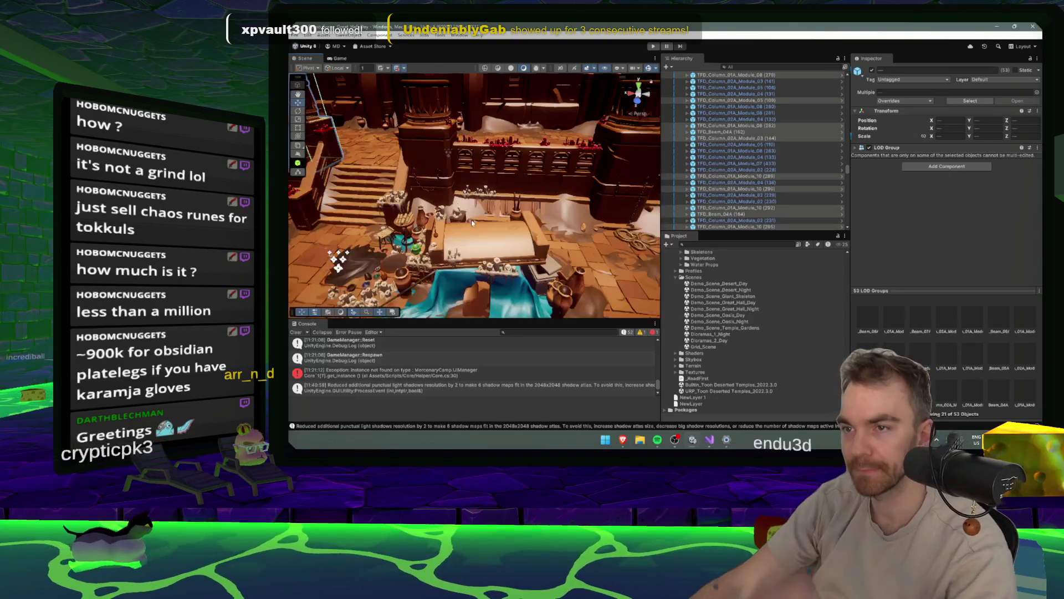
pyautogui.keyDown('shift'); pyautogui.click(431, 113); pyautogui.keyUp('shift')
pyautogui.moveTo(432, 113); pyautogui.dragTo(470, 231)
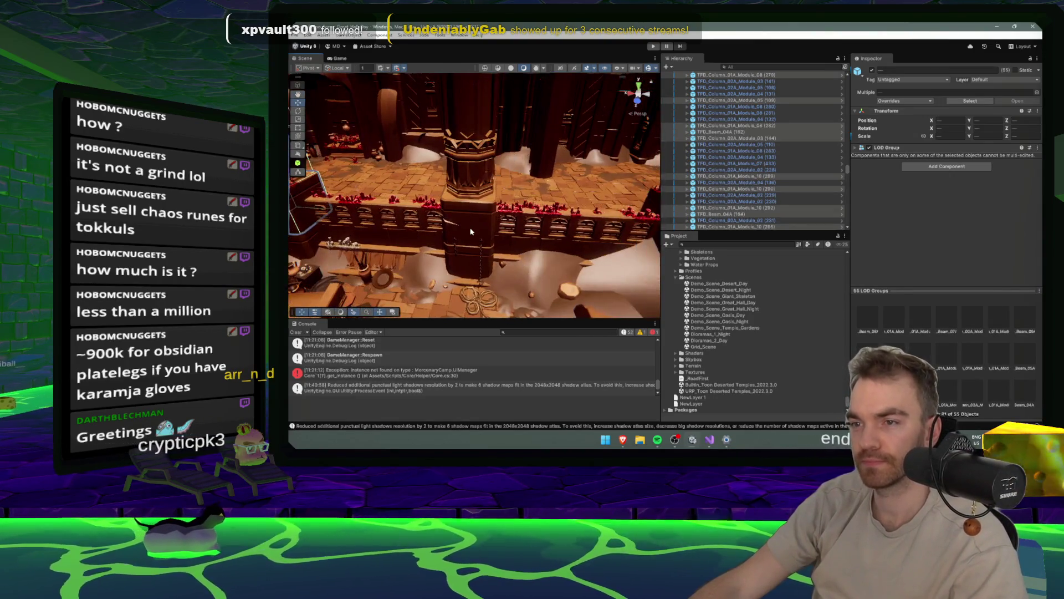
pyautogui.keyDown('shift'); pyautogui.click(480, 119); pyautogui.keyUp('shift')
pyautogui.moveTo(480, 120)
pyautogui.mouseDown()
pyautogui.moveTo(486, 183)
pyautogui.moveTo(587, 119)
pyautogui.mouseUp()
pyautogui.keyDown('shift'); pyautogui.click(466, 98); pyautogui.keyUp('shift')
pyautogui.keyDown('shift'); pyautogui.click(586, 155); pyautogui.keyUp('shift')
pyautogui.keyDown('shift'); pyautogui.click(569, 264); pyautogui.keyUp('shift')
pyautogui.moveTo(569, 265)
pyautogui.mouseDown()
pyautogui.moveTo(559, 282)
pyautogui.moveTo(484, 230)
pyautogui.moveTo(508, 249)
pyautogui.moveTo(548, 230)
pyautogui.mouseUp()
pyautogui.keyDown('shift'); pyautogui.click(487, 258); pyautogui.keyUp('shift')
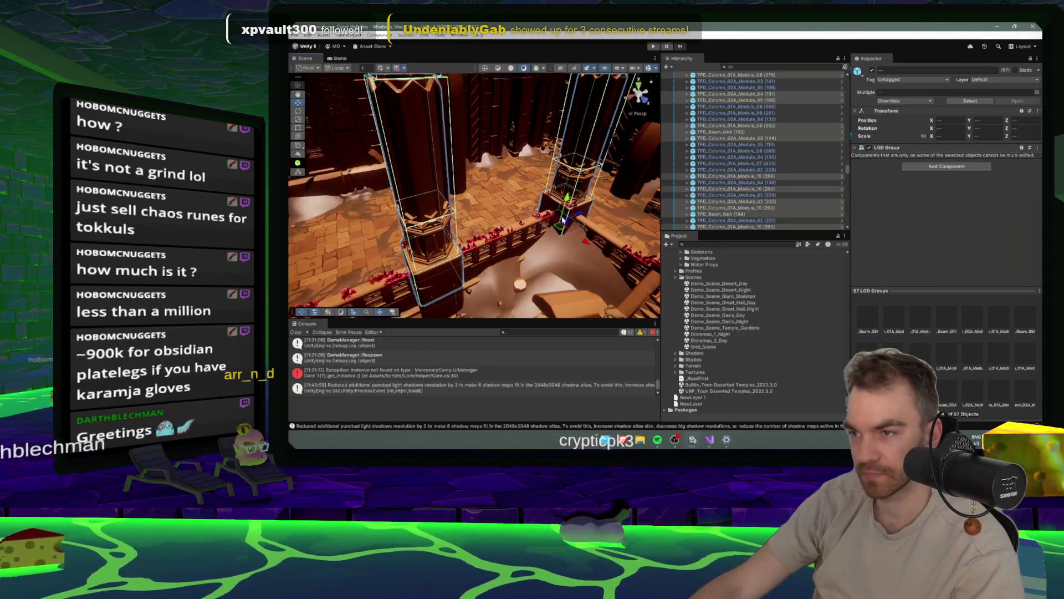
pyautogui.keyDown('shift'); pyautogui.click(489, 246); pyautogui.keyUp('shift')
# Step: Add the column pieces by the stairs and central pillar, framing each with F
pyautogui.moveTo(489, 247); pyautogui.dragTo(610, 224)
pyautogui.keyDown('shift'); pyautogui.click(610, 224); pyautogui.keyUp('shift')
pyautogui.scroll(-8, 610, 219)
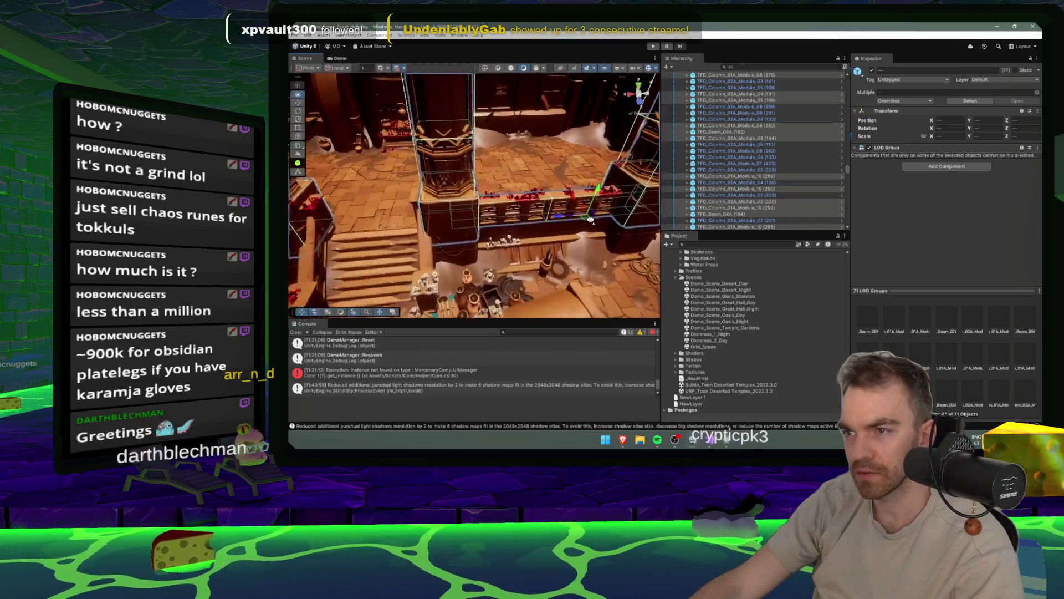
pyautogui.scroll(8, 611, 215)
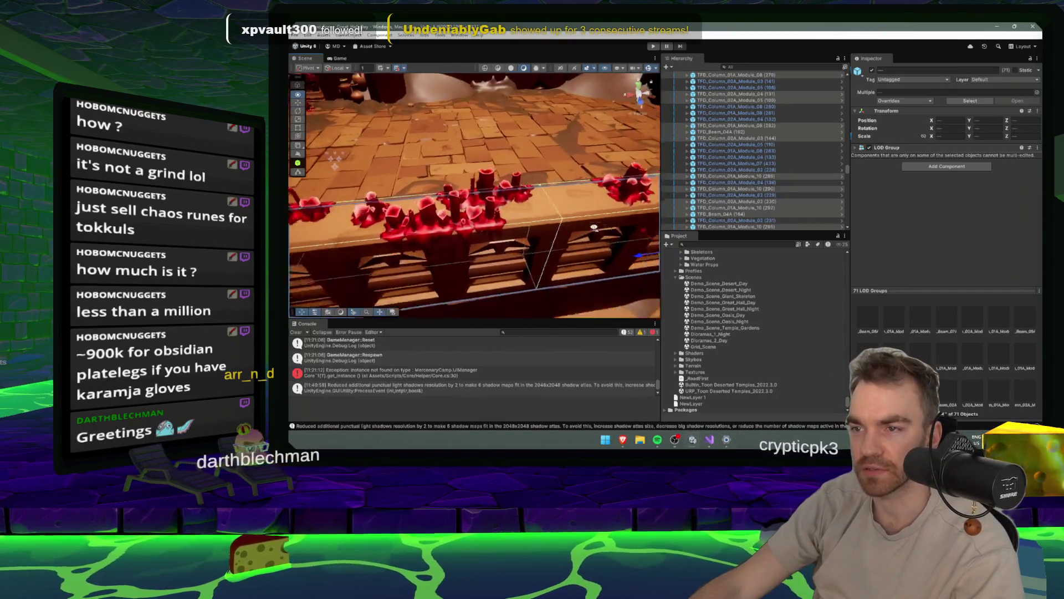
pyautogui.moveTo(579, 229); pyautogui.dragTo(568, 216)
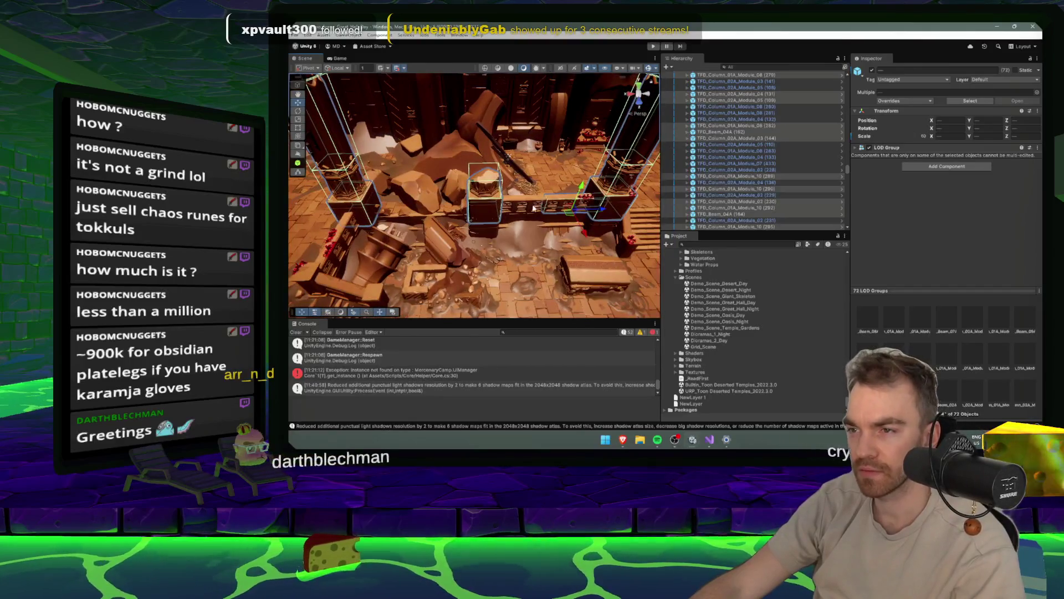
pyautogui.moveTo(502, 213); pyautogui.dragTo(560, 214)
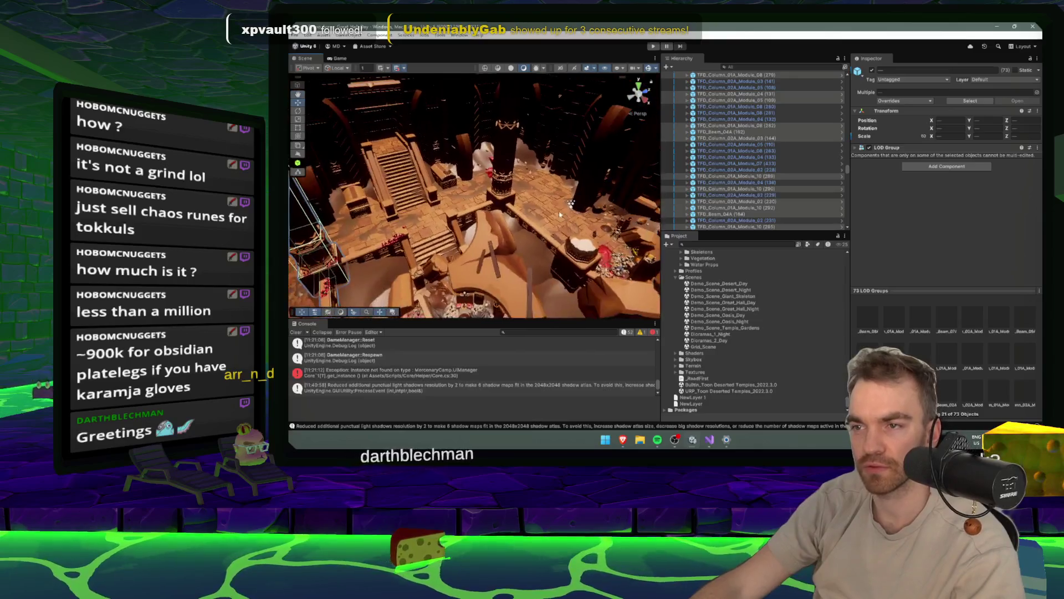
pyautogui.keyDown('ctrl'); pyautogui.click(507, 192); pyautogui.keyUp('ctrl')
pyautogui.press('f')
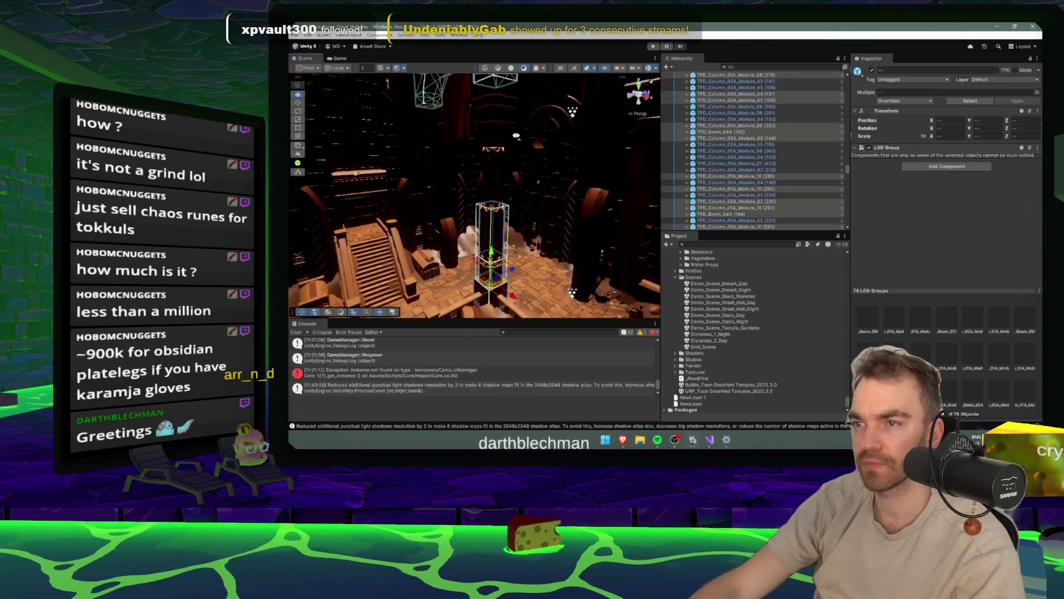
pyautogui.keyDown('ctrl'); pyautogui.click(499, 203); pyautogui.keyUp('ctrl')
pyautogui.press('f')
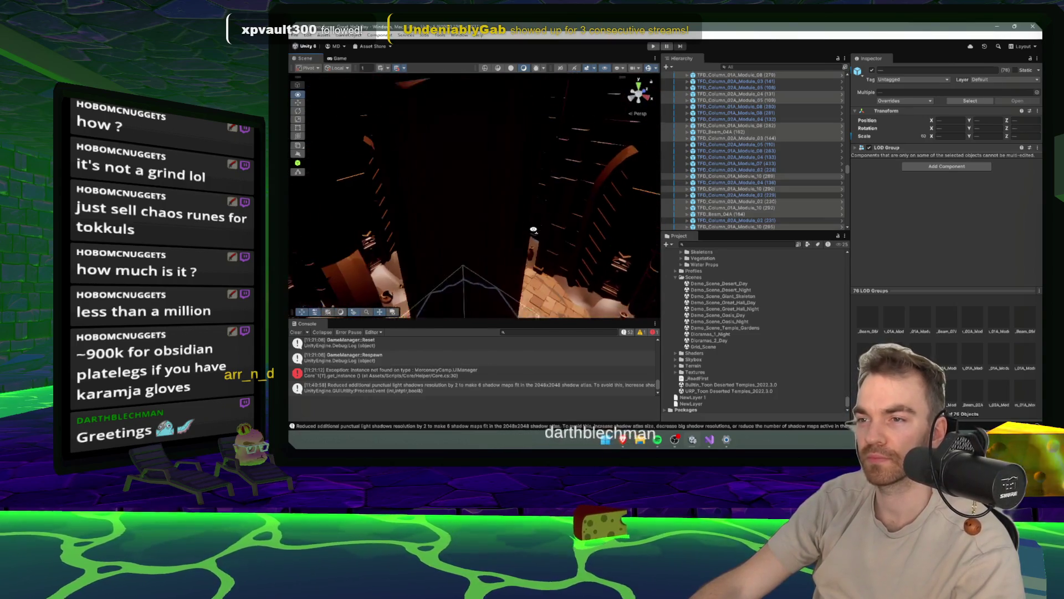
pyautogui.keyDown('ctrl'); pyautogui.click(486, 124); pyautogui.keyUp('ctrl')
pyautogui.press('f')
pyautogui.keyDown('ctrl'); pyautogui.click(486, 125); pyautogui.keyUp('ctrl')
pyautogui.press('f')
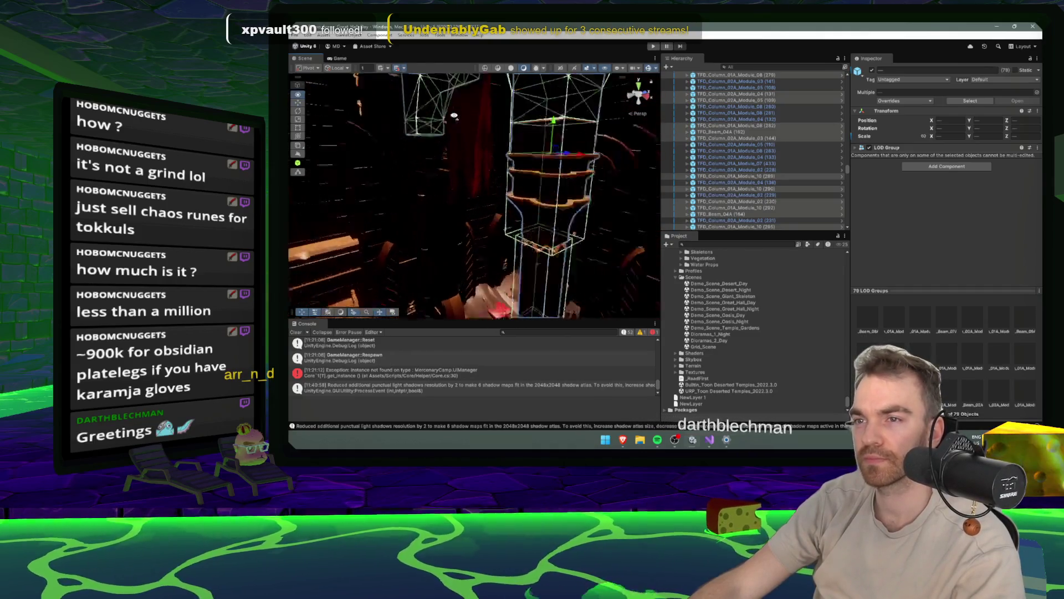
# Step: Add the remaining pillars near the carved head and platform, bringing the selection to 107
pyautogui.moveTo(576, 154)
pyautogui.mouseDown()
pyautogui.moveTo(580, 146)
pyautogui.moveTo(429, 147)
pyautogui.moveTo(452, 146)
pyautogui.moveTo(471, 169)
pyautogui.moveTo(610, 229)
pyautogui.moveTo(588, 229)
pyautogui.mouseUp()
pyautogui.keyDown('shift'); pyautogui.click(624, 216); pyautogui.keyUp('shift')
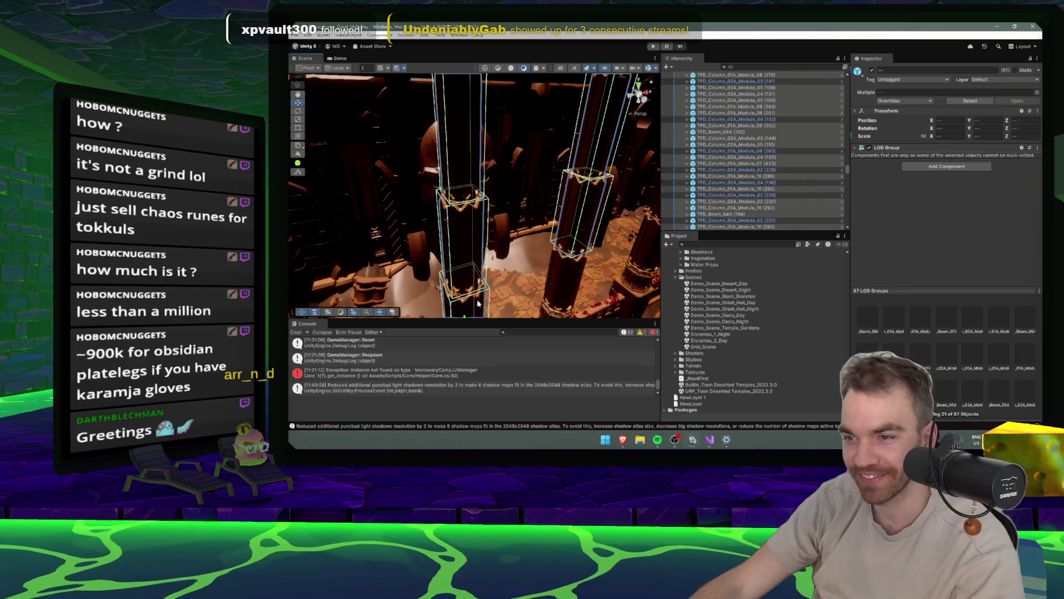
pyautogui.moveTo(565, 280); pyautogui.dragTo(551, 269)
pyautogui.keyDown('shift'); pyautogui.click(550, 268); pyautogui.keyUp('shift')
pyautogui.moveTo(497, 231)
pyautogui.mouseDown()
pyautogui.moveTo(475, 251)
pyautogui.moveTo(453, 223)
pyautogui.moveTo(511, 200)
pyautogui.moveTo(531, 207)
pyautogui.moveTo(526, 164)
pyautogui.moveTo(513, 155)
pyautogui.moveTo(555, 158)
pyautogui.moveTo(531, 220)
pyautogui.mouseUp()
pyautogui.keyDown('shift'); pyautogui.click(486, 211); pyautogui.keyUp('shift')
pyautogui.keyDown('shift'); pyautogui.click(514, 154); pyautogui.keyUp('shift')
pyautogui.moveTo(549, 150); pyautogui.dragTo(477, 183)
pyautogui.keyDown('shift'); pyautogui.click(450, 224); pyautogui.keyUp('shift')
pyautogui.keyDown('shift'); pyautogui.click(561, 220); pyautogui.keyUp('shift')
pyautogui.moveTo(561, 221)
pyautogui.mouseDown()
pyautogui.moveTo(574, 213)
pyautogui.moveTo(597, 268)
pyautogui.mouseUp()
pyautogui.keyDown('shift'); pyautogui.click(574, 213); pyautogui.keyUp('shift')
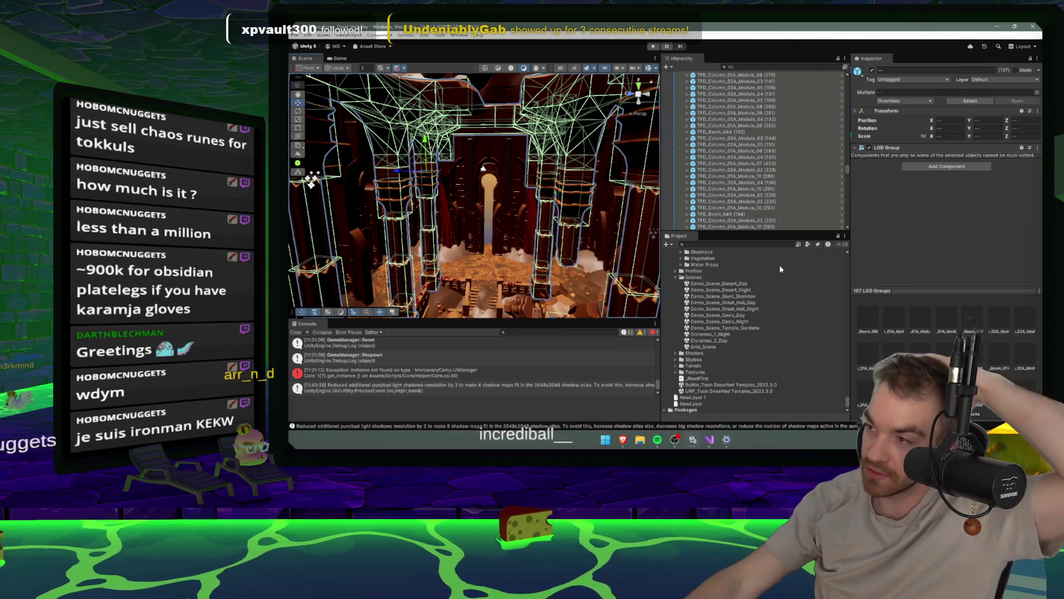
# Step: Open the Jungle scene from the Project search and align the pasted hall pieces with the gate path
pyautogui.moveTo(557, 209); pyautogui.dragTo(550, 207)
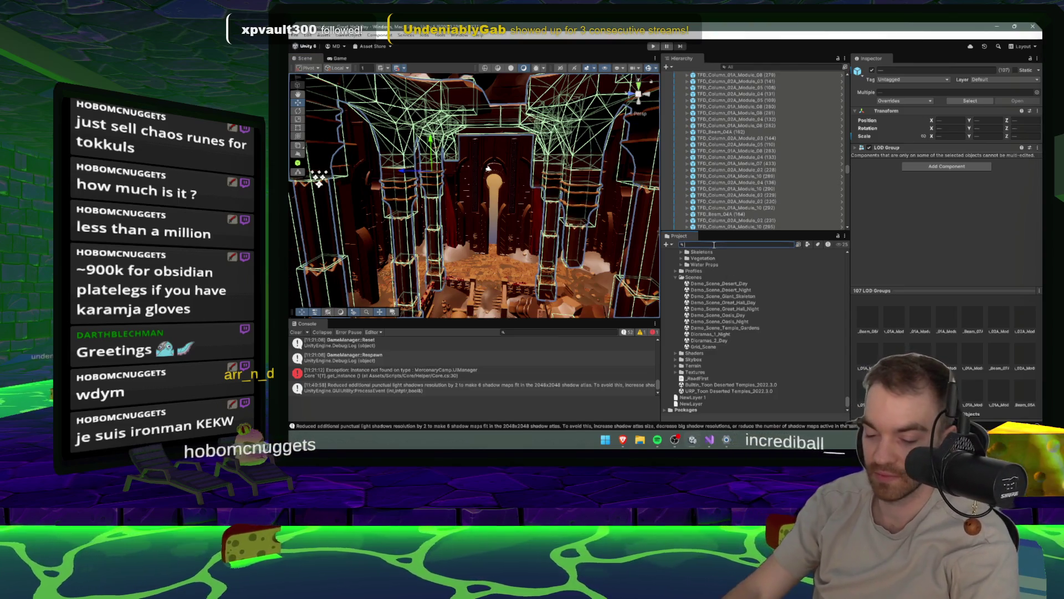
pyautogui.write('ME')
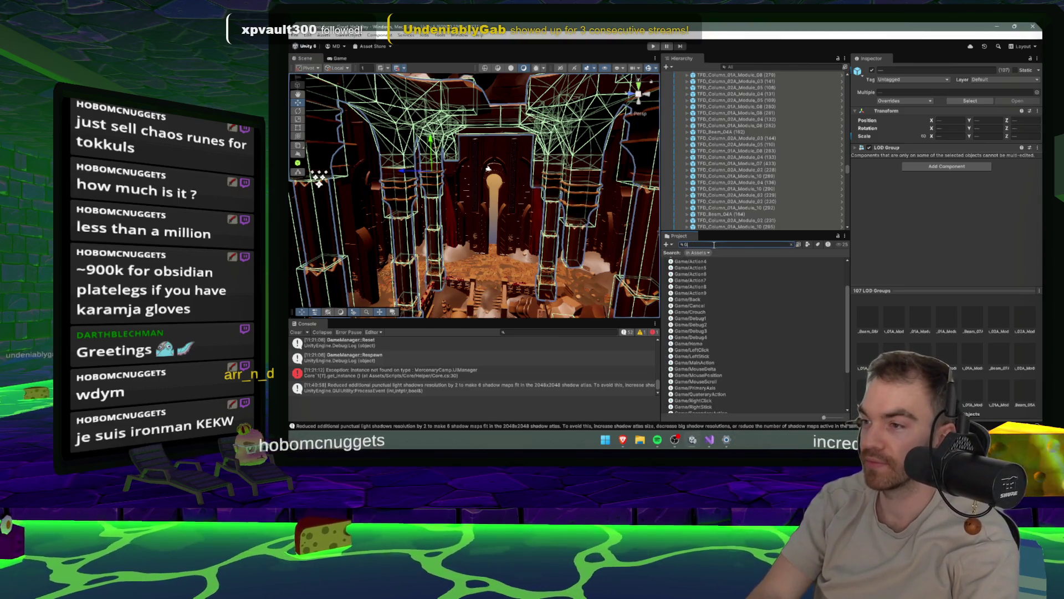
pyautogui.press('BackSpace')
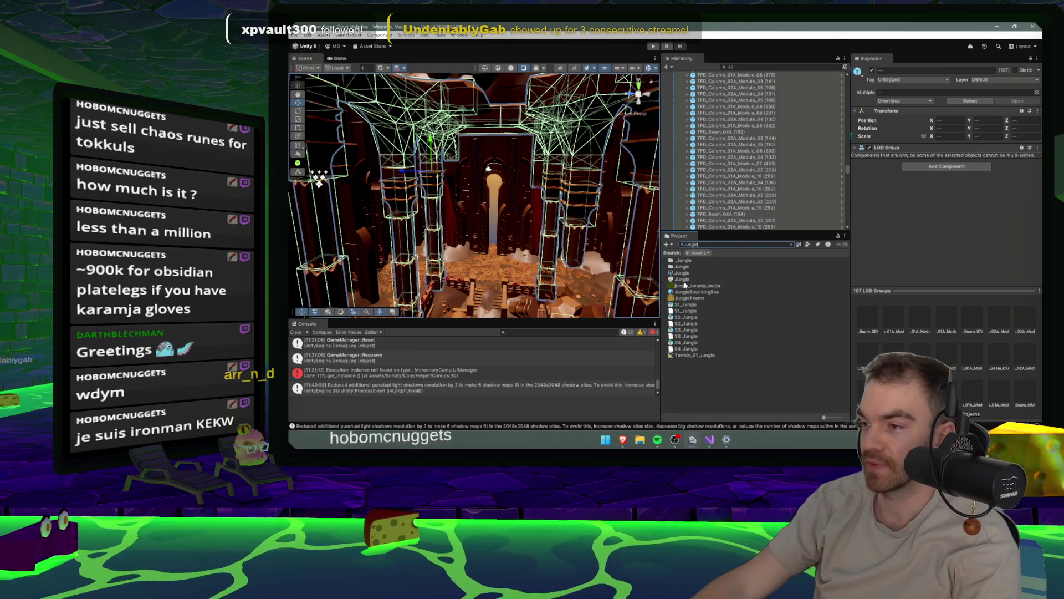
pyautogui.doubleClick(684, 280)
pyautogui.moveTo(536, 213)
pyautogui.mouseDown()
pyautogui.moveTo(455, 194)
pyautogui.moveTo(520, 187)
pyautogui.moveTo(534, 198)
pyautogui.moveTo(430, 252)
pyautogui.moveTo(551, 249)
pyautogui.moveTo(595, 277)
pyautogui.moveTo(547, 248)
pyautogui.moveTo(572, 259)
pyautogui.mouseUp()
pyautogui.moveTo(495, 228)
pyautogui.mouseDown()
pyautogui.moveTo(468, 238)
pyautogui.moveTo(318, 224)
pyautogui.moveTo(291, 182)
pyautogui.moveTo(450, 191)
pyautogui.moveTo(473, 109)
pyautogui.moveTo(498, 171)
pyautogui.mouseUp()
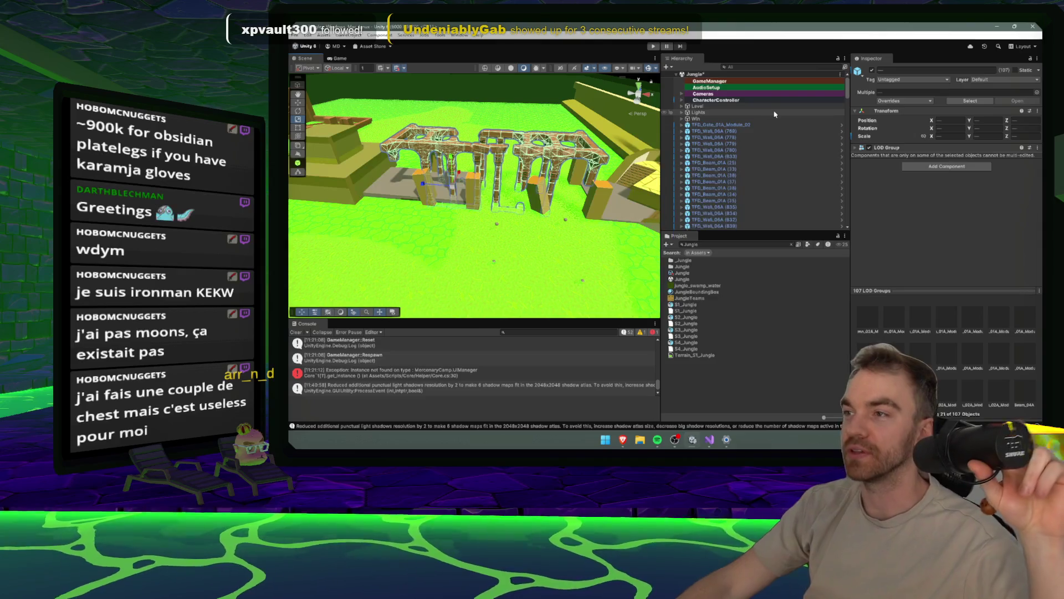
# Step: Try wrapping AudioSetup in a new parent GameObject in the Hierarchy, then undo it
pyautogui.scroll(-5, 805, 132)
pyautogui.moveTo(850, 122); pyautogui.dragTo(843, 156)
pyautogui.scroll(-3, 779, 212)
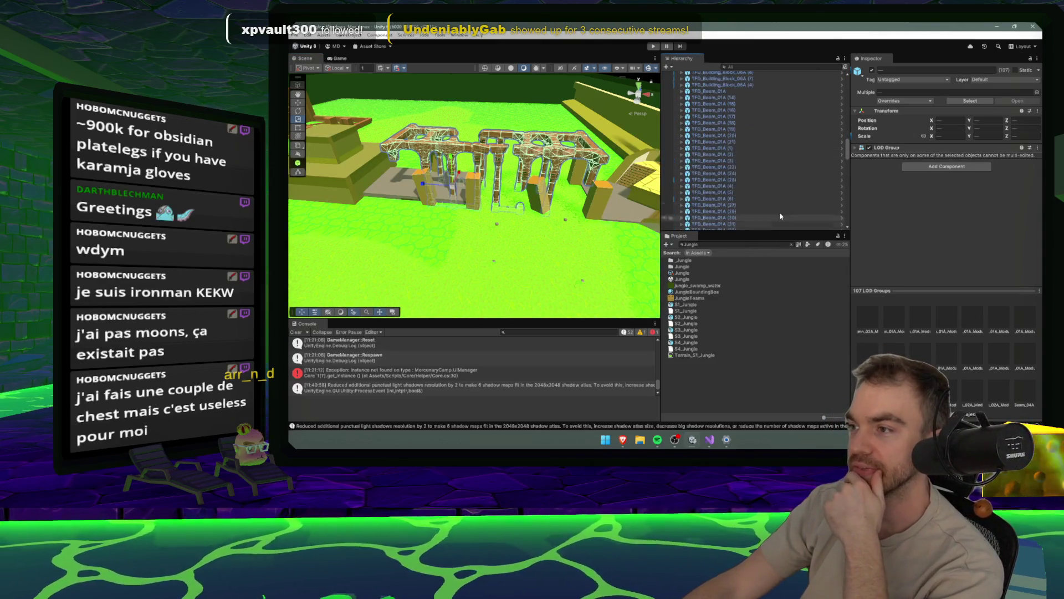
pyautogui.moveTo(776, 232); pyautogui.dragTo(775, 331)
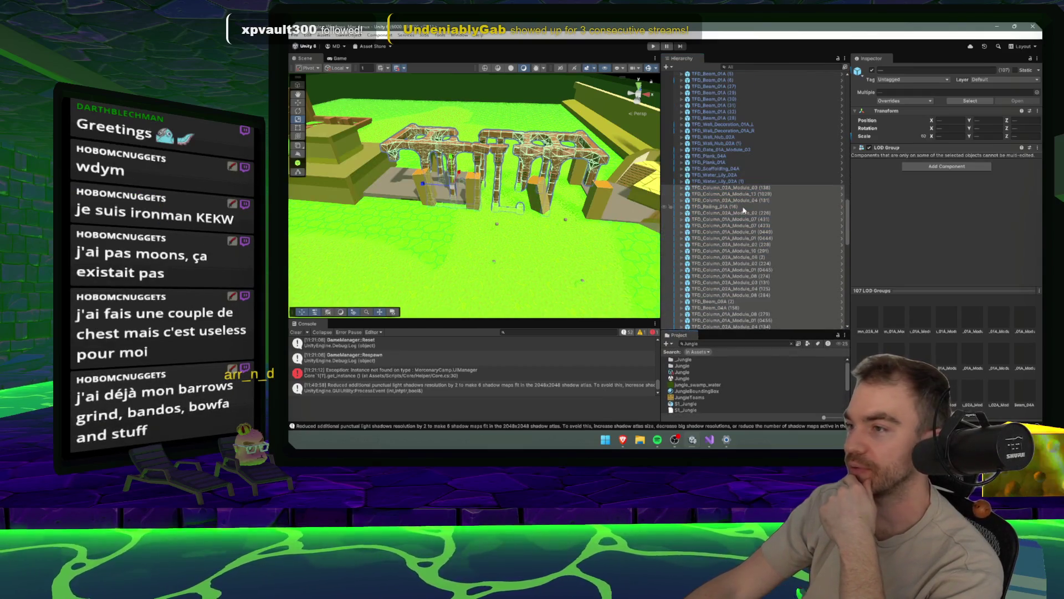
pyautogui.scroll(-7, 743, 209)
pyautogui.scroll(7, 741, 207)
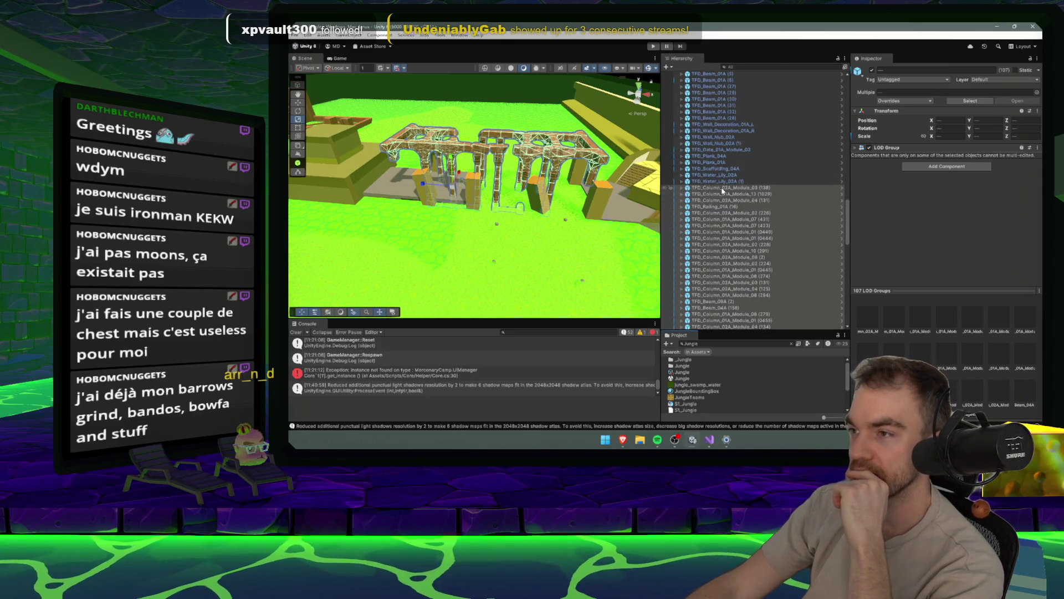
pyautogui.moveTo(845, 219); pyautogui.dragTo(851, 299)
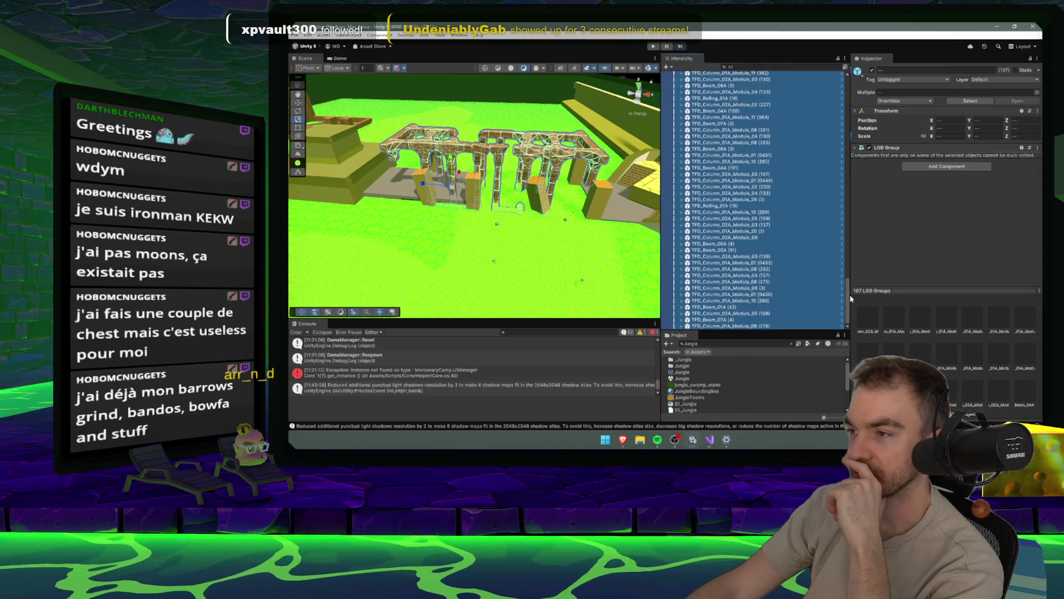
pyautogui.scroll(15, 757, 192)
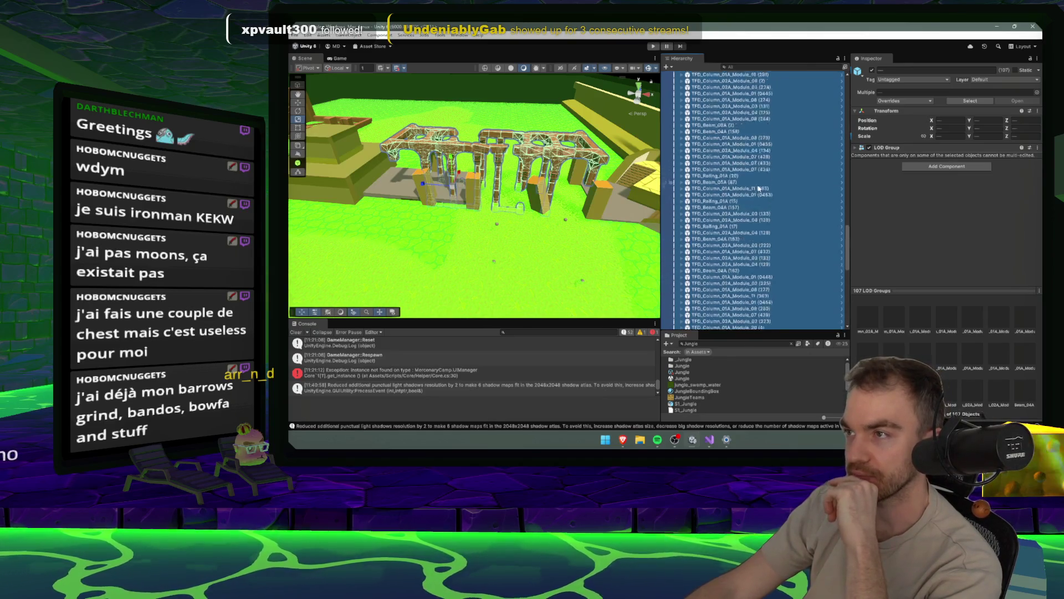
pyautogui.scroll(15, 721, 166)
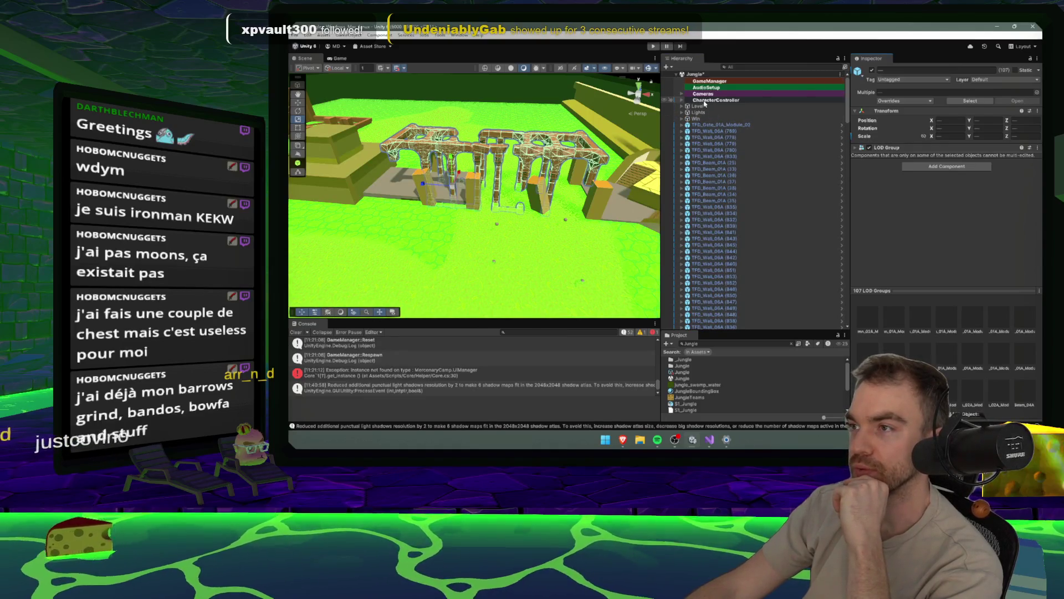
pyautogui.rightClick(679, 88)
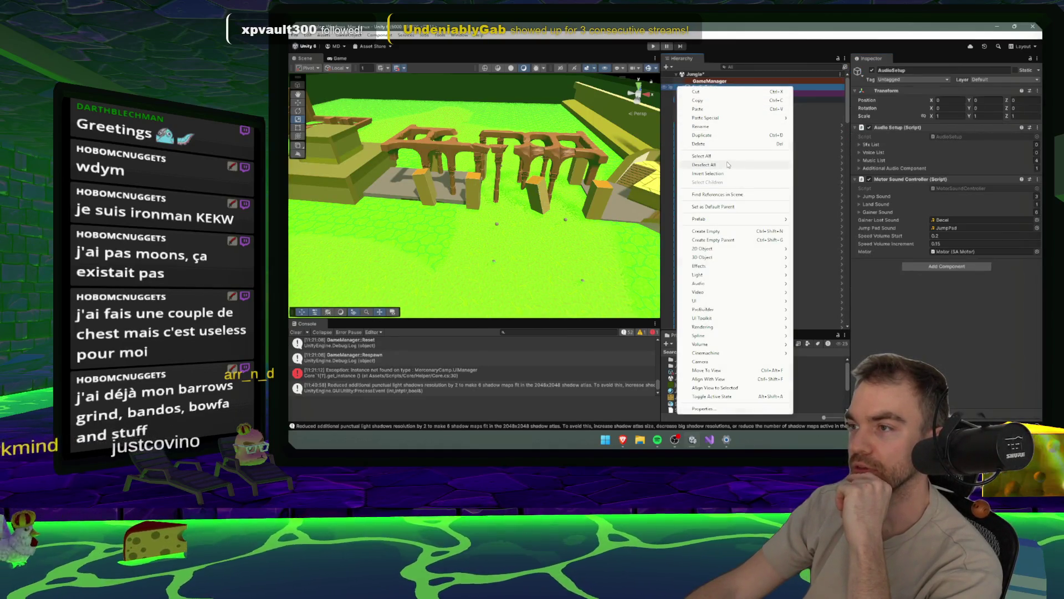
pyautogui.click(713, 239)
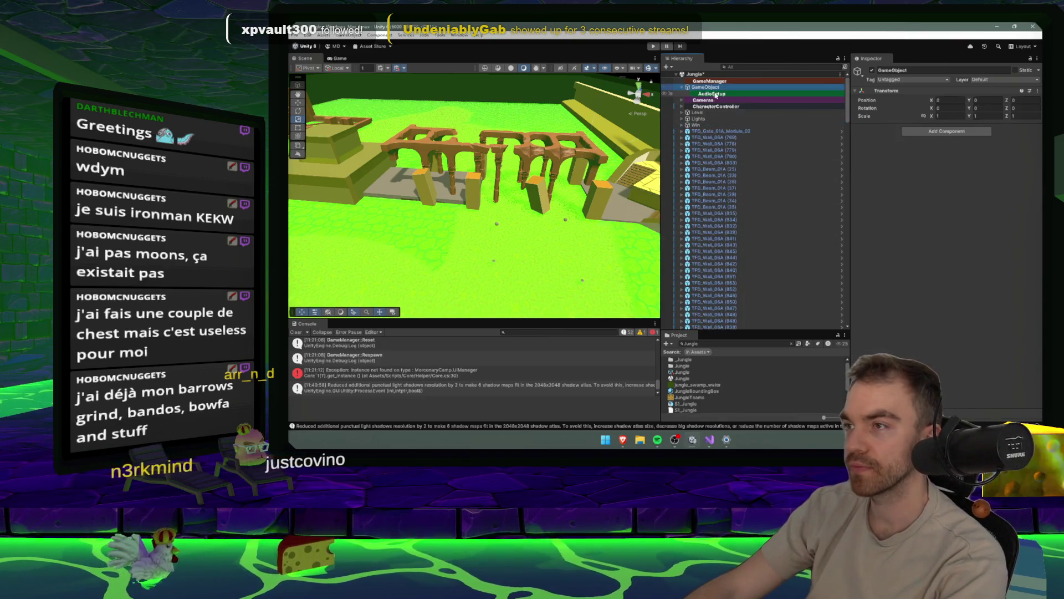
pyautogui.moveTo(724, 107); pyautogui.dragTo(722, 113)
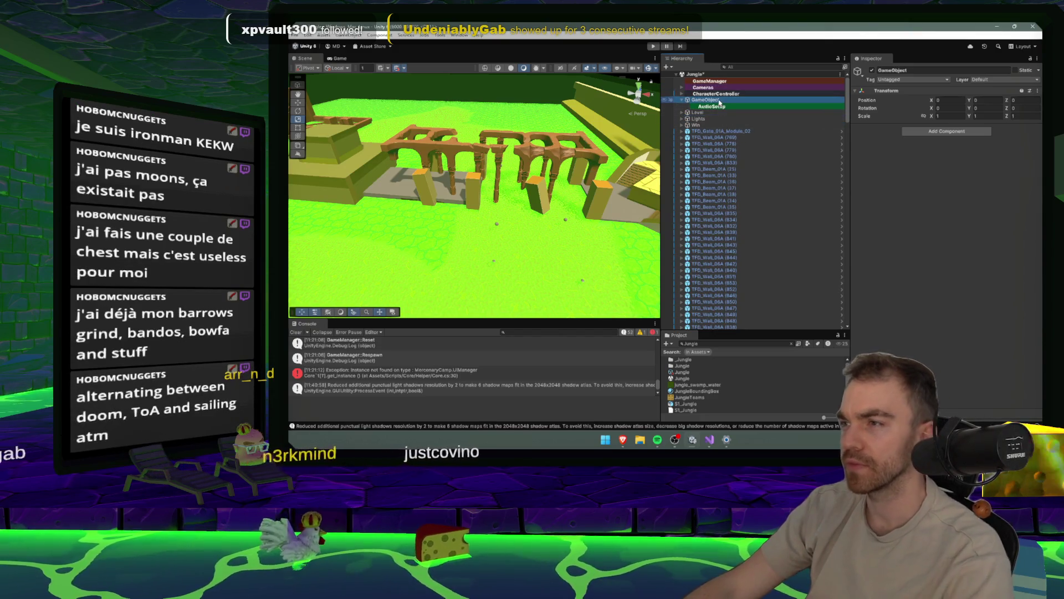
pyautogui.moveTo(707, 99); pyautogui.dragTo(698, 89)
pyautogui.hotkey('ctrl', 'z')
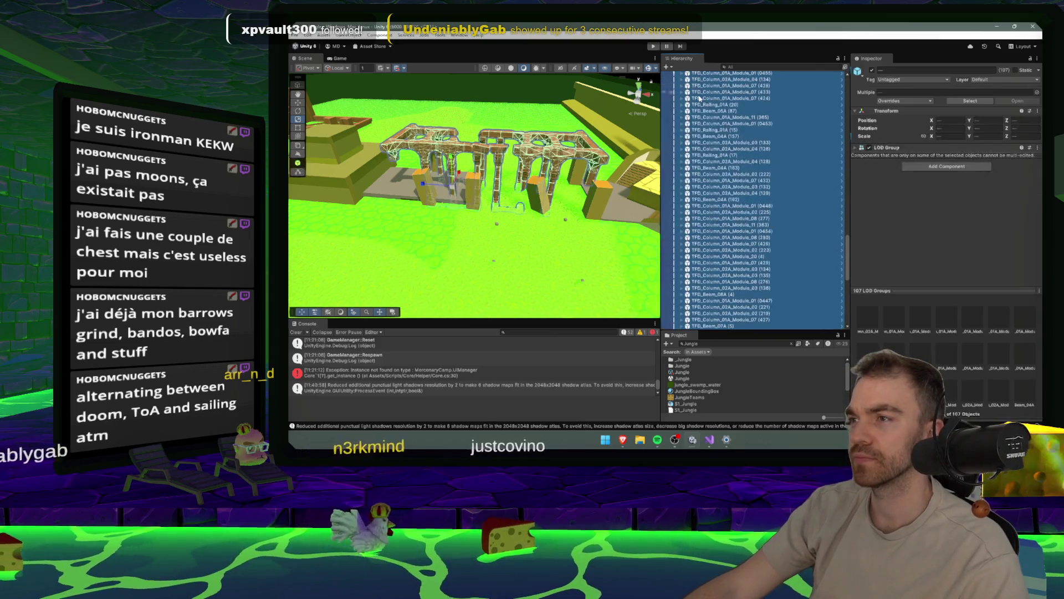
# Step: Create a new empty GameObject from TFD_Scaffolding_04A and move it to the scene root
pyautogui.scroll(-5, 780, 202)
pyautogui.click(676, 253)
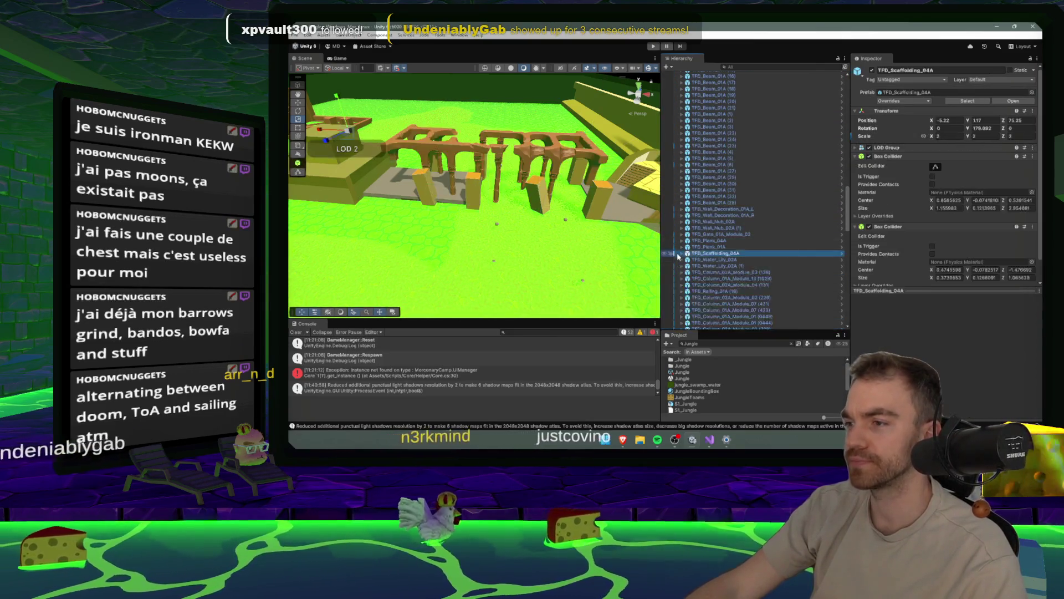
pyautogui.rightClick(677, 252)
pyautogui.click(706, 248)
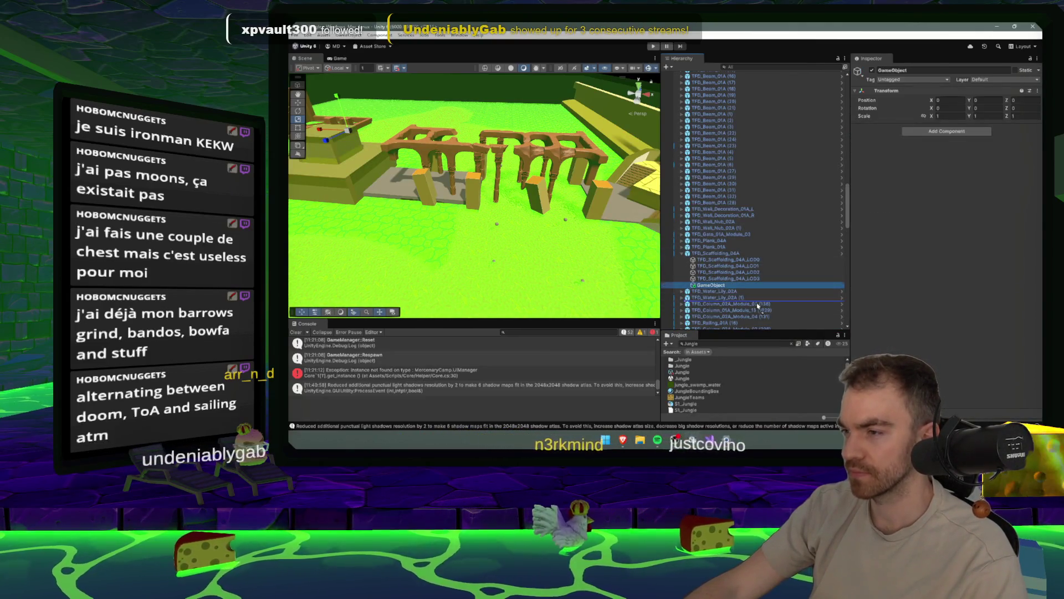
pyautogui.moveTo(711, 285); pyautogui.dragTo(715, 300)
# Step: Shift-select the 107 hall pieces and drag them under the new GameObject
pyautogui.click(731, 303)
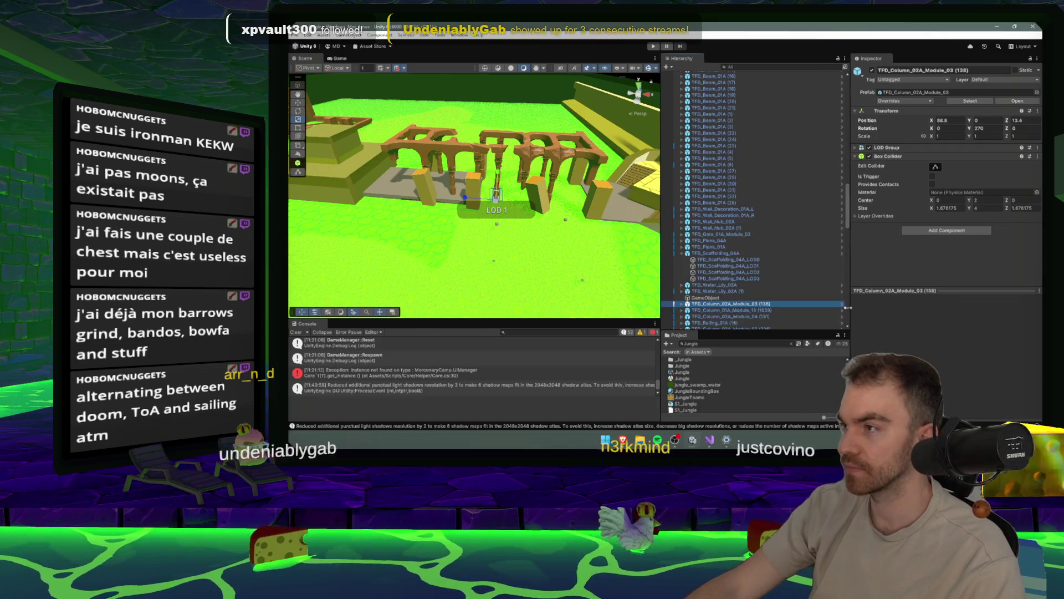
pyautogui.scroll(-10, 819, 310)
pyautogui.keyDown('shift'); pyautogui.click(776, 320); pyautogui.keyUp('shift')
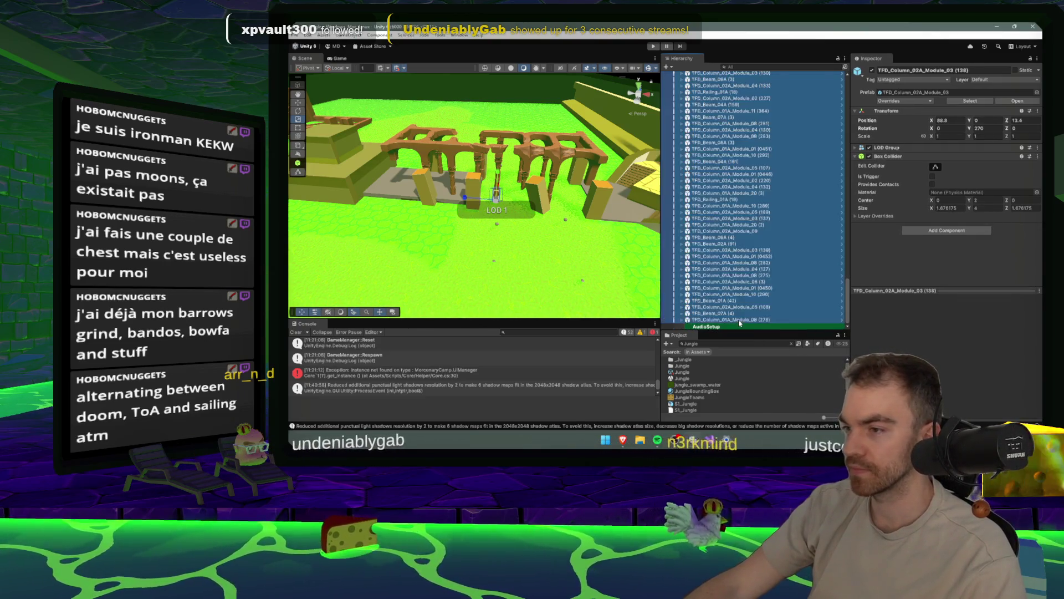
pyautogui.scroll(8, 746, 205)
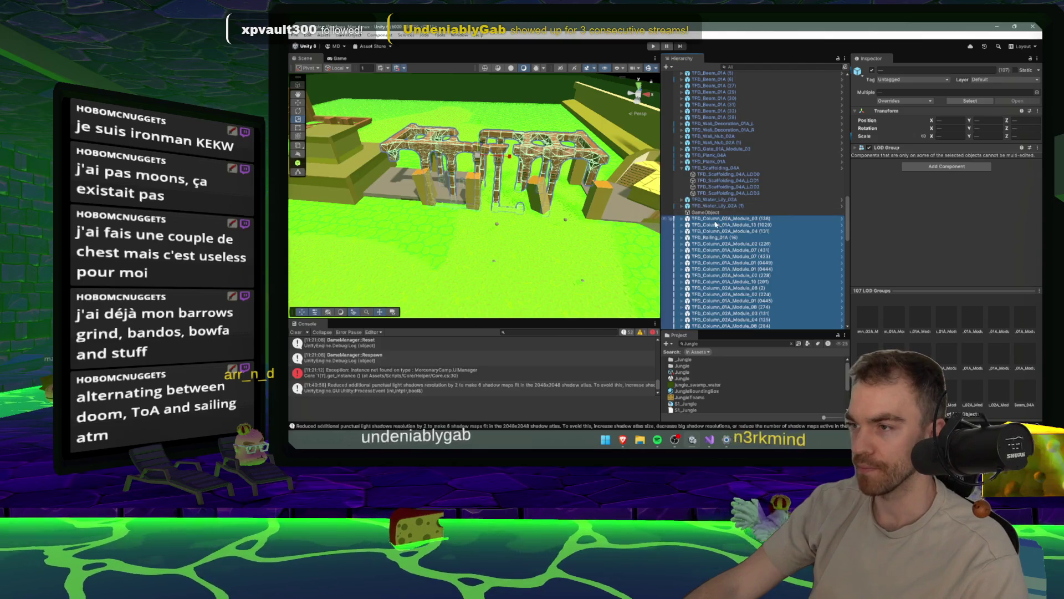
pyautogui.moveTo(715, 224); pyautogui.dragTo(710, 214)
pyautogui.scroll(10, 770, 266)
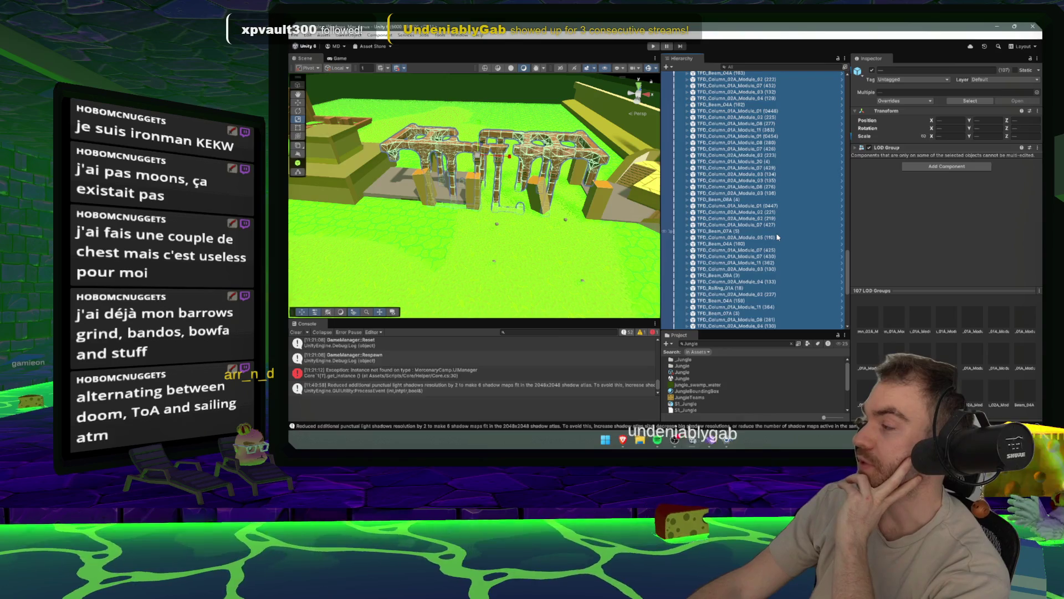
pyautogui.scroll(10, 777, 237)
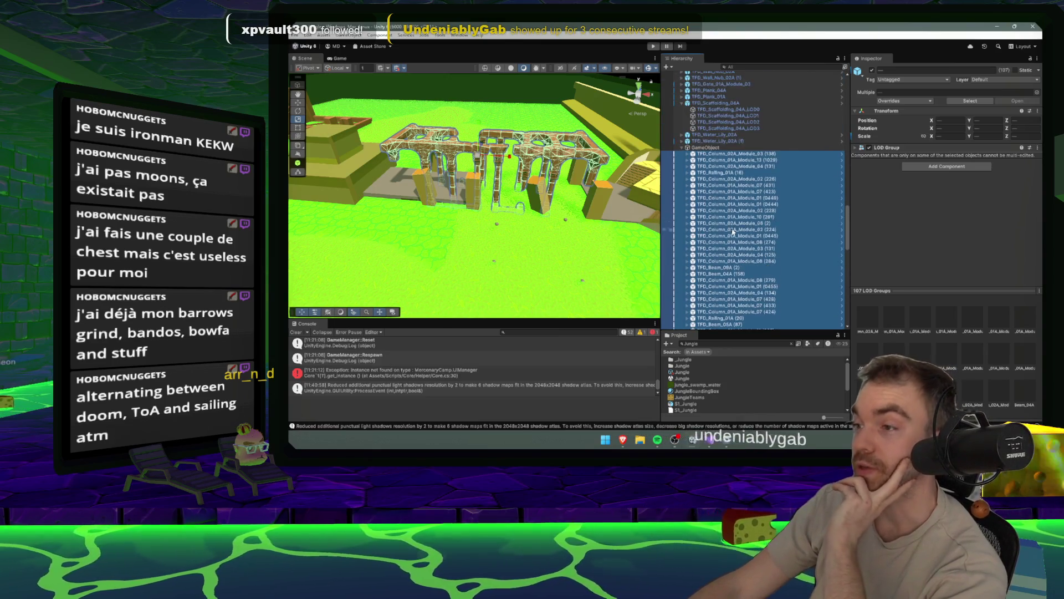
# Step: Collapse the GameObject's children and look over the grouped pieces in the jungle level
pyautogui.click(705, 150)
pyautogui.press('Left')
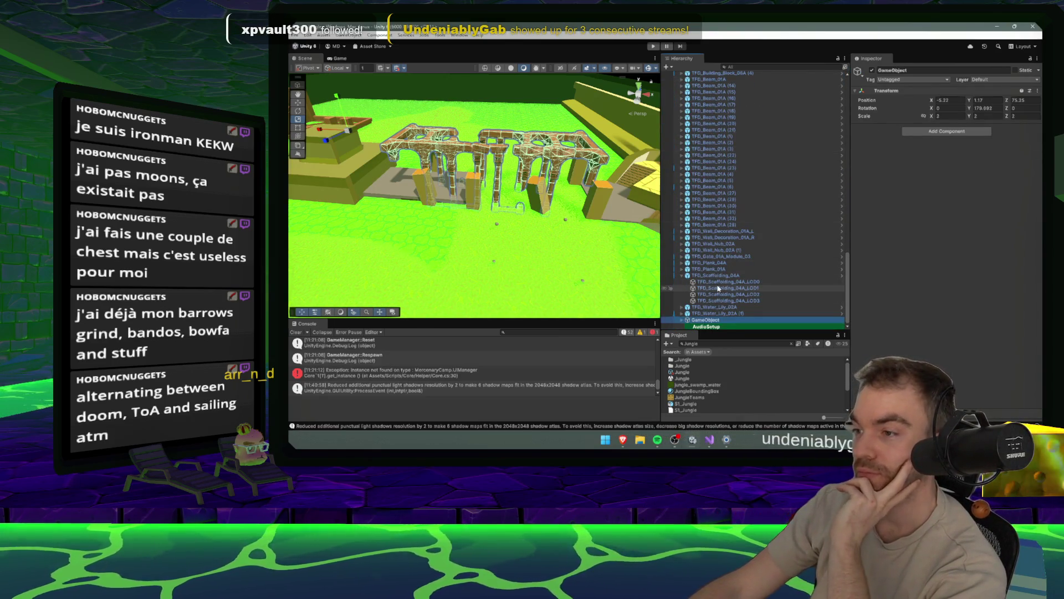
pyautogui.moveTo(499, 222); pyautogui.dragTo(553, 227)
pyautogui.moveTo(660, 244); pyautogui.dragTo(752, 169)
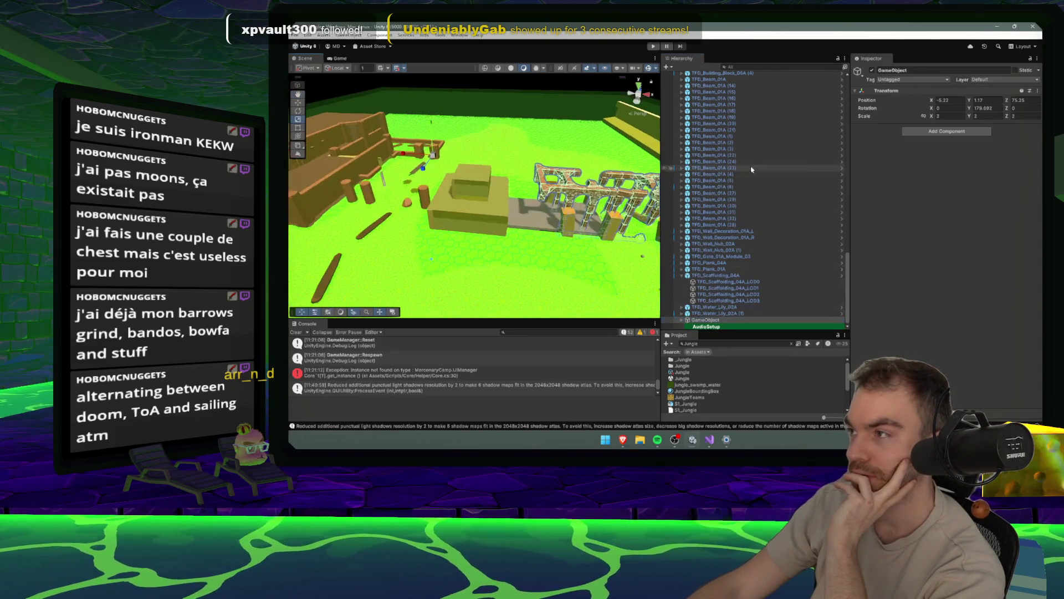
# Step: Set the scaffolding's Scale to 3 on every axis
pyautogui.write('3')
pyautogui.press('Tab')
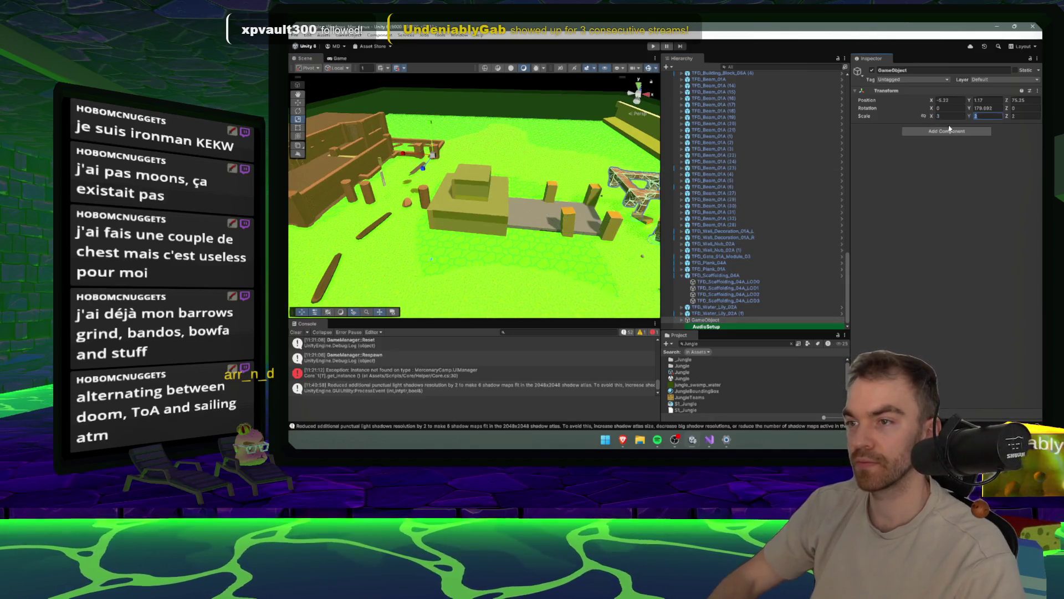
pyautogui.write('3')
pyautogui.press('Tab')
pyautogui.write('3')
pyautogui.scroll(-5, 551, 141)
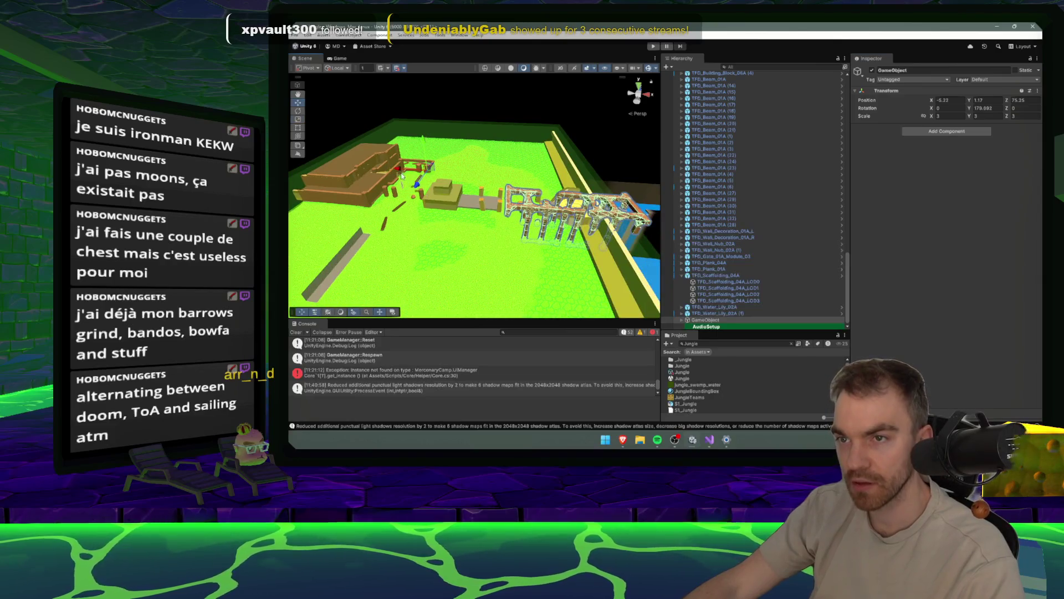
# Step: Slide the scaffolding along X across the arena to about -44.2
pyautogui.moveTo(403, 176); pyautogui.dragTo(364, 162)
pyautogui.moveTo(499, 211)
pyautogui.mouseDown()
pyautogui.moveTo(402, 202)
pyautogui.moveTo(444, 183)
pyautogui.mouseUp()
pyautogui.moveTo(530, 139)
pyautogui.mouseDown()
pyautogui.moveTo(508, 142)
pyautogui.moveTo(525, 178)
pyautogui.mouseUp()
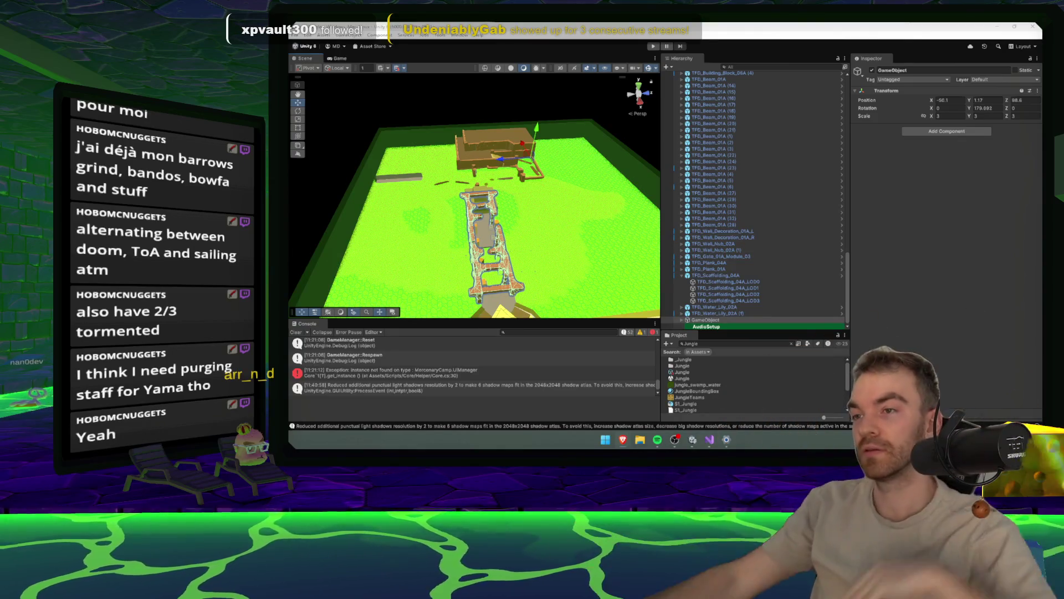
pyautogui.moveTo(432, 198); pyautogui.dragTo(447, 204)
pyautogui.moveTo(631, 226)
pyautogui.mouseDown()
pyautogui.moveTo(507, 178)
pyautogui.moveTo(429, 165)
pyautogui.moveTo(502, 165)
pyautogui.moveTo(486, 157)
pyautogui.mouseUp()
pyautogui.moveTo(322, 121); pyautogui.dragTo(331, 121)
pyautogui.moveTo(418, 147)
pyautogui.mouseDown()
pyautogui.moveTo(533, 164)
pyautogui.moveTo(512, 211)
pyautogui.mouseUp()
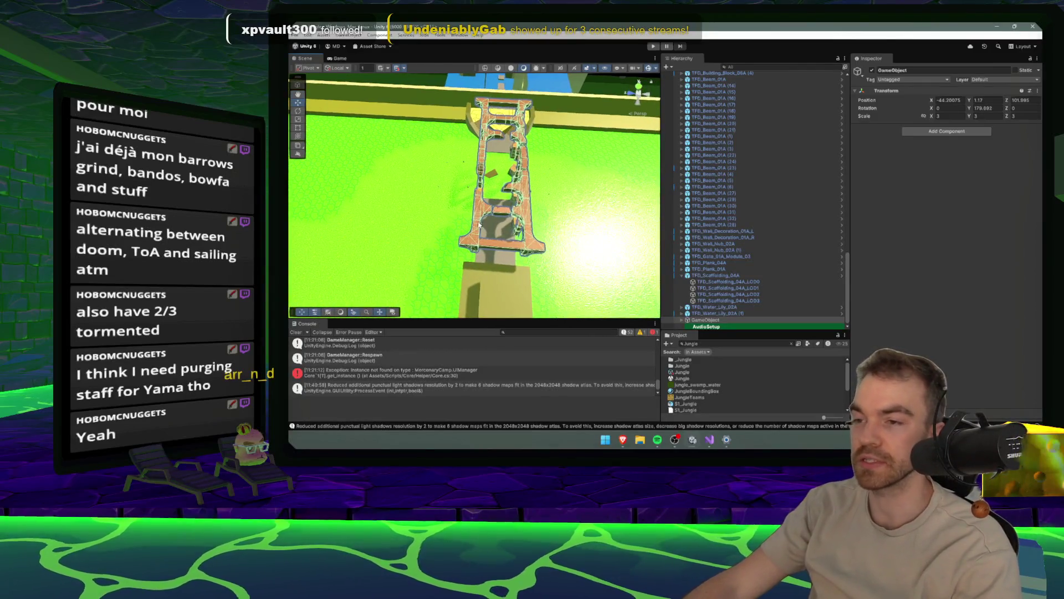
# Step: Orbit around the scaffolding to a straighter view of the floor and walkway
pyautogui.scroll(-3, 500, 228)
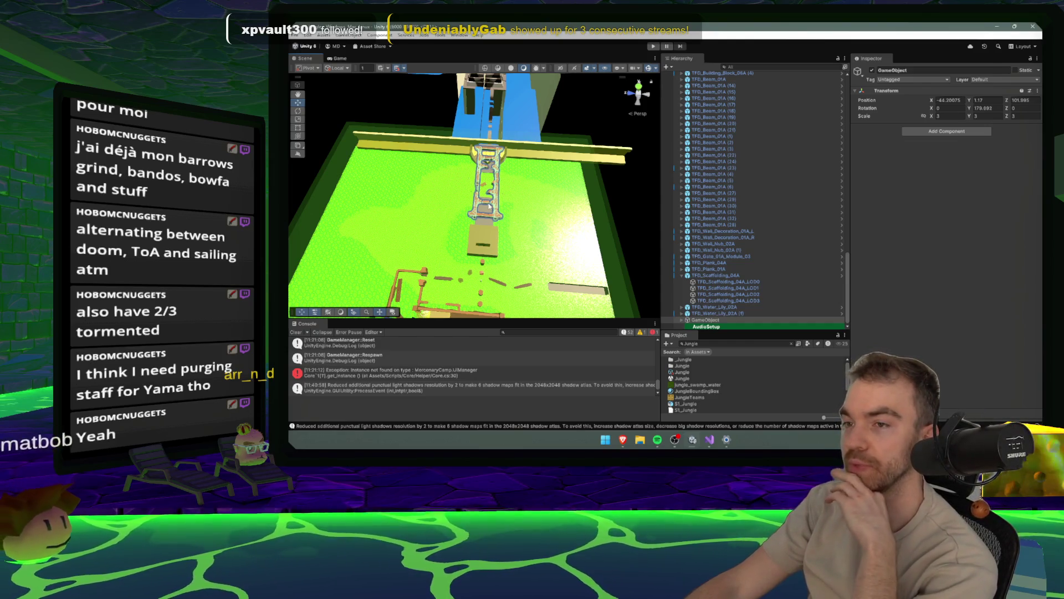
pyautogui.moveTo(493, 208); pyautogui.dragTo(493, 218)
pyautogui.scroll(2, 493, 218)
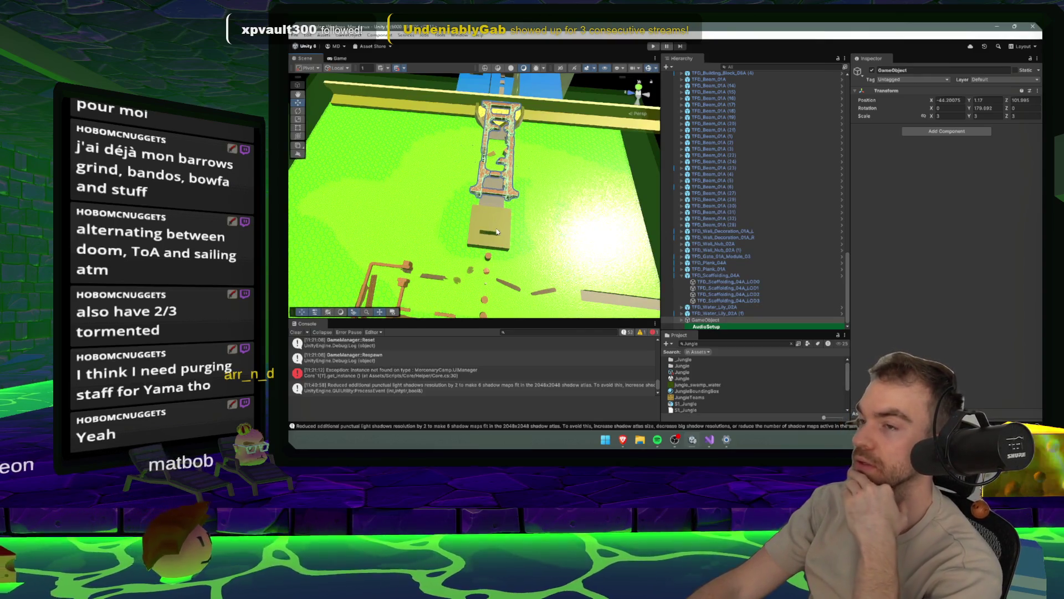
pyautogui.moveTo(498, 225); pyautogui.dragTo(509, 221)
pyautogui.rightClick(509, 221)
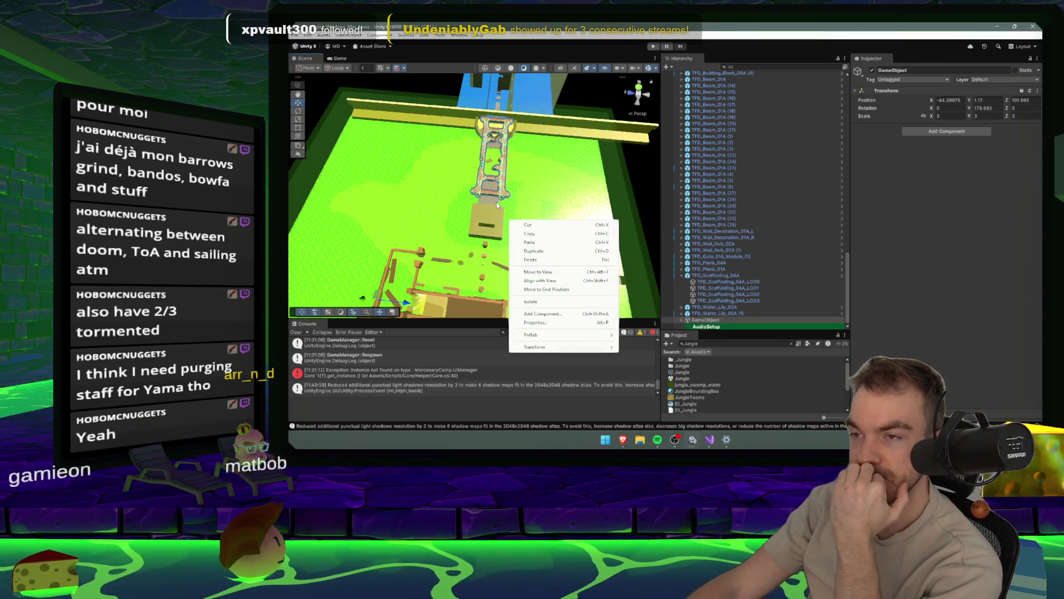
pyautogui.click(655, 212)
pyautogui.moveTo(582, 216)
pyautogui.mouseDown()
pyautogui.moveTo(517, 217)
pyautogui.moveTo(524, 225)
pyautogui.mouseUp()
pyautogui.scroll(-5, 523, 225)
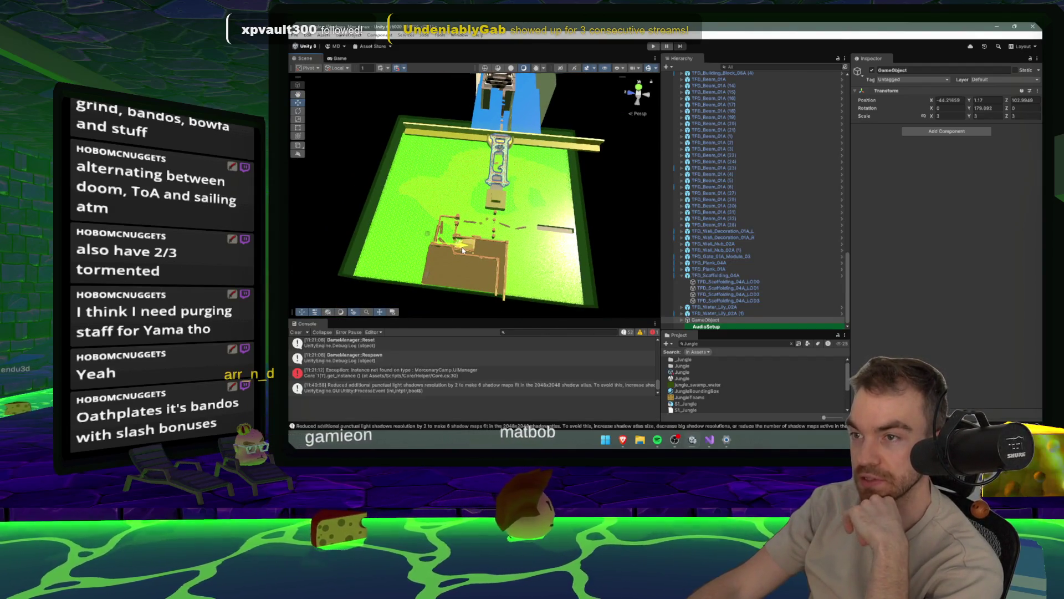
pyautogui.moveTo(498, 237)
pyautogui.mouseDown()
pyautogui.moveTo(530, 217)
pyautogui.moveTo(336, 224)
pyautogui.moveTo(327, 202)
pyautogui.mouseUp()
# Step: Shift the scaffolding slightly along X so it sits against the building
pyautogui.scroll(3, 347, 165)
pyautogui.moveTo(360, 131)
pyautogui.mouseDown()
pyautogui.moveTo(470, 182)
pyautogui.moveTo(335, 122)
pyautogui.moveTo(354, 88)
pyautogui.mouseUp()
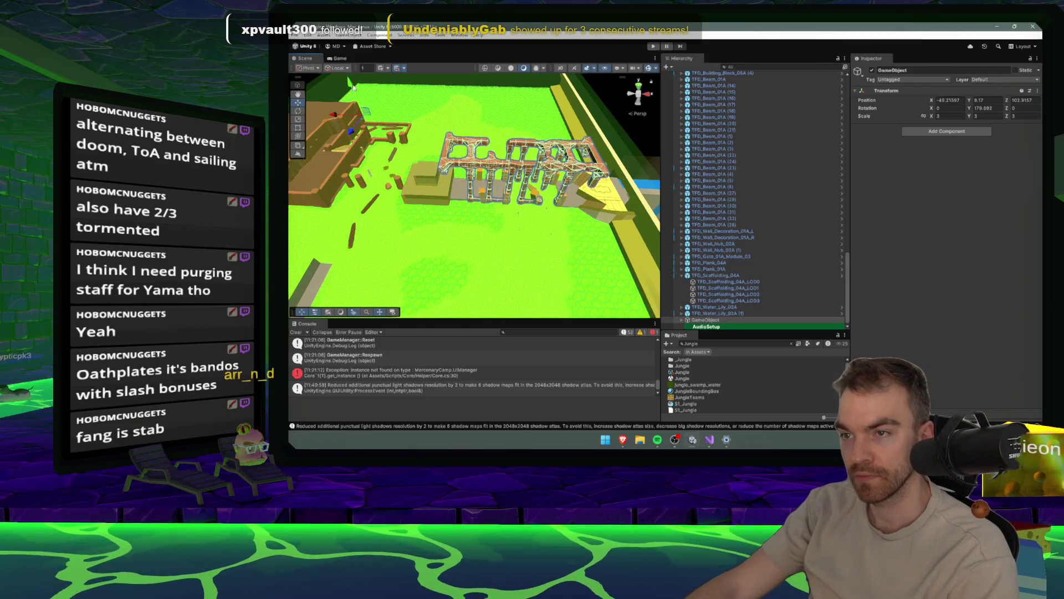
pyautogui.scroll(5, 515, 181)
pyautogui.moveTo(595, 158)
pyautogui.mouseDown()
pyautogui.moveTo(558, 134)
pyautogui.moveTo(430, 139)
pyautogui.moveTo(538, 143)
pyautogui.moveTo(440, 136)
pyautogui.moveTo(428, 145)
pyautogui.moveTo(434, 165)
pyautogui.moveTo(497, 207)
pyautogui.moveTo(446, 189)
pyautogui.moveTo(527, 190)
pyautogui.moveTo(450, 198)
pyautogui.moveTo(486, 237)
pyautogui.moveTo(474, 237)
pyautogui.moveTo(483, 215)
pyautogui.moveTo(496, 220)
pyautogui.moveTo(466, 246)
pyautogui.mouseUp()
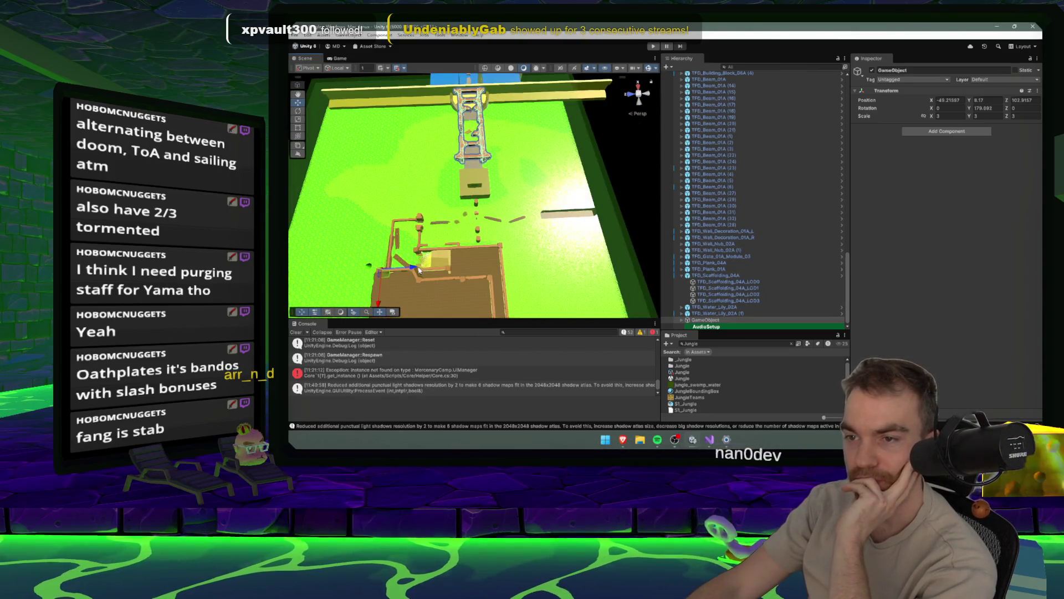
pyautogui.moveTo(417, 270); pyautogui.dragTo(526, 154)
# Step: Fly forward along the walkway into the tower's columns and frame the scaffolding tower
pyautogui.press('w')
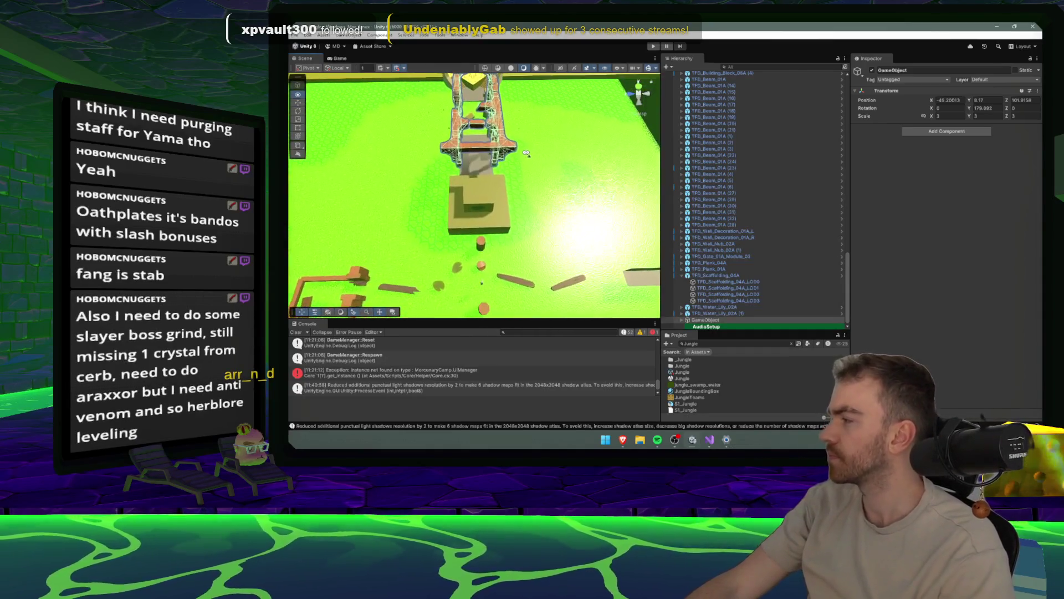
pyautogui.press('w')
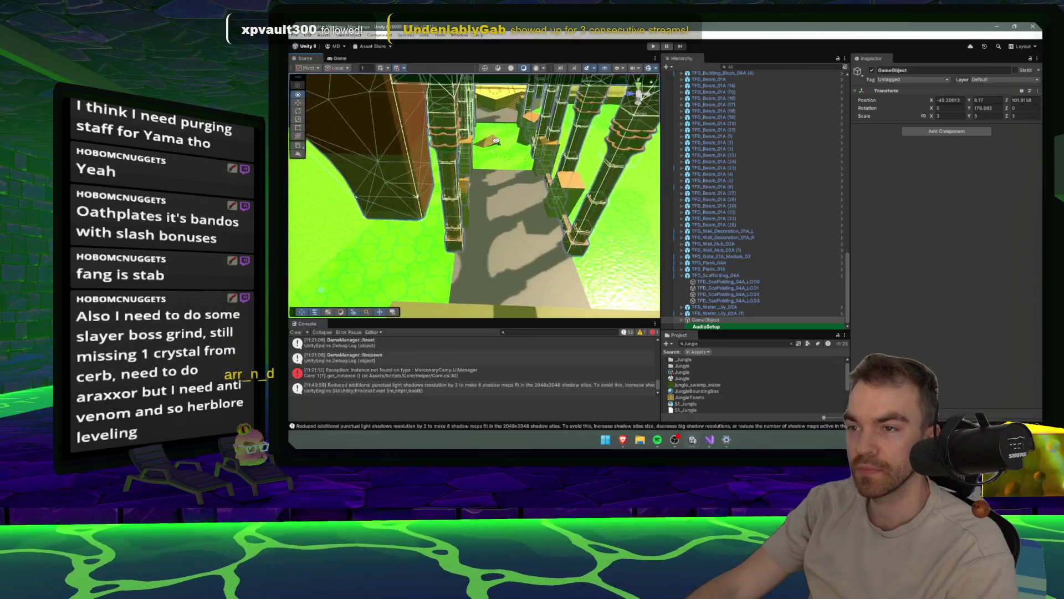
pyautogui.moveTo(496, 142)
pyautogui.mouseDown()
pyautogui.moveTo(501, 89)
pyautogui.moveTo(567, 207)
pyautogui.mouseUp()
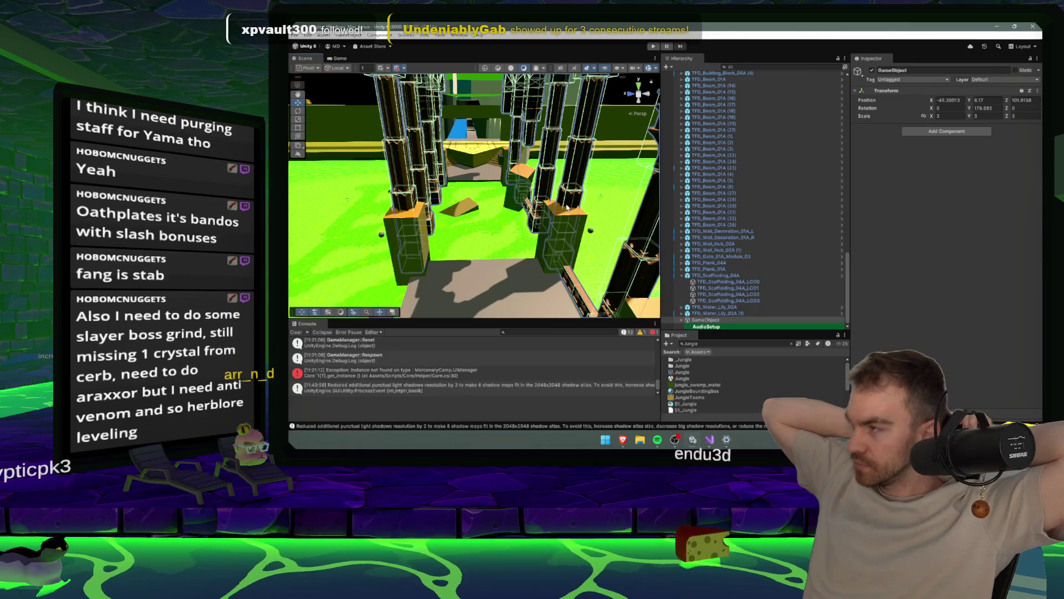
pyautogui.press('f')
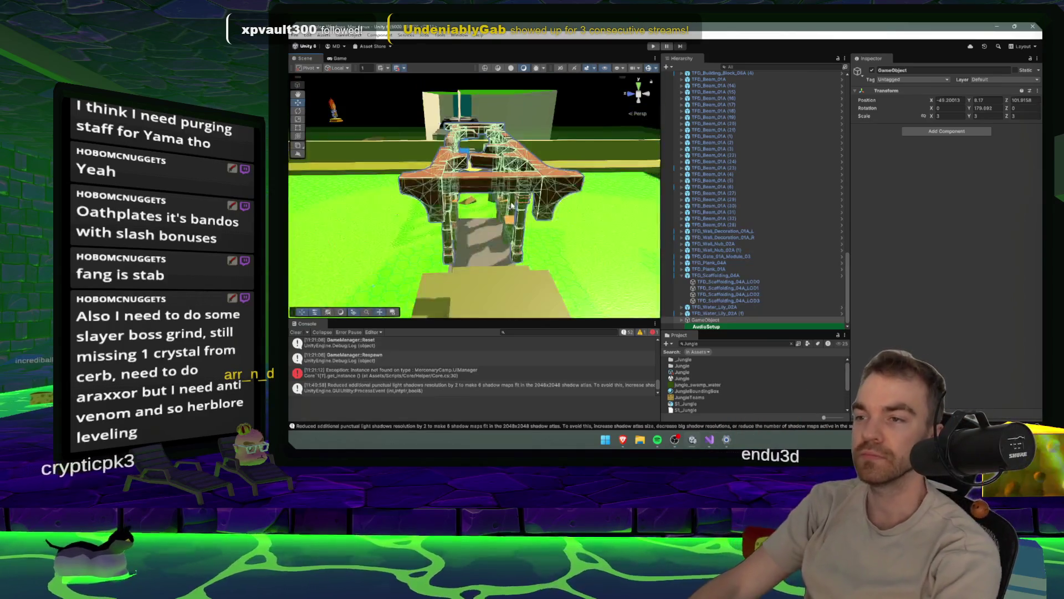
pyautogui.scroll(5, 511, 206)
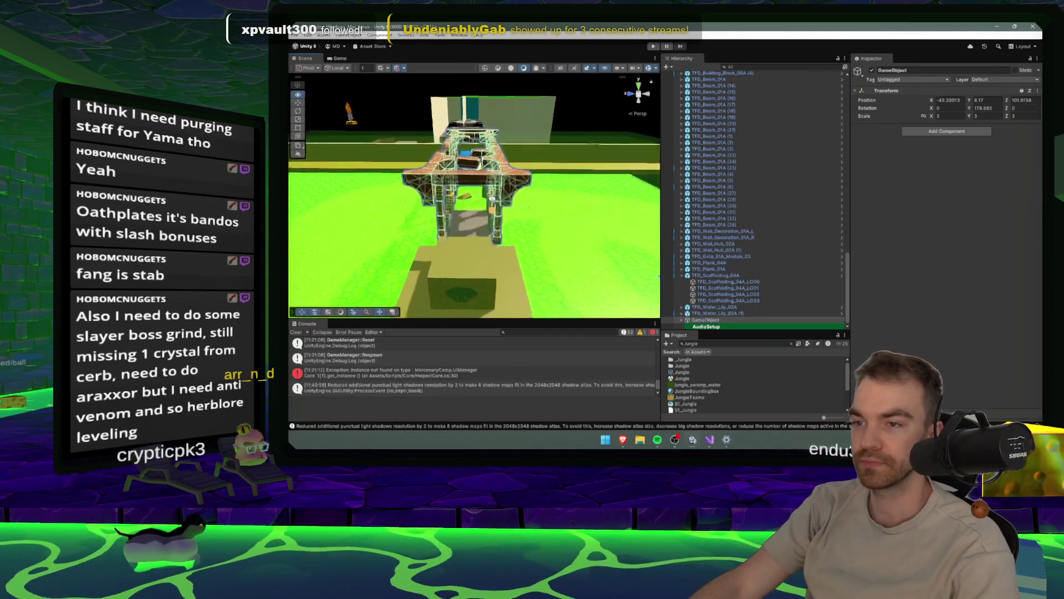
pyautogui.scroll(5, 509, 207)
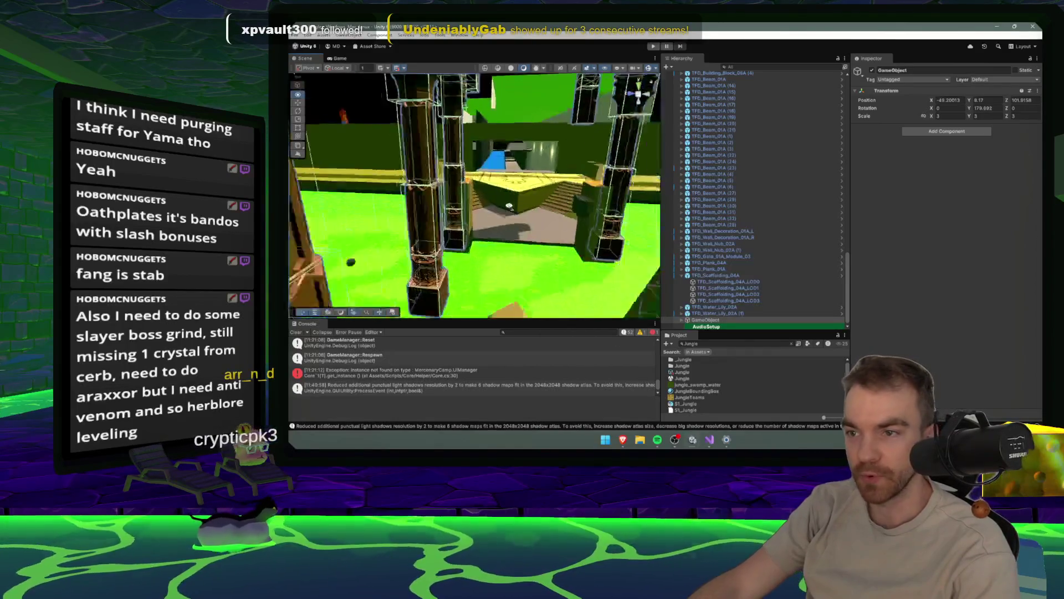
pyautogui.scroll(-5, 508, 206)
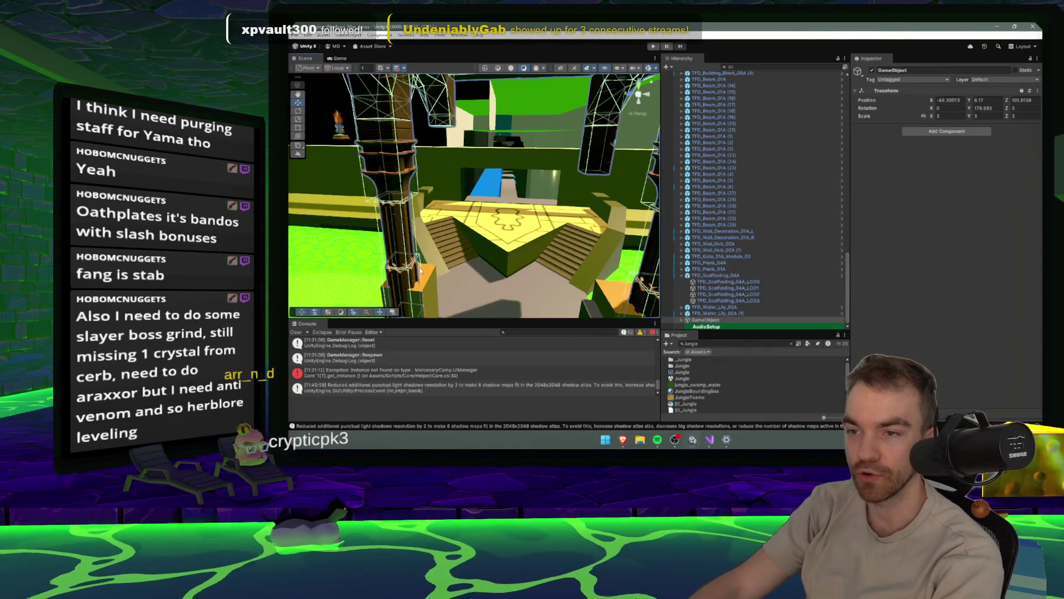
# Step: Frame one arch pillar, pull back to a wide view, and open Windows search
pyautogui.click(420, 270)
pyautogui.press('f')
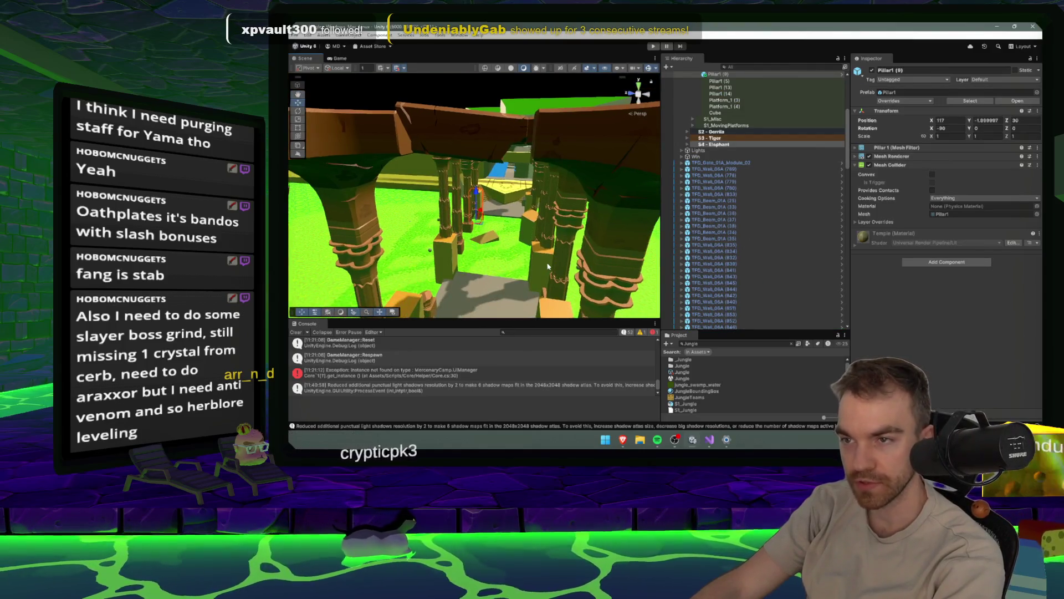
pyautogui.scroll(5, 547, 266)
pyautogui.moveTo(530, 234)
pyautogui.mouseDown()
pyautogui.moveTo(400, 235)
pyautogui.moveTo(479, 258)
pyautogui.mouseUp()
pyautogui.press('super')
# Step: Launch Discord, then move aside and close the enlarged Sailing level 99 screenshot
pyautogui.write('discord')
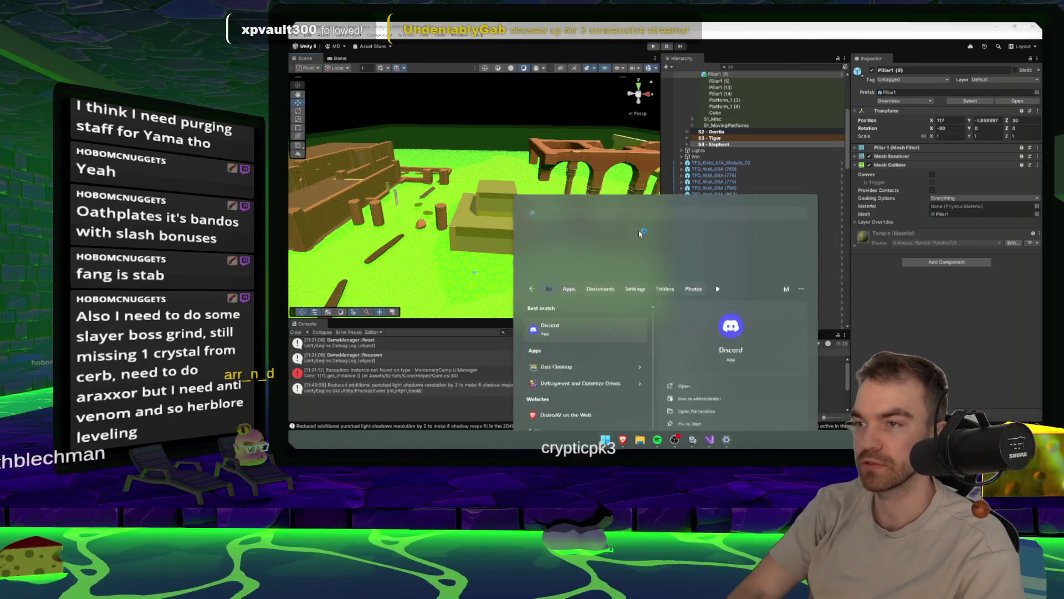
pyautogui.press('Return')
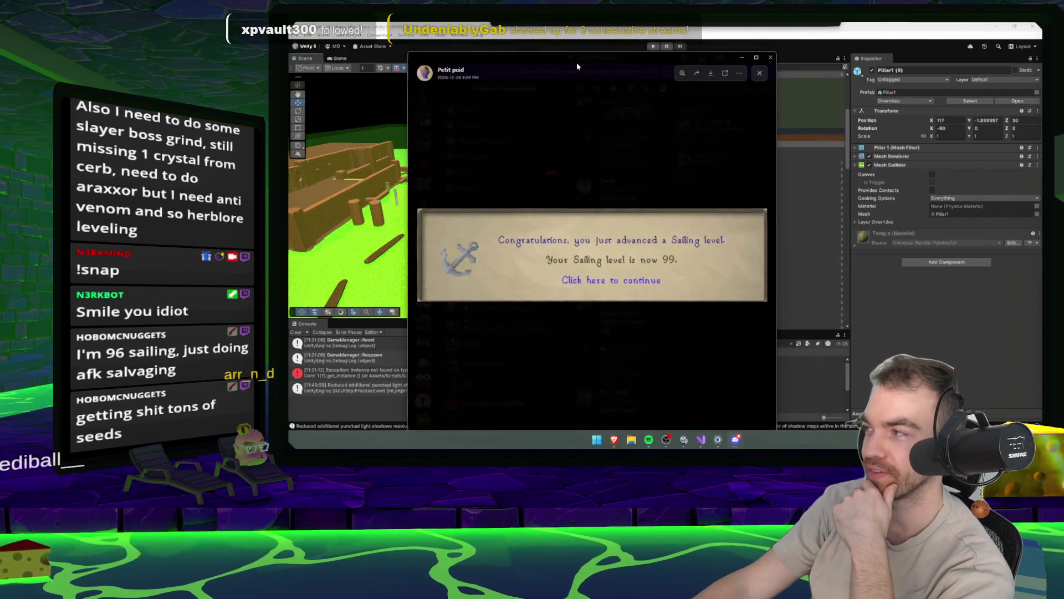
pyautogui.moveTo(604, 89)
pyautogui.mouseDown()
pyautogui.moveTo(583, 89)
pyautogui.moveTo(635, 104)
pyautogui.mouseUp()
pyautogui.click(474, 272)
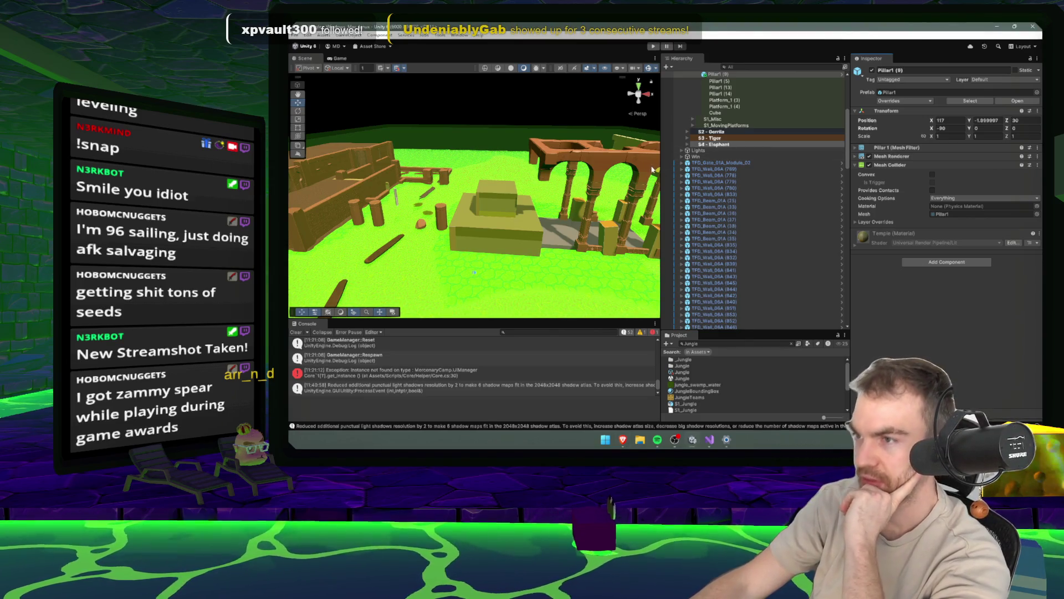
# Step: Enlarge the Scene view and orbit around to frame the CorridorB arches
pyautogui.moveTo(661, 170); pyautogui.dragTo(706, 170)
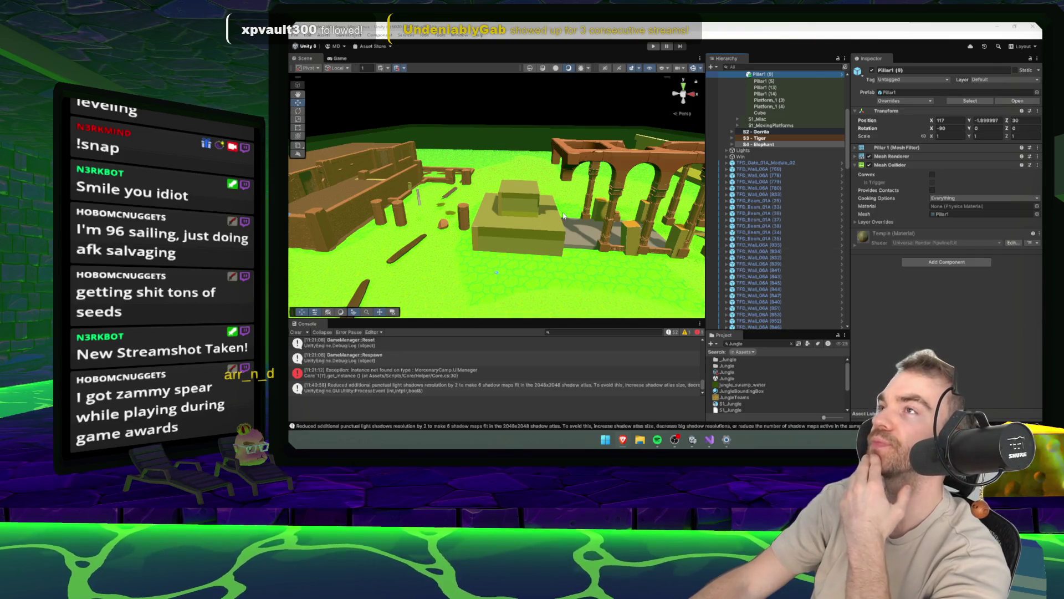
pyautogui.moveTo(573, 190); pyautogui.dragTo(459, 125)
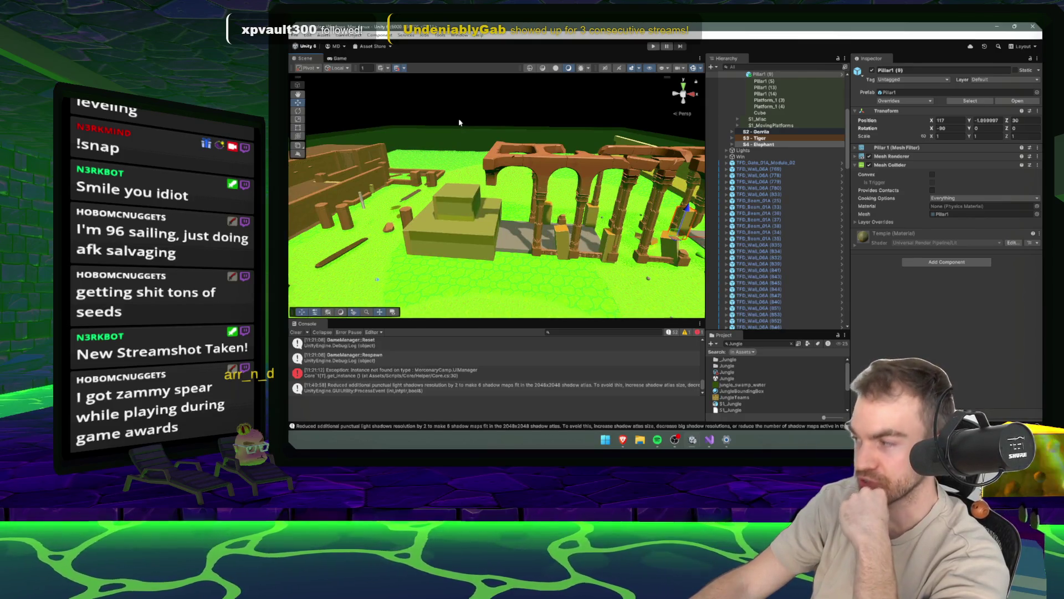
pyautogui.press('s')
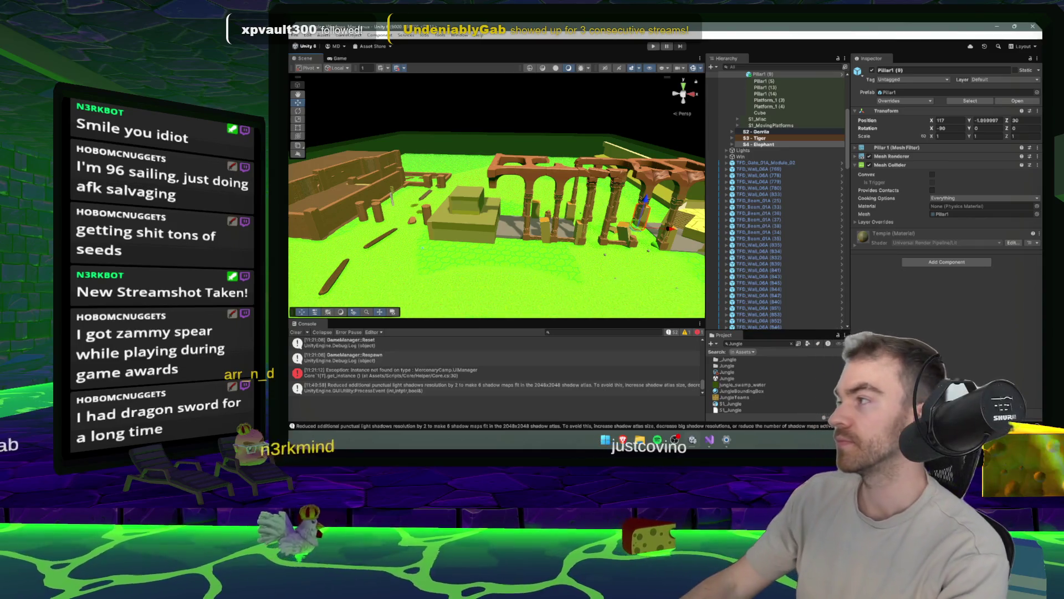
pyautogui.moveTo(524, 201)
pyautogui.mouseDown()
pyautogui.moveTo(672, 192)
pyautogui.moveTo(610, 227)
pyautogui.moveTo(530, 227)
pyautogui.moveTo(511, 196)
pyautogui.moveTo(533, 195)
pyautogui.moveTo(533, 207)
pyautogui.mouseUp()
pyautogui.scroll(3, 751, 171)
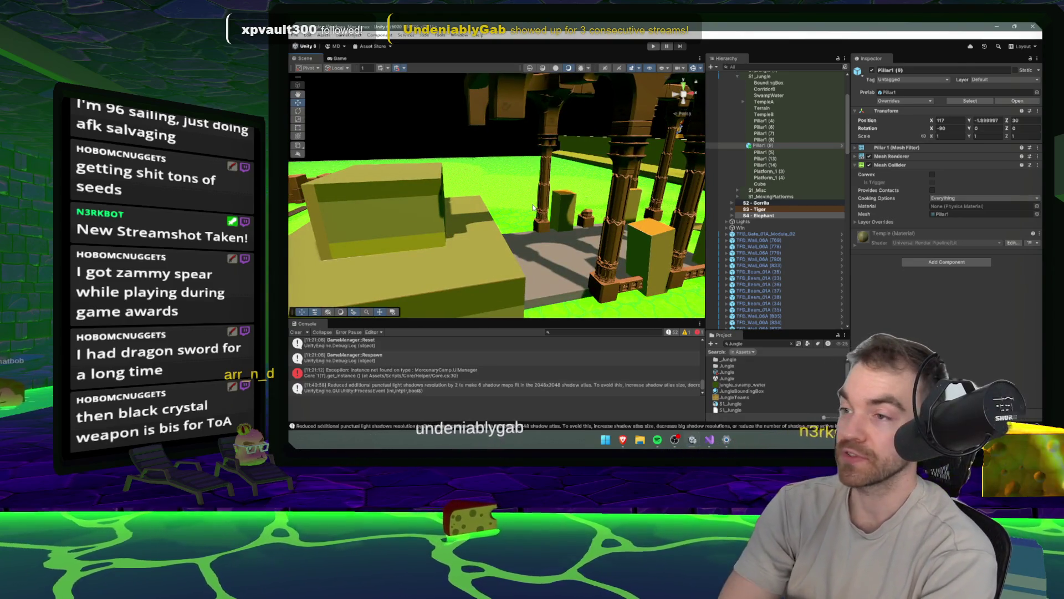
pyautogui.moveTo(556, 219)
pyautogui.mouseDown()
pyautogui.moveTo(585, 264)
pyautogui.moveTo(583, 252)
pyautogui.mouseUp()
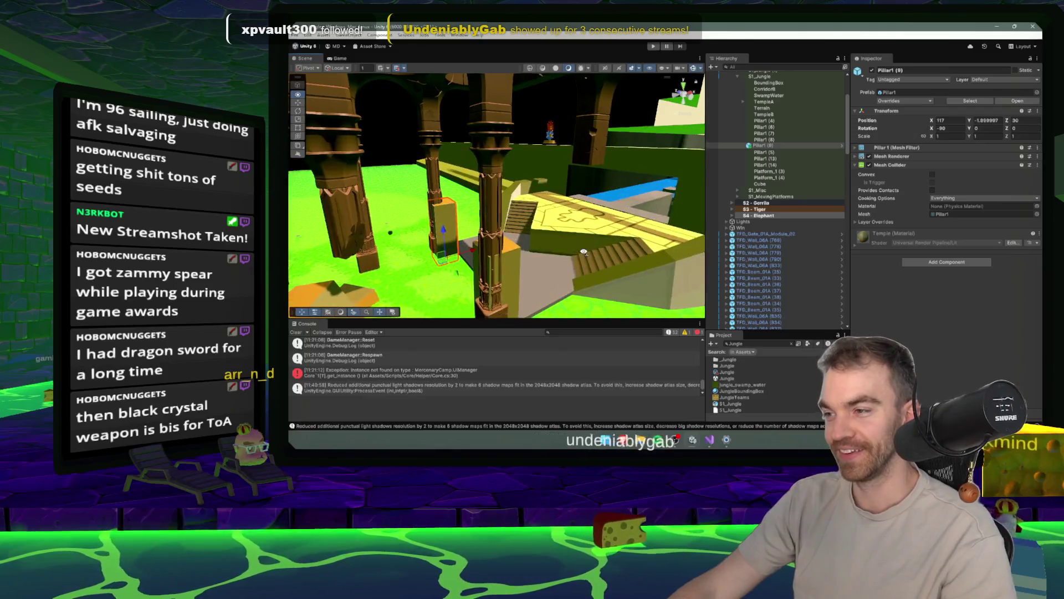
pyautogui.click(560, 281)
pyautogui.press('f')
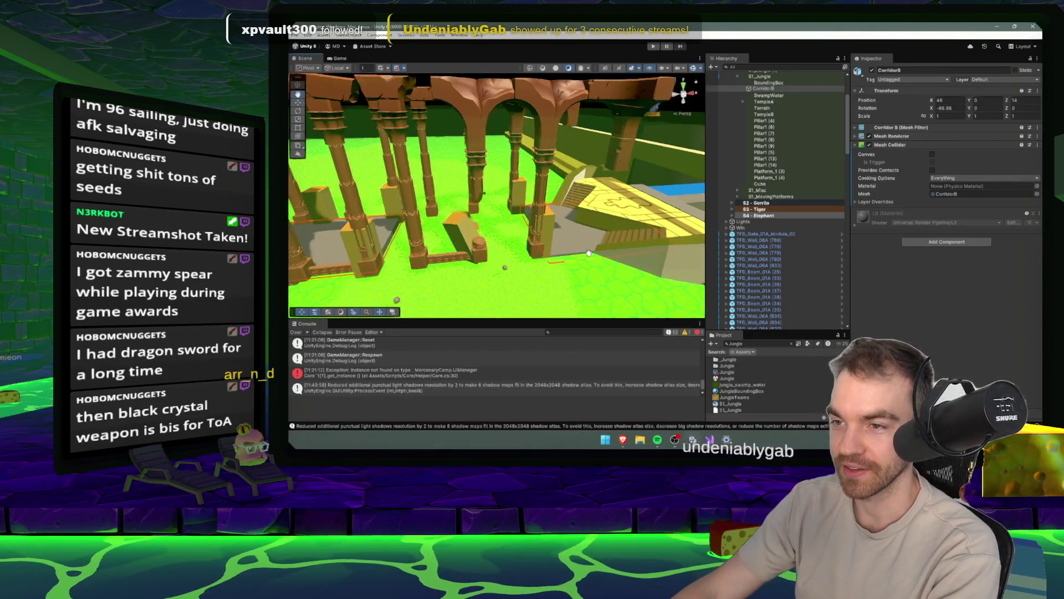
pyautogui.moveTo(589, 253); pyautogui.dragTo(602, 269)
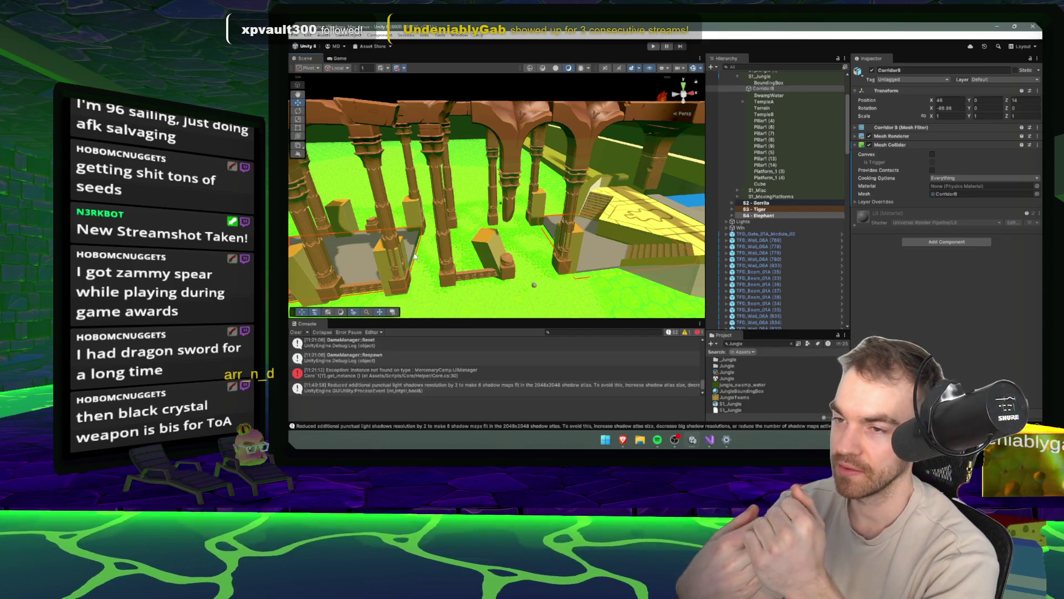
pyautogui.scroll(5, 415, 257)
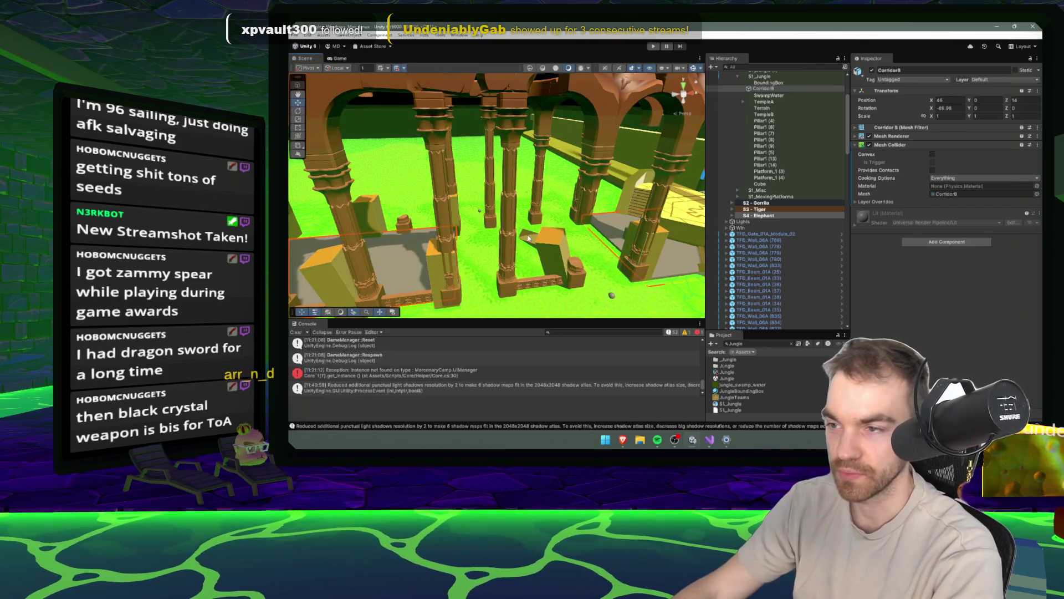
pyautogui.click(528, 239)
pyautogui.scroll(3, 523, 227)
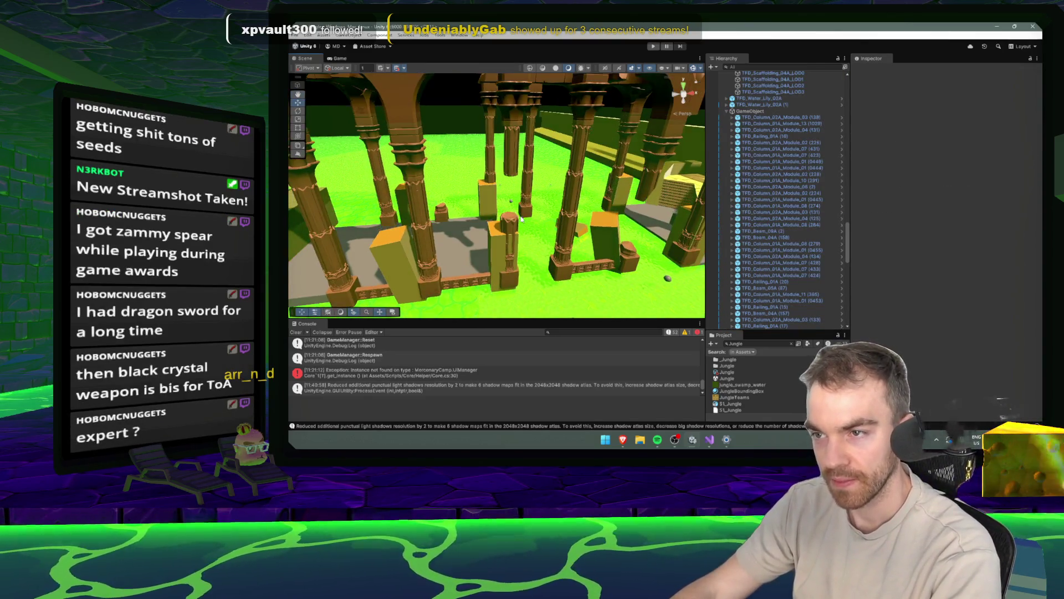
pyautogui.scroll(5, 521, 219)
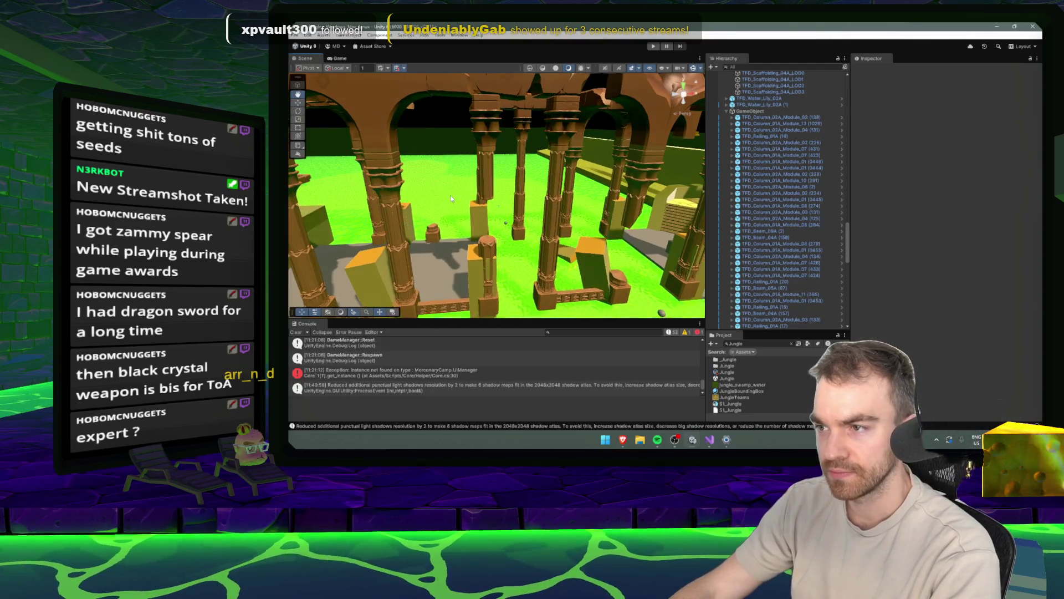
# Step: Inspect the Great Hall pieces TFD_Column_01A_Module_07 and arch TFD_Column_01A_Module_10 up close
pyautogui.click(647, 205)
pyautogui.moveTo(647, 205)
pyautogui.mouseDown()
pyautogui.moveTo(525, 228)
pyautogui.moveTo(549, 178)
pyautogui.mouseUp()
pyautogui.click(549, 175)
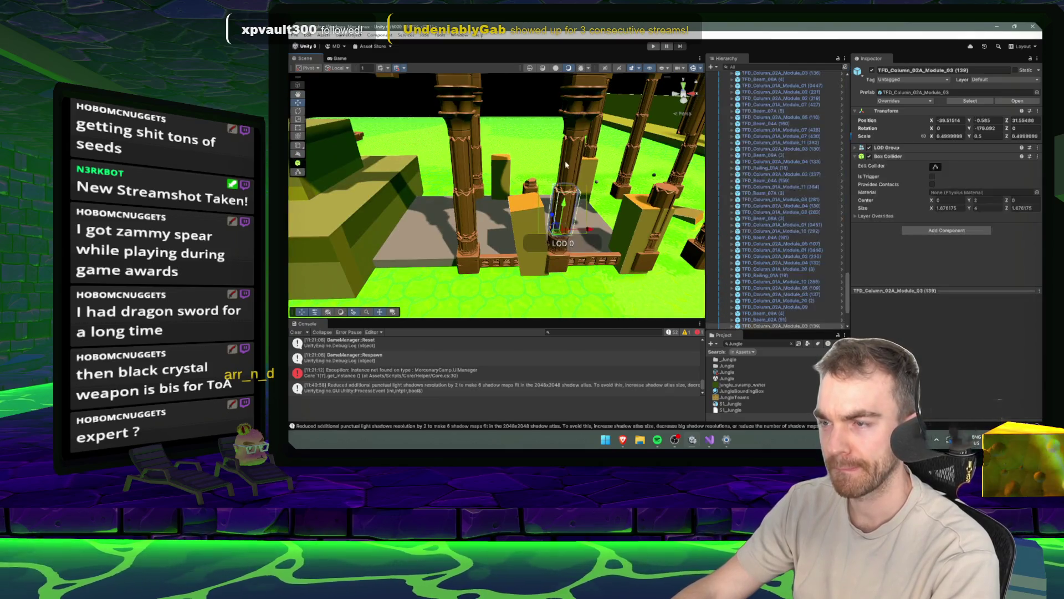
pyautogui.press('f')
pyautogui.click(548, 176)
pyautogui.click(525, 130)
pyautogui.press('f')
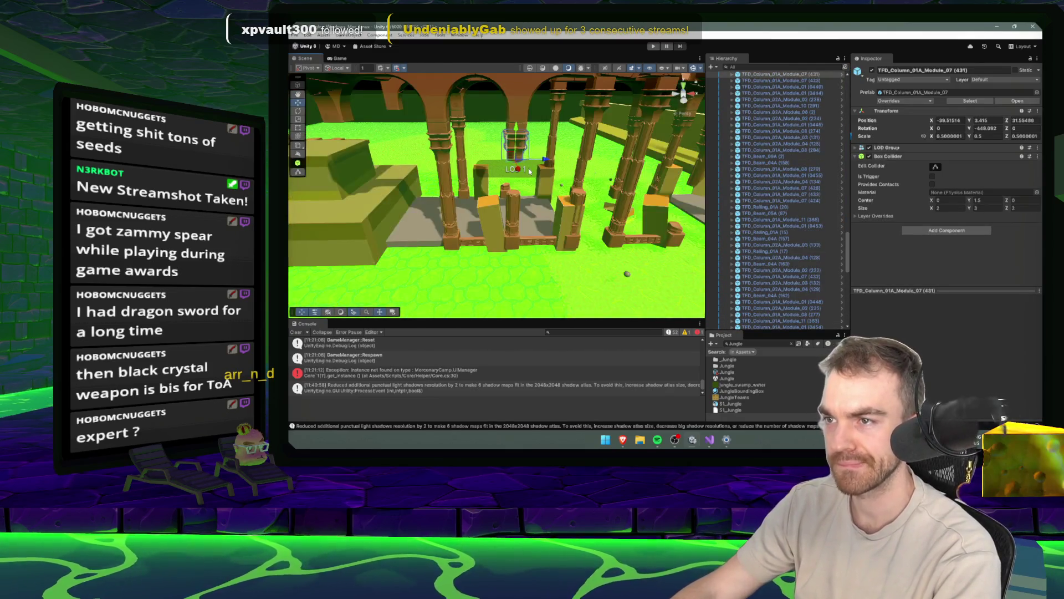
pyautogui.click(507, 149)
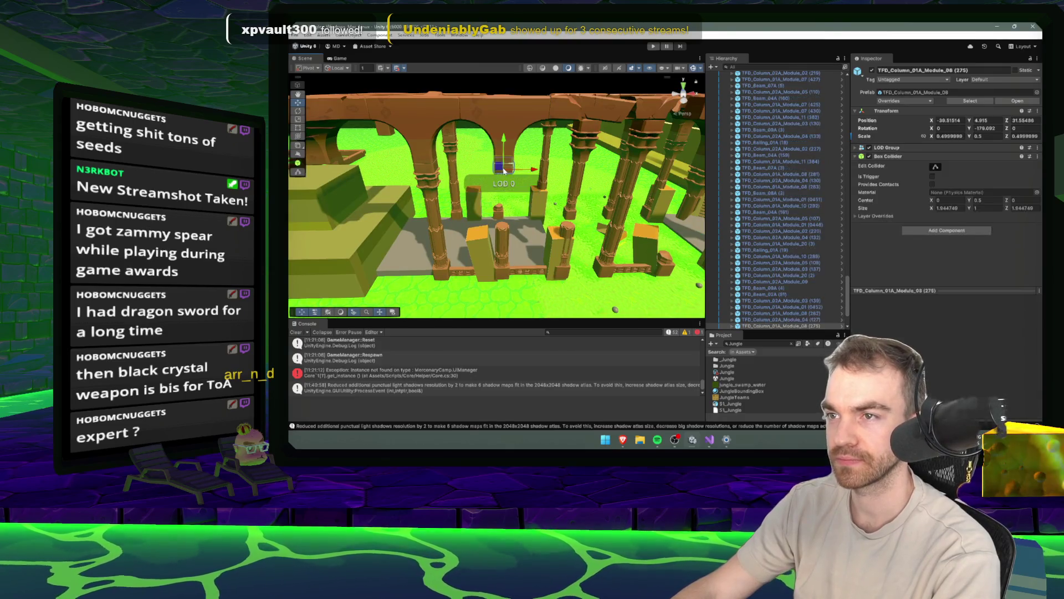
pyautogui.press('f')
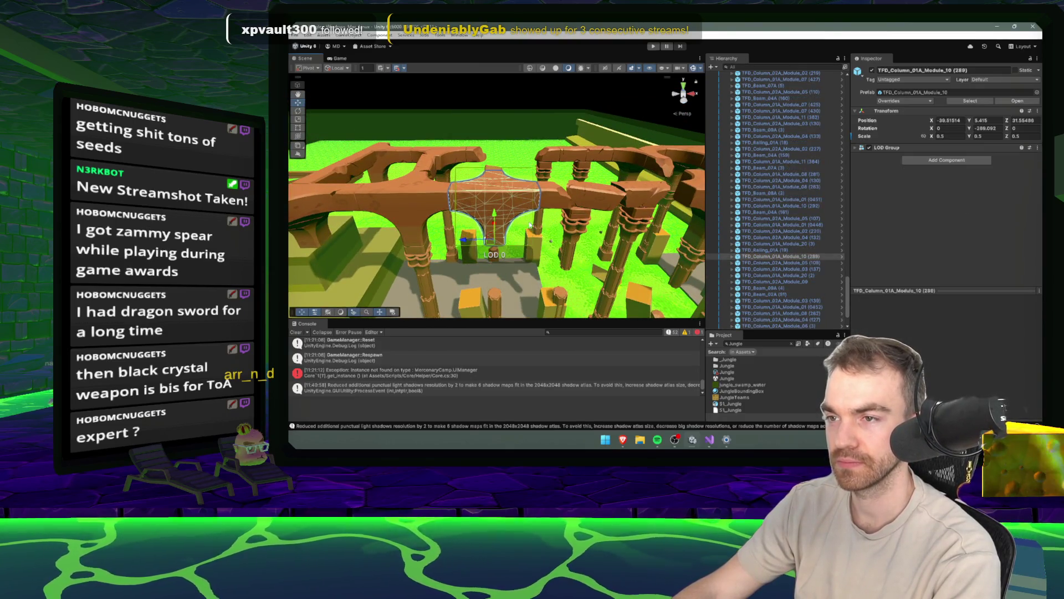
# Step: Orbit above the arch and fly forward among the columns, checking TFD_Column_02A_Module_04 (131)
pyautogui.moveTo(533, 221)
pyautogui.mouseDown()
pyautogui.moveTo(469, 196)
pyautogui.moveTo(558, 198)
pyautogui.moveTo(567, 169)
pyautogui.moveTo(559, 176)
pyautogui.mouseUp()
pyautogui.scroll(-3, 551, 182)
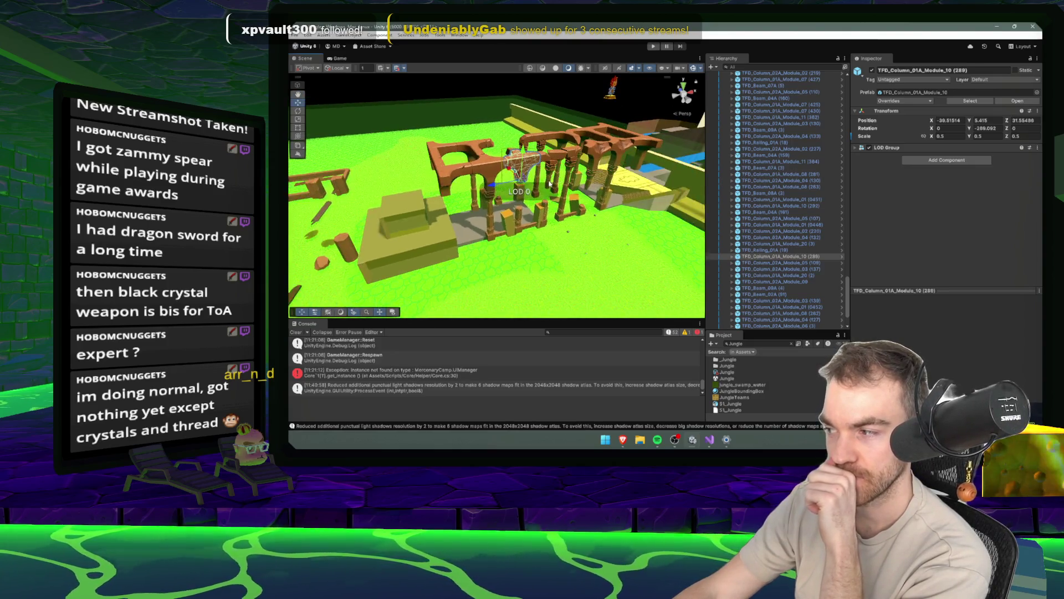
pyautogui.moveTo(464, 183)
pyautogui.mouseDown()
pyautogui.moveTo(546, 174)
pyautogui.moveTo(473, 158)
pyautogui.moveTo(514, 177)
pyautogui.mouseUp()
pyautogui.click(514, 176)
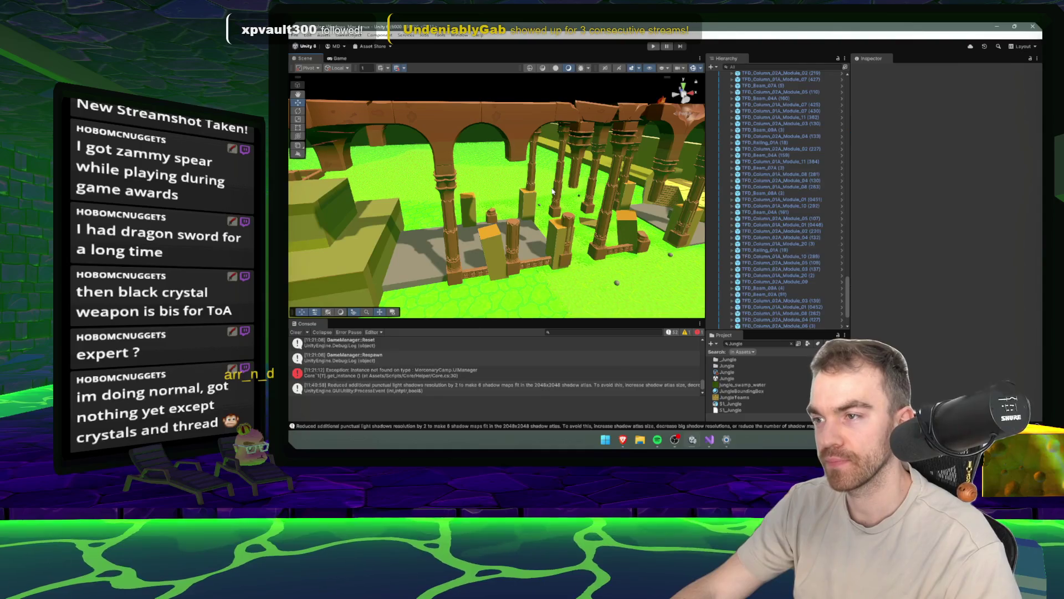
pyautogui.click(558, 201)
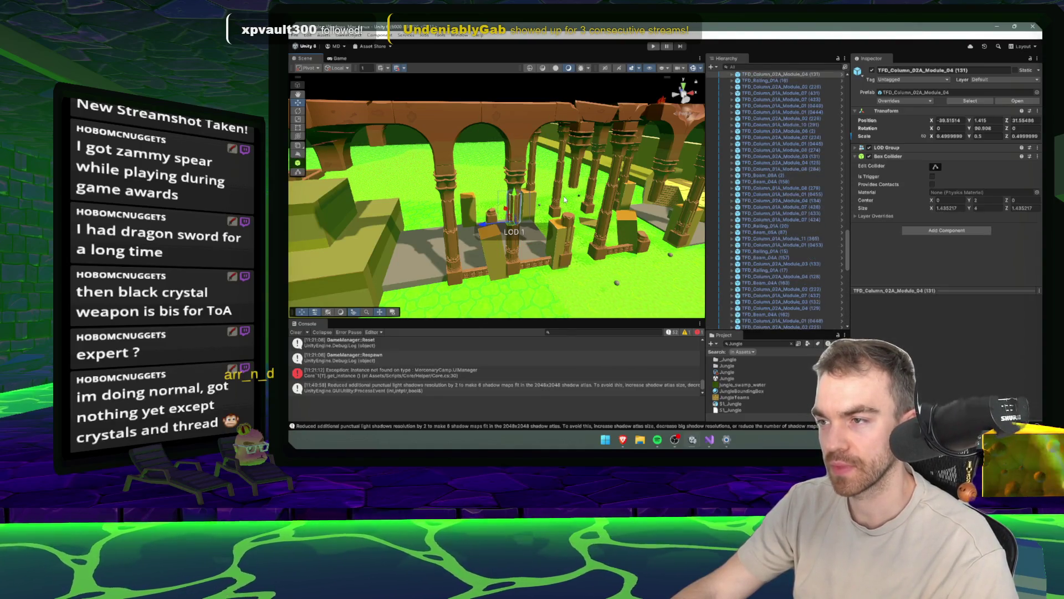
pyautogui.moveTo(565, 199)
pyautogui.mouseDown()
pyautogui.moveTo(511, 161)
pyautogui.moveTo(546, 203)
pyautogui.moveTo(554, 166)
pyautogui.moveTo(474, 177)
pyautogui.mouseUp()
# Step: Duplicate column TFD_Column_02A_Module_09 with Ctrl+D and shift the copy along the colonnade
pyautogui.click(507, 153)
pyautogui.hotkey('ctrl', 'd')
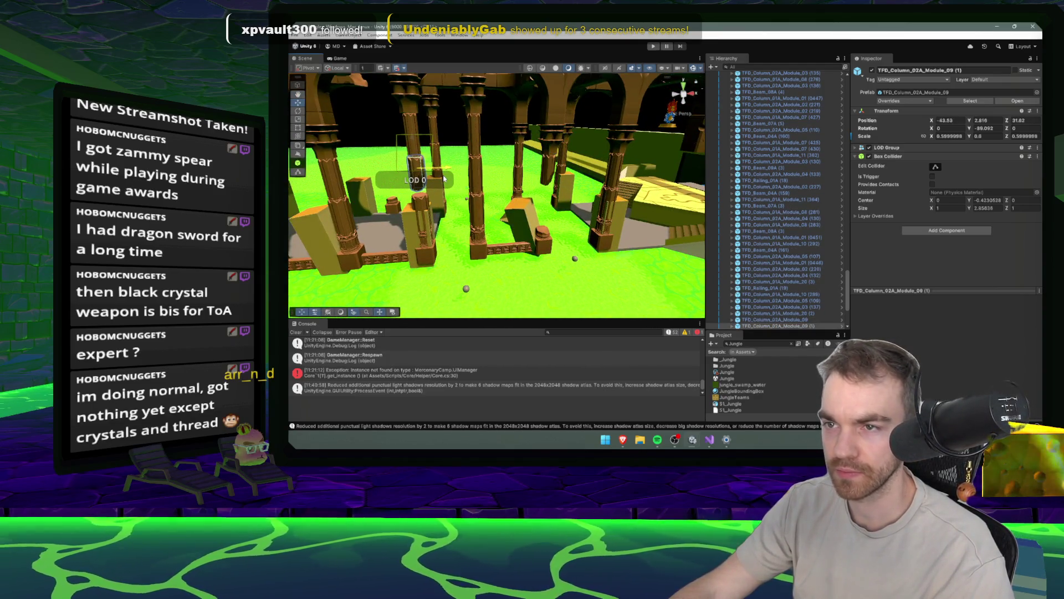
pyautogui.moveTo(440, 163)
pyautogui.mouseDown()
pyautogui.moveTo(489, 161)
pyautogui.moveTo(483, 113)
pyautogui.mouseUp()
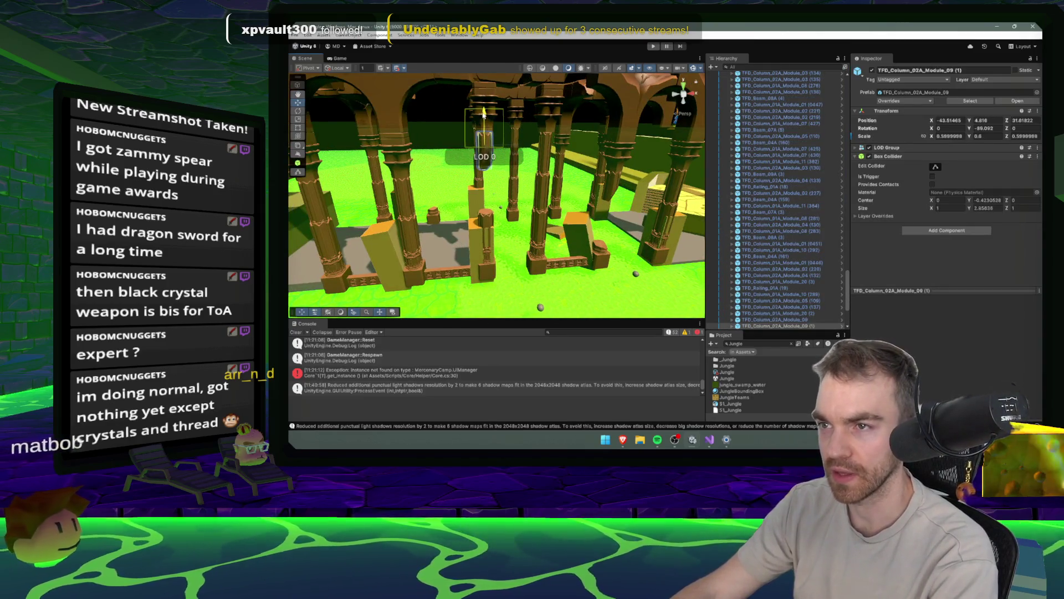
pyautogui.moveTo(517, 168)
pyautogui.mouseDown()
pyautogui.moveTo(505, 228)
pyautogui.moveTo(515, 152)
pyautogui.moveTo(523, 178)
pyautogui.moveTo(584, 166)
pyautogui.moveTo(546, 186)
pyautogui.moveTo(434, 180)
pyautogui.moveTo(1034, 194)
pyautogui.moveTo(845, 192)
pyautogui.moveTo(501, 157)
pyautogui.moveTo(521, 110)
pyautogui.mouseUp()
pyautogui.click(516, 152)
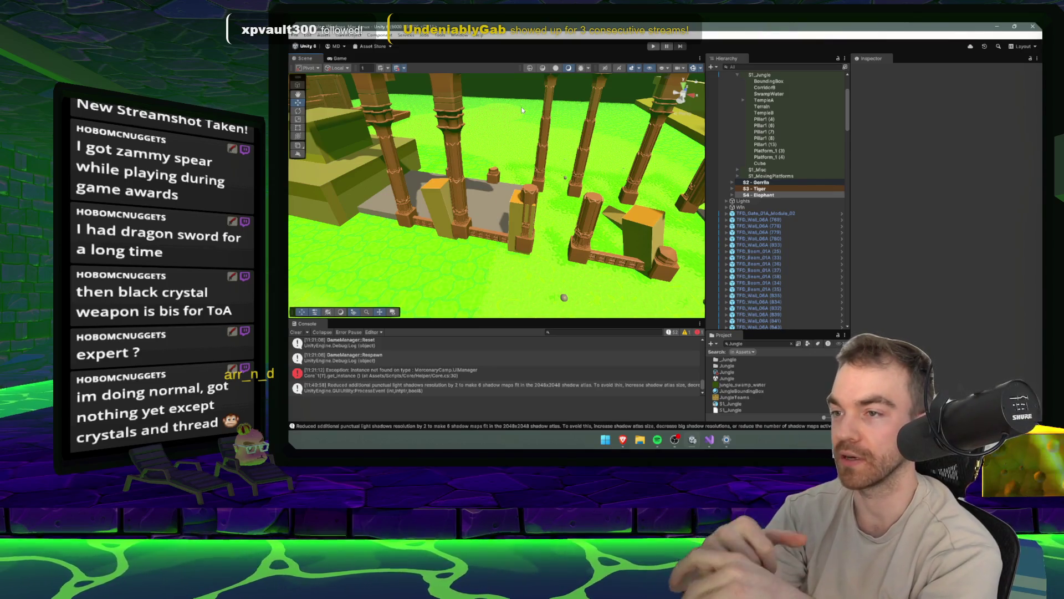
pyautogui.moveTo(521, 109); pyautogui.dragTo(441, 171)
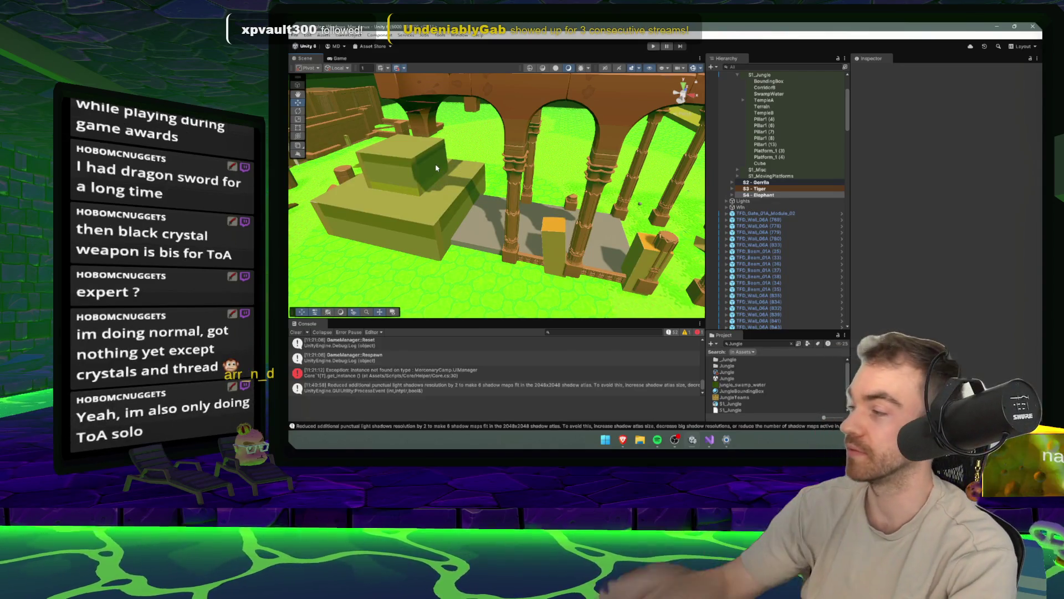
# Step: Pick out placeholder pillar Pillar1 (4) and frame column TFD_Column_02A_Module_04 (131)
pyautogui.click(564, 238)
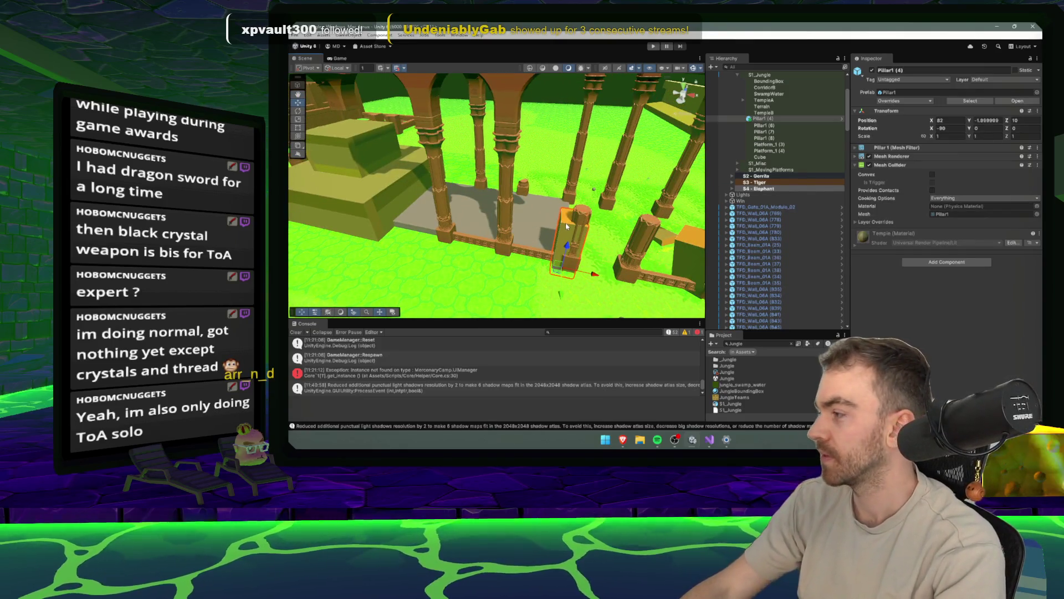
pyautogui.hotkey('ctrl', 'z')
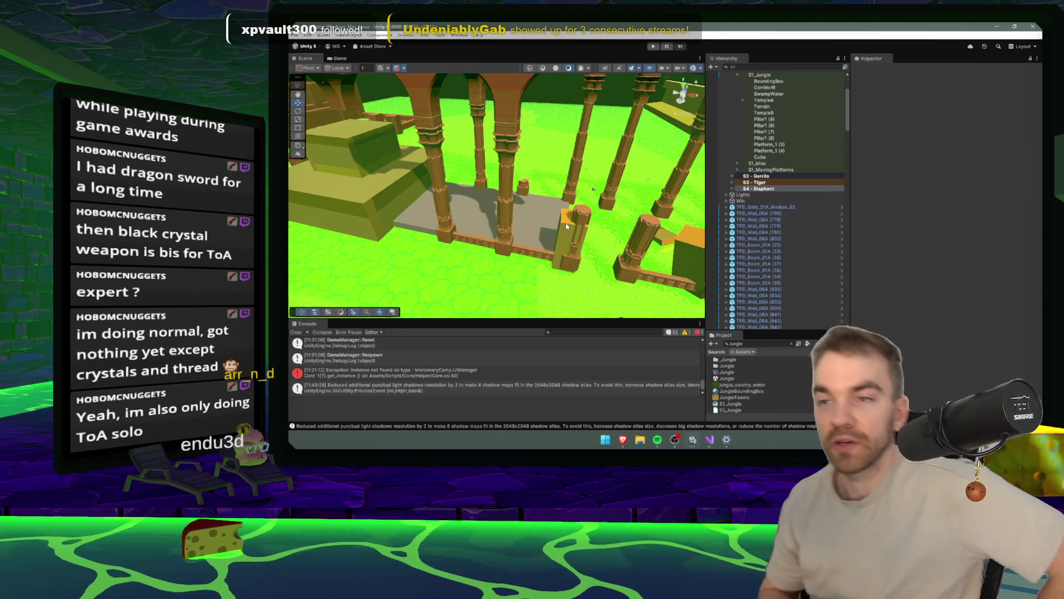
pyautogui.moveTo(594, 163)
pyautogui.mouseDown()
pyautogui.moveTo(545, 175)
pyautogui.moveTo(562, 169)
pyautogui.moveTo(550, 188)
pyautogui.mouseUp()
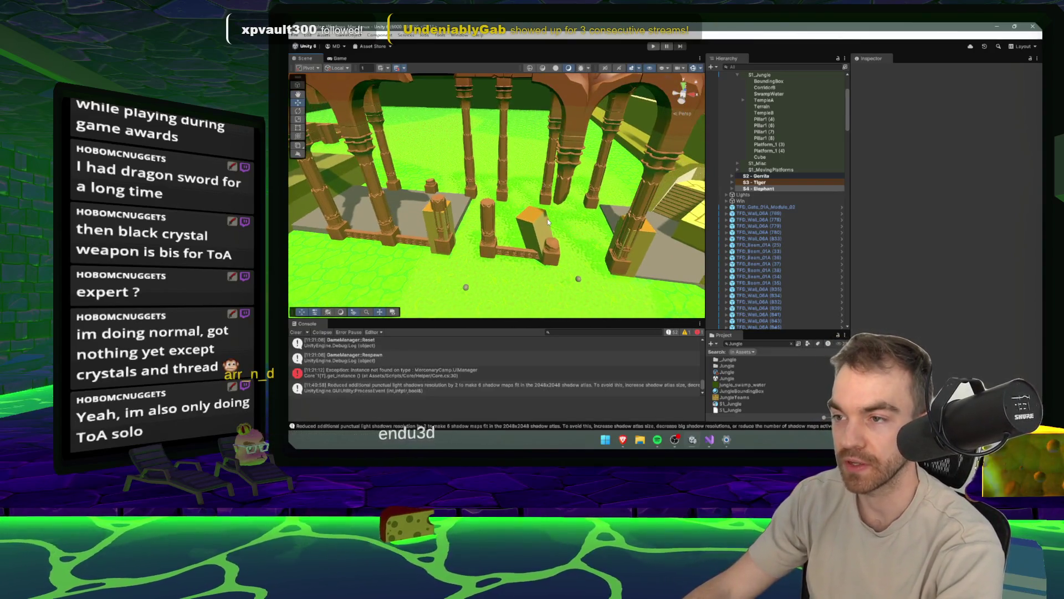
pyautogui.click(548, 221)
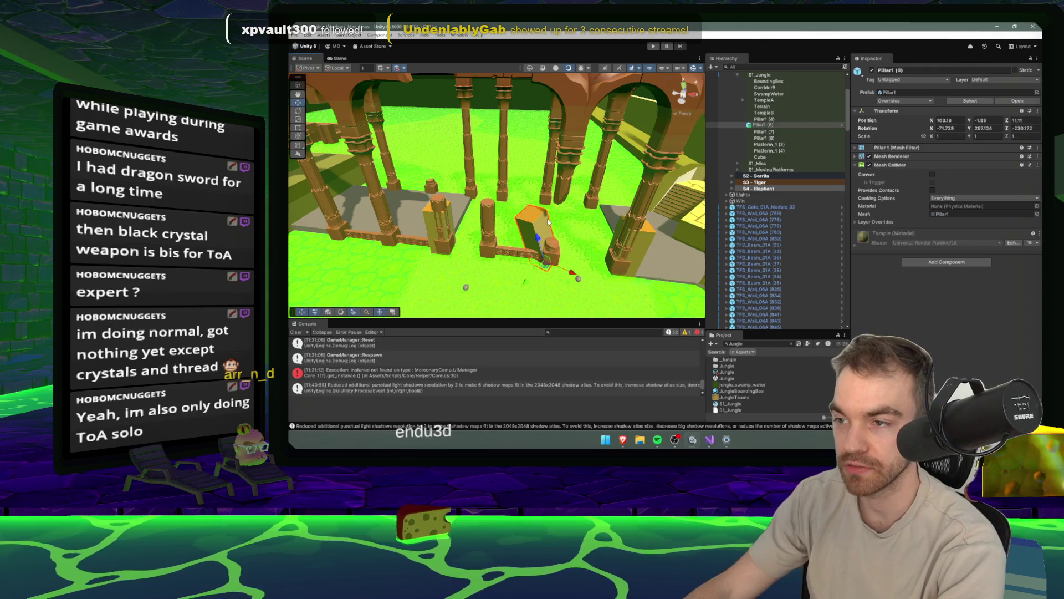
pyautogui.click(449, 214)
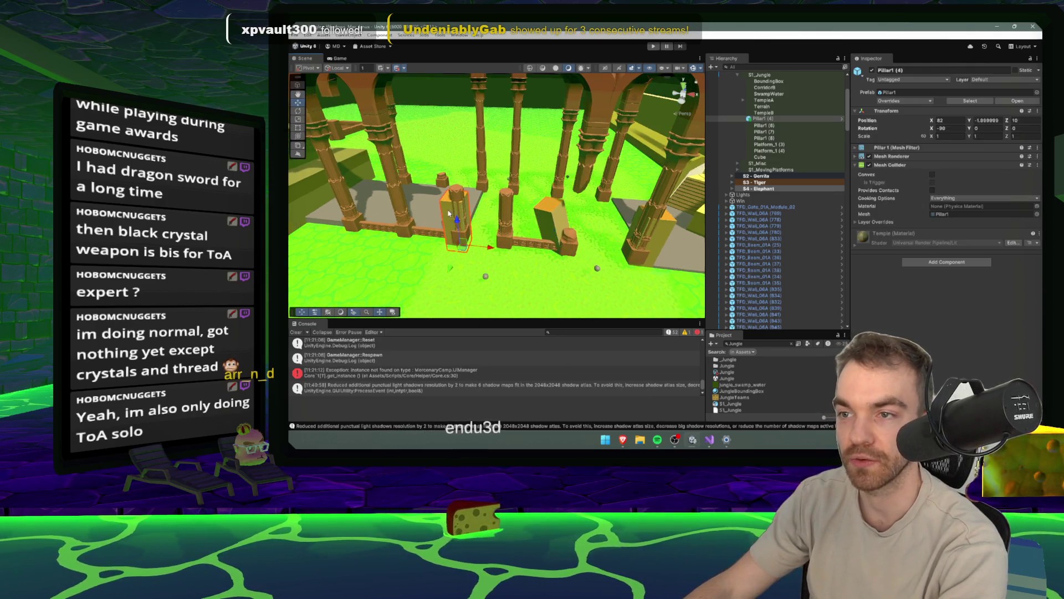
pyautogui.click(398, 169)
pyautogui.press('f')
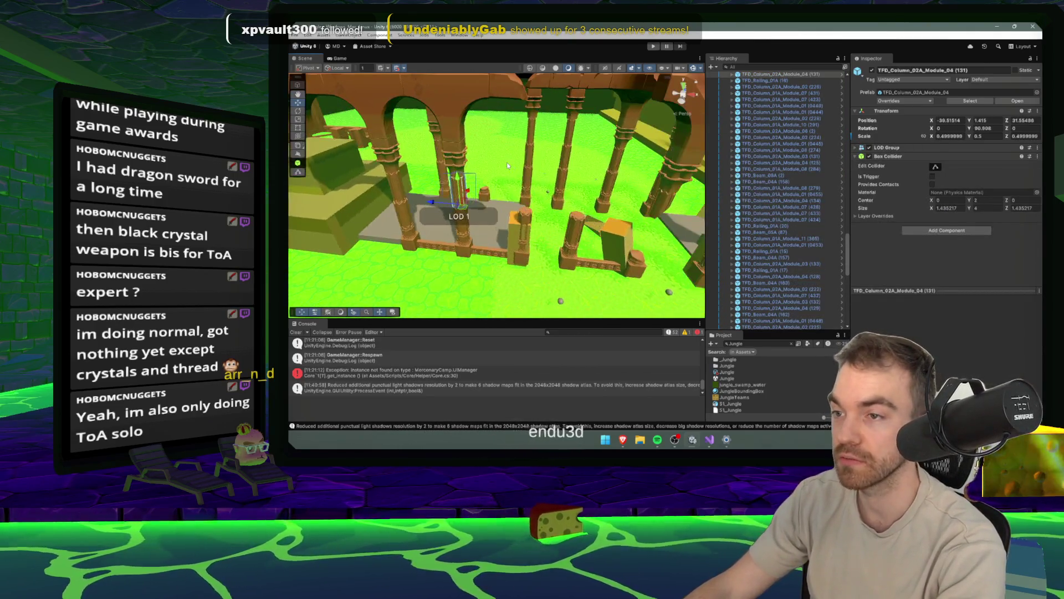
pyautogui.scroll(-2, 477, 177)
# Step: Orbit to reveal the yellow platform and select column TFD_Column_02A_Module_04 (131) beside the placeholders
pyautogui.click(444, 185)
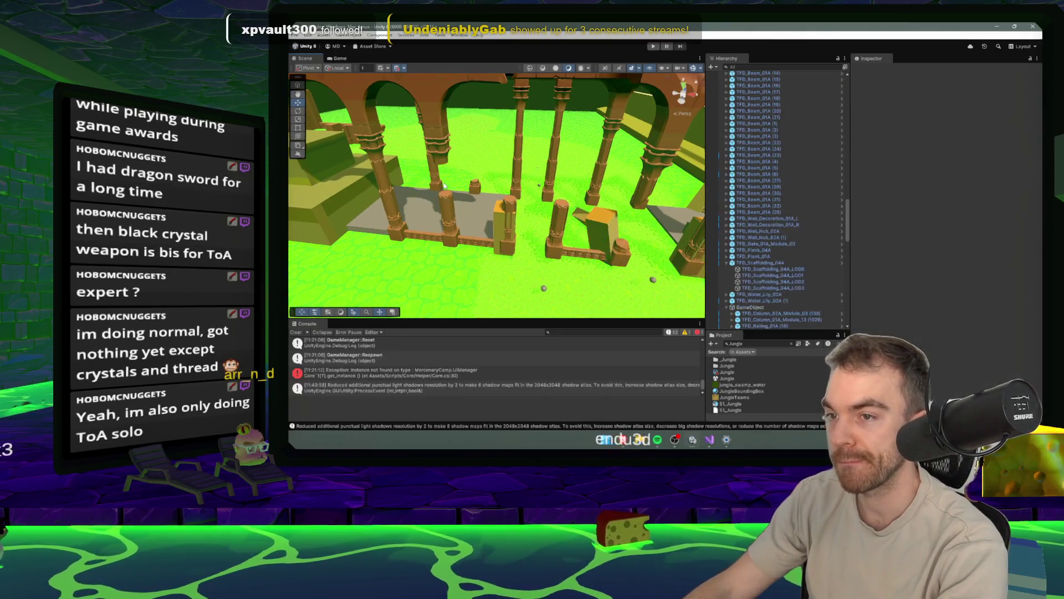
pyautogui.click(444, 185)
pyautogui.scroll(2, 477, 172)
pyautogui.click(493, 161)
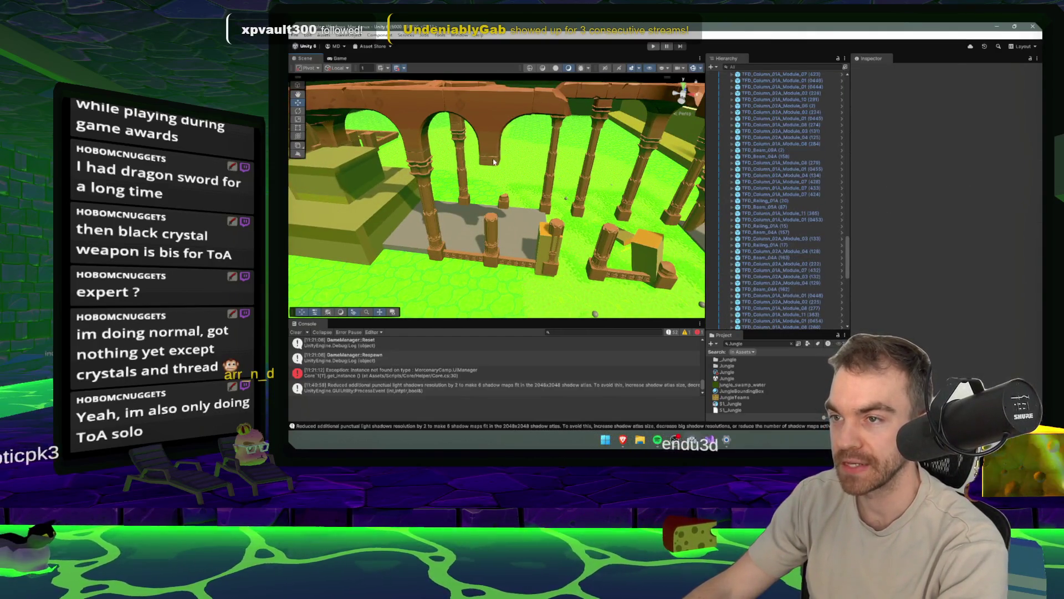
pyautogui.click(494, 162)
pyautogui.scroll(-2, 487, 190)
pyautogui.moveTo(488, 190)
pyautogui.mouseDown()
pyautogui.moveTo(525, 212)
pyautogui.moveTo(504, 210)
pyautogui.moveTo(513, 192)
pyautogui.moveTo(532, 215)
pyautogui.moveTo(574, 207)
pyautogui.moveTo(489, 213)
pyautogui.moveTo(519, 213)
pyautogui.moveTo(507, 203)
pyautogui.mouseUp()
pyautogui.click(504, 210)
pyautogui.click(503, 211)
pyautogui.click(504, 210)
pyautogui.click(504, 210)
# Step: Delete placeholder Pillar1 (6) and move Pillar1 (7) to about X 95.6, Z 27.4
pyautogui.click(500, 218)
pyautogui.press('Delete')
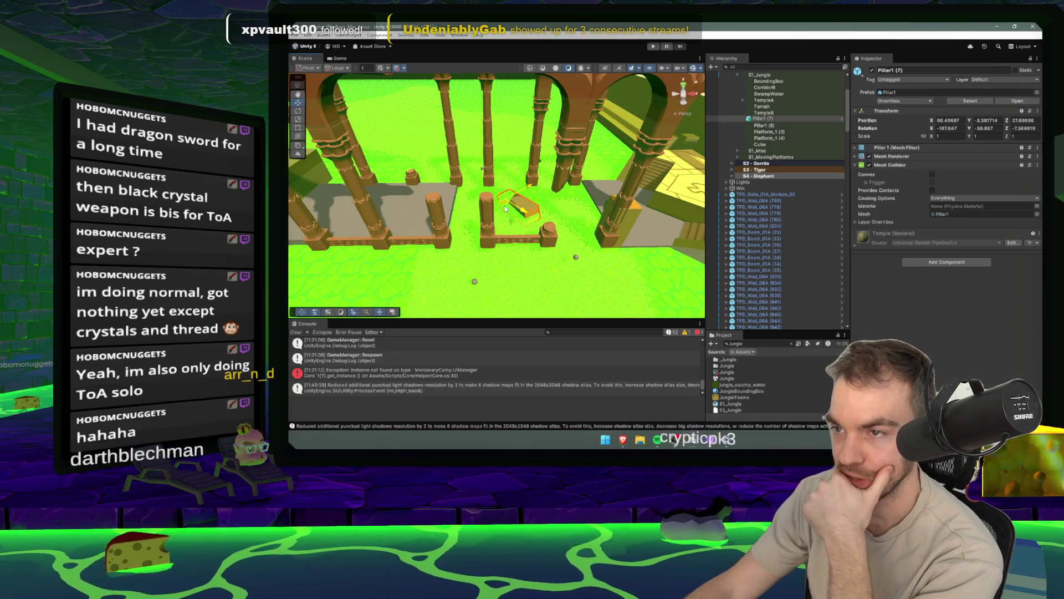
pyautogui.moveTo(508, 203); pyautogui.dragTo(620, 186)
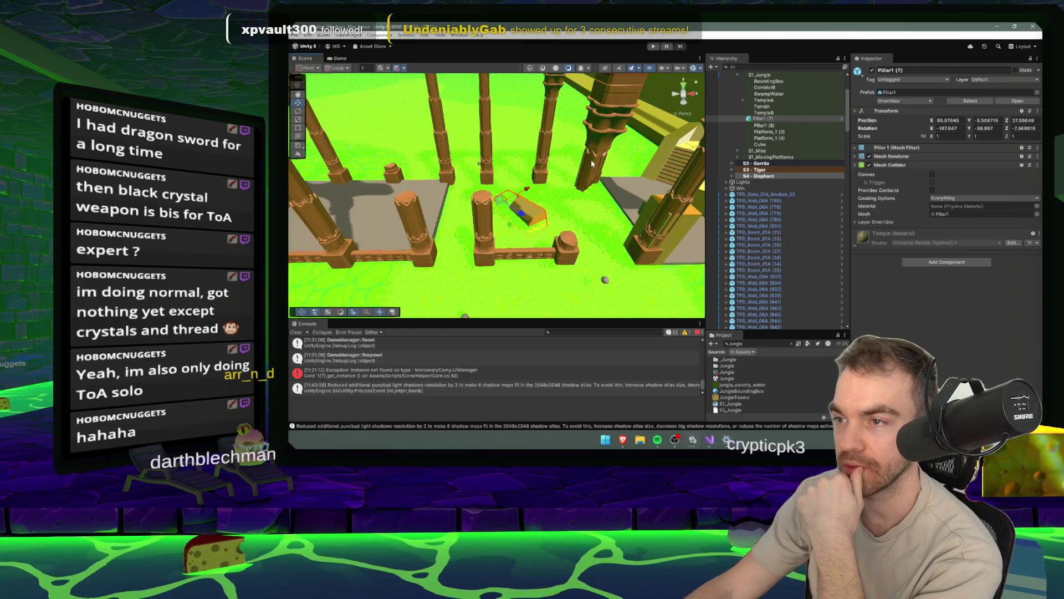
pyautogui.click(607, 176)
pyautogui.moveTo(527, 199); pyautogui.dragTo(418, 314)
pyautogui.click(409, 191)
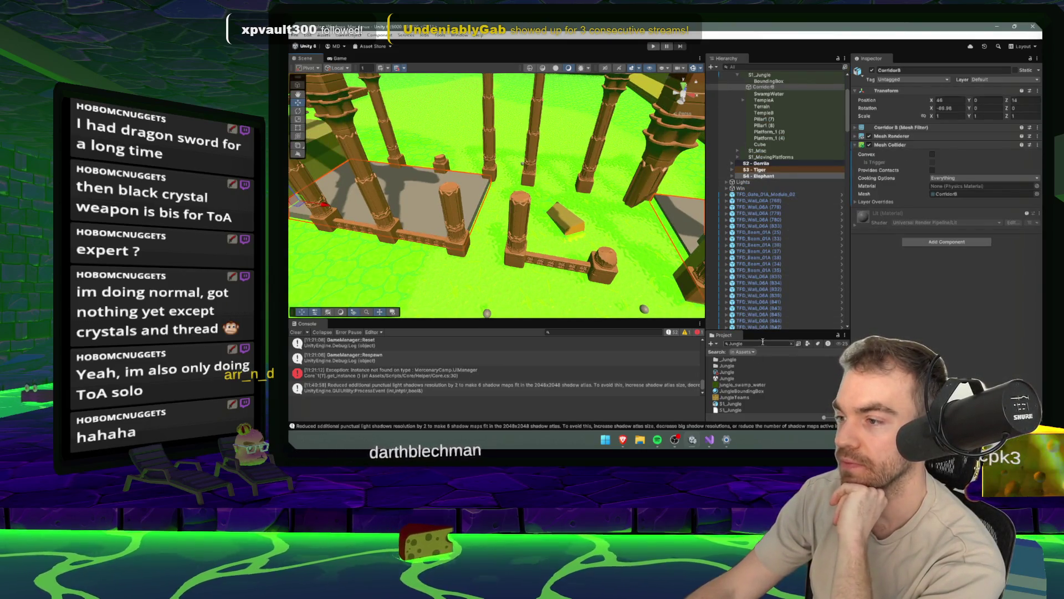
# Step: Clear the Jungle search and browse the TFD prefabs, including TFD_Ceiling_02A
pyautogui.click(793, 344)
pyautogui.moveTo(772, 330); pyautogui.dragTo(770, 262)
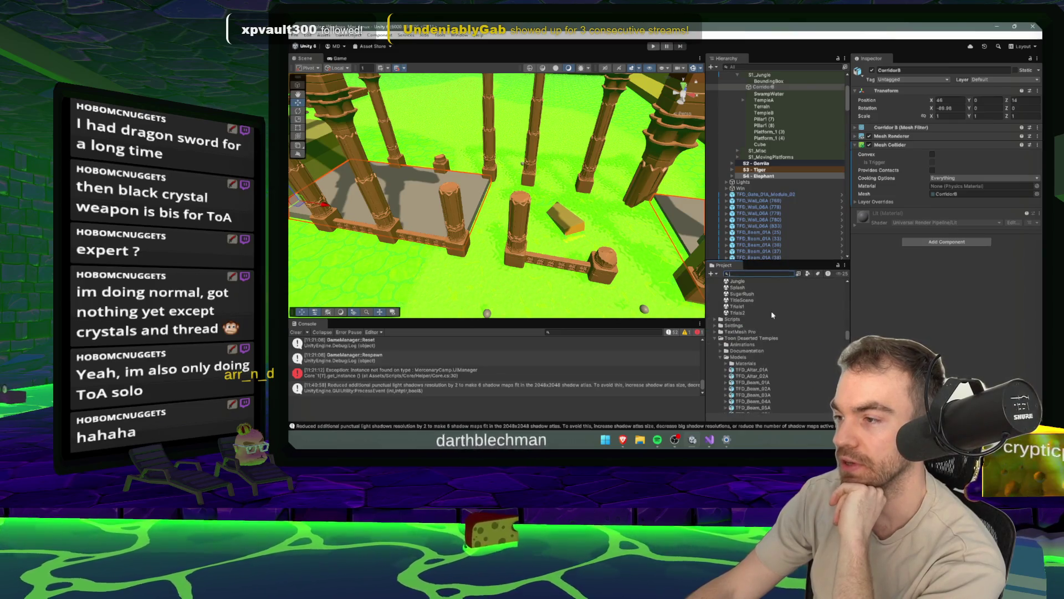
pyautogui.scroll(-5, 771, 312)
pyautogui.click(773, 320)
pyautogui.scroll(2, 757, 328)
pyautogui.scroll(15, 757, 328)
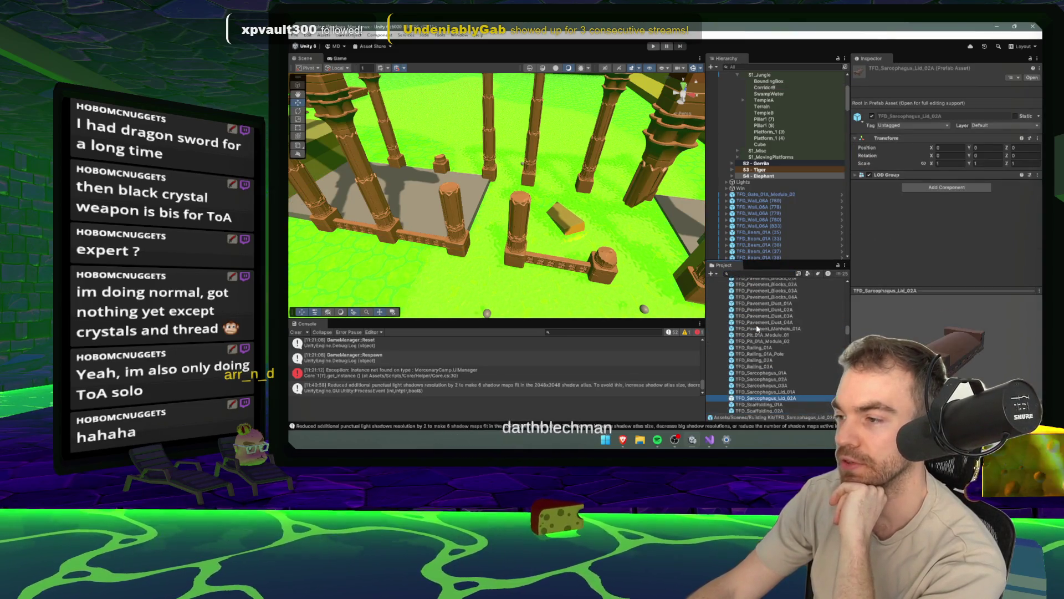
pyautogui.click(756, 328)
pyautogui.click(757, 327)
pyautogui.scroll(5, 758, 328)
pyautogui.click(757, 328)
pyautogui.scroll(4, 757, 330)
pyautogui.scroll(2, 757, 331)
# Step: Look through beam prefabs TFD_Beam_03A, 04A, 13A, 11A and 08A
pyautogui.click(757, 332)
pyautogui.scroll(2, 758, 334)
pyautogui.click(758, 336)
pyautogui.click(759, 341)
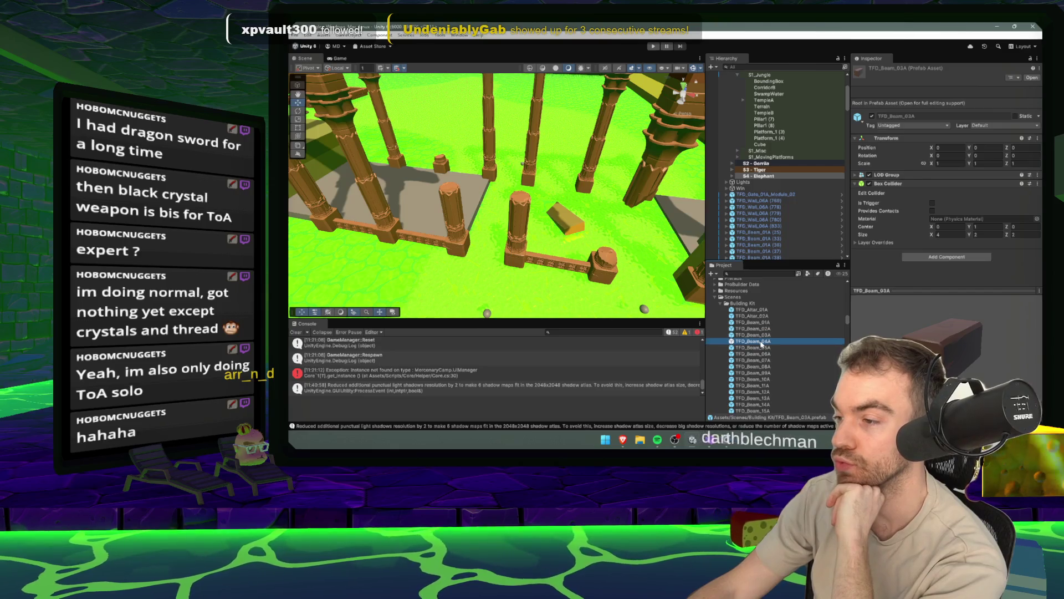
pyautogui.scroll(-5, 761, 346)
pyautogui.click(765, 316)
pyautogui.click(762, 303)
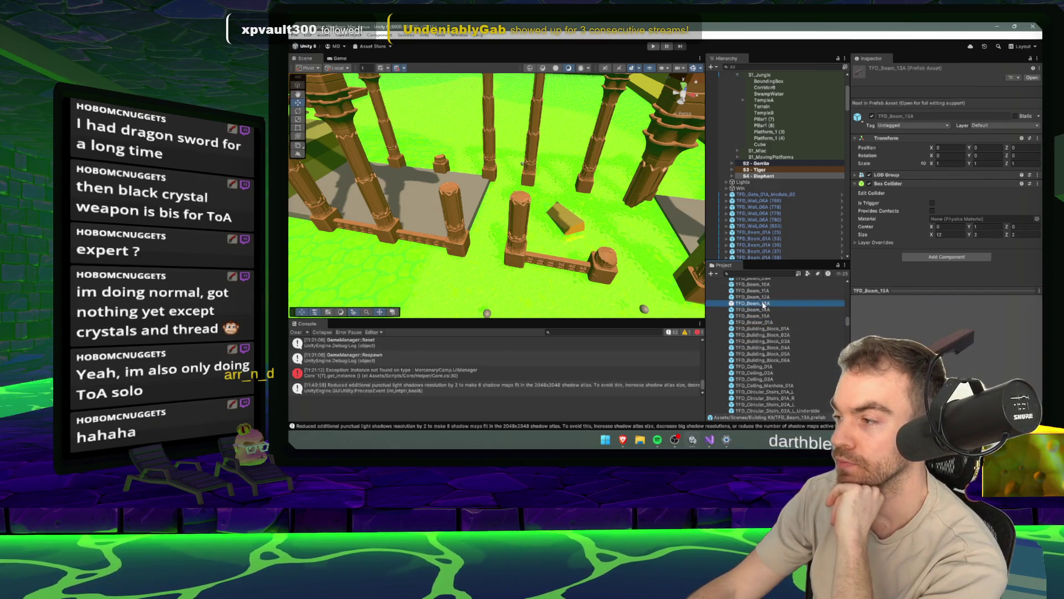
pyautogui.scroll(2, 762, 306)
pyautogui.click(762, 314)
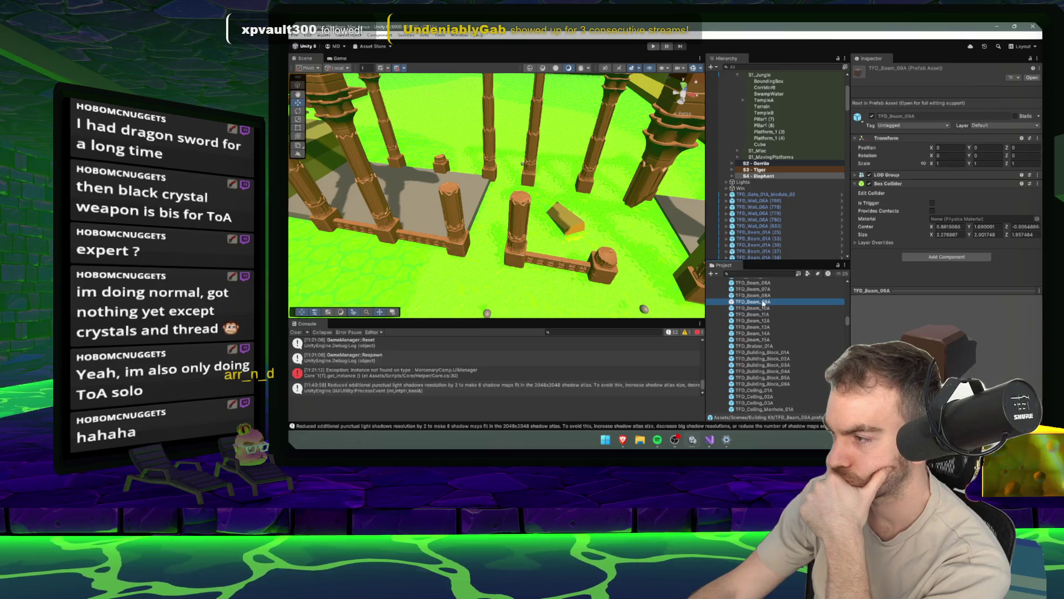
pyautogui.click(759, 296)
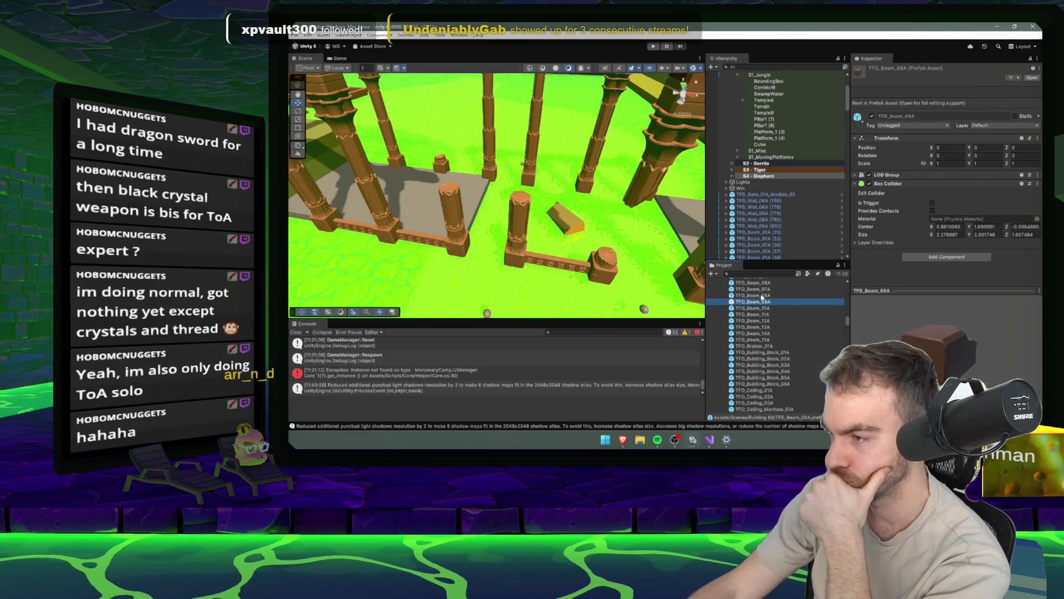
pyautogui.click(762, 296)
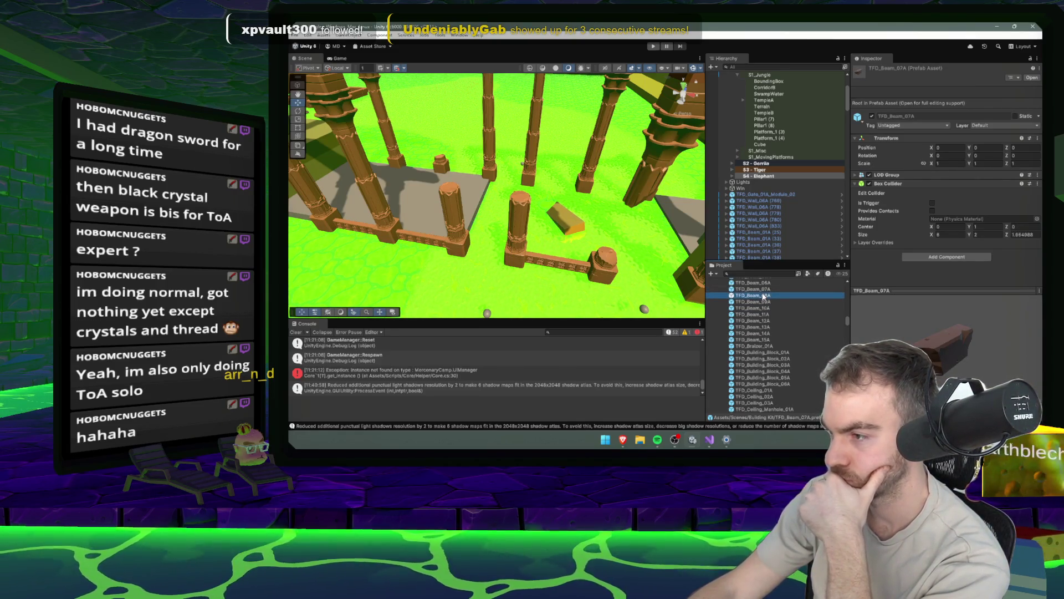
# Step: Select TFD_Beam_08A and TFD_Beam_09A together and drag them onto the hall floor
pyautogui.press('Up')
pyautogui.press('Up')
pyautogui.scroll(3, 764, 296)
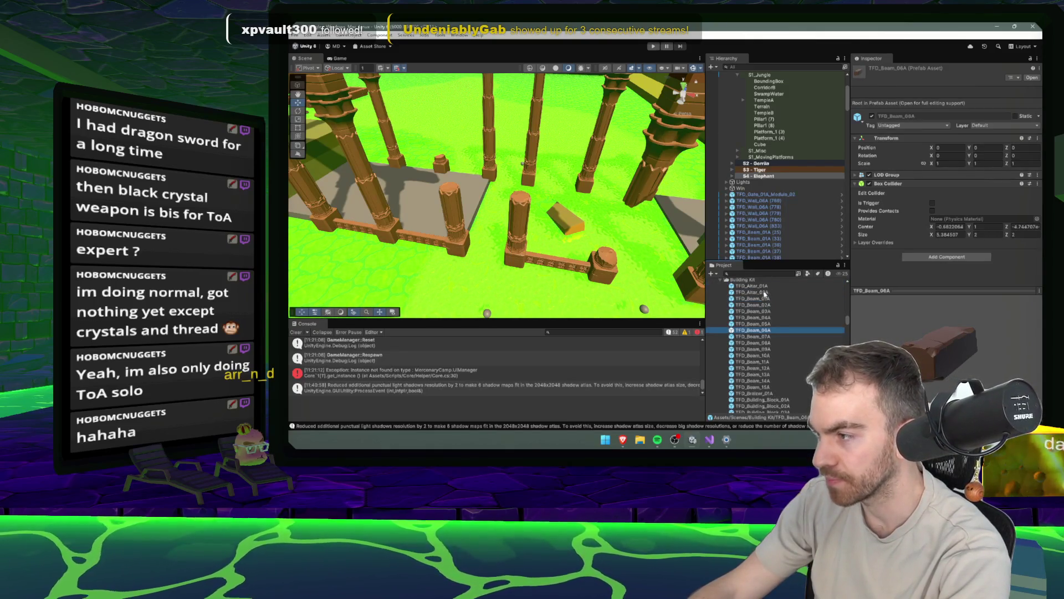
pyautogui.click(770, 337)
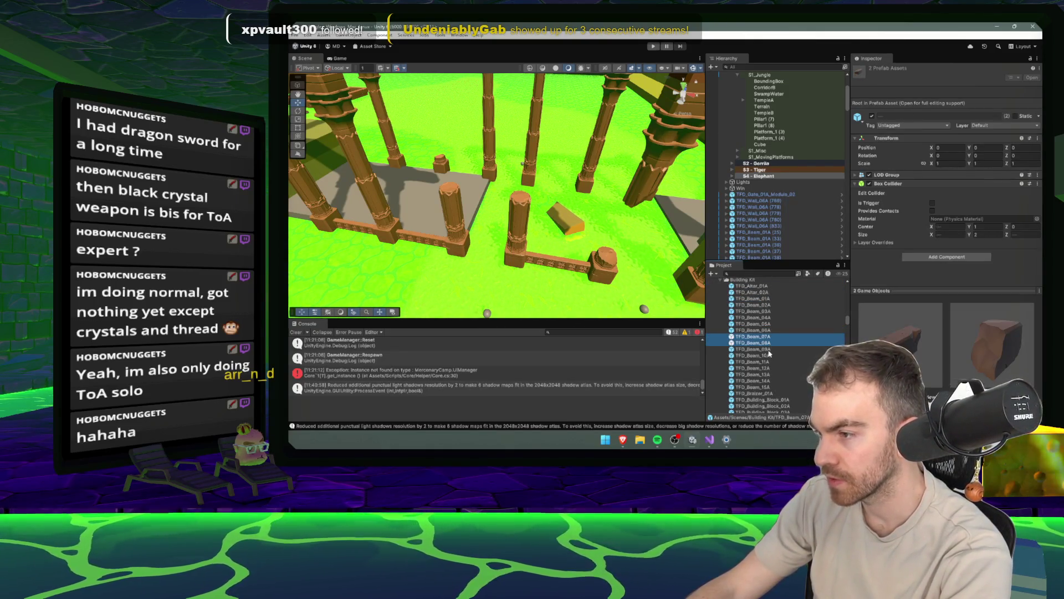
pyautogui.click(769, 343)
pyautogui.keyDown('shift'); pyautogui.click(771, 349); pyautogui.keyUp('shift')
pyautogui.moveTo(770, 349)
pyautogui.mouseDown()
pyautogui.moveTo(466, 216)
pyautogui.moveTo(474, 205)
pyautogui.mouseUp()
# Step: Frame the new beams and rotate them about Y, leaving TFD_Beam_09A at 50° near X 82.0, Z 13.9
pyautogui.press('f')
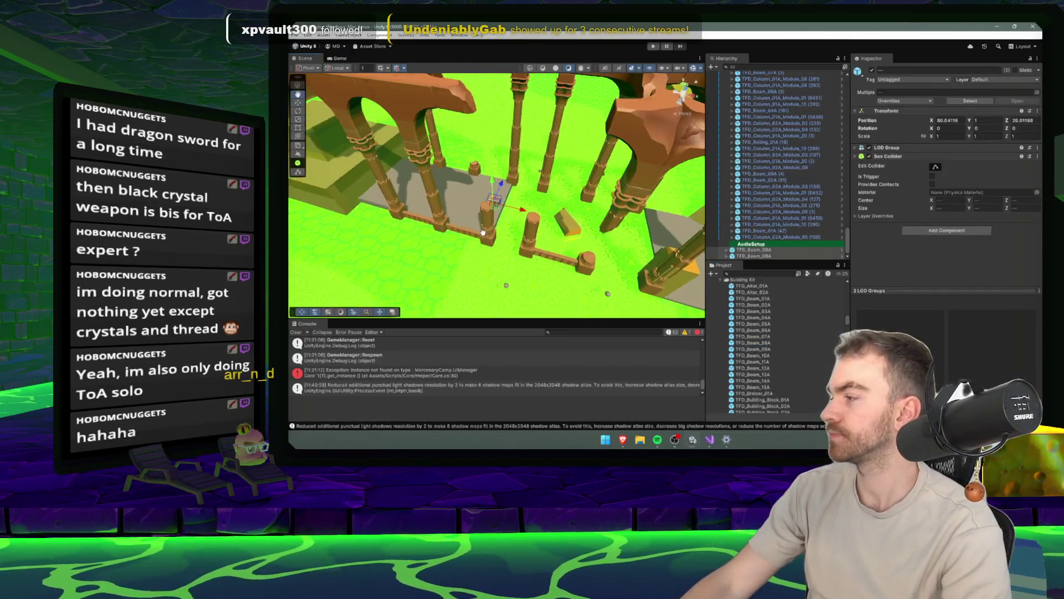
pyautogui.press('e')
pyautogui.moveTo(468, 236); pyautogui.dragTo(418, 251)
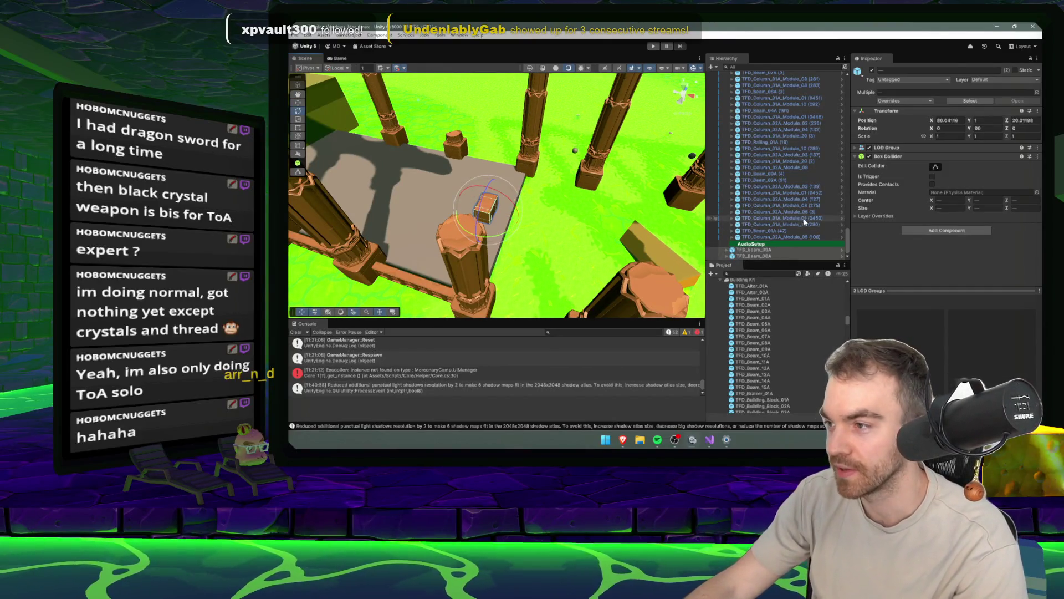
pyautogui.click(483, 211)
pyautogui.moveTo(484, 211)
pyautogui.mouseDown()
pyautogui.moveTo(491, 222)
pyautogui.moveTo(469, 211)
pyautogui.moveTo(537, 226)
pyautogui.moveTo(474, 219)
pyautogui.moveTo(490, 252)
pyautogui.moveTo(489, 208)
pyautogui.moveTo(474, 212)
pyautogui.moveTo(567, 195)
pyautogui.moveTo(588, 164)
pyautogui.moveTo(543, 169)
pyautogui.mouseUp()
pyautogui.press('w')
pyautogui.scroll(3, 483, 222)
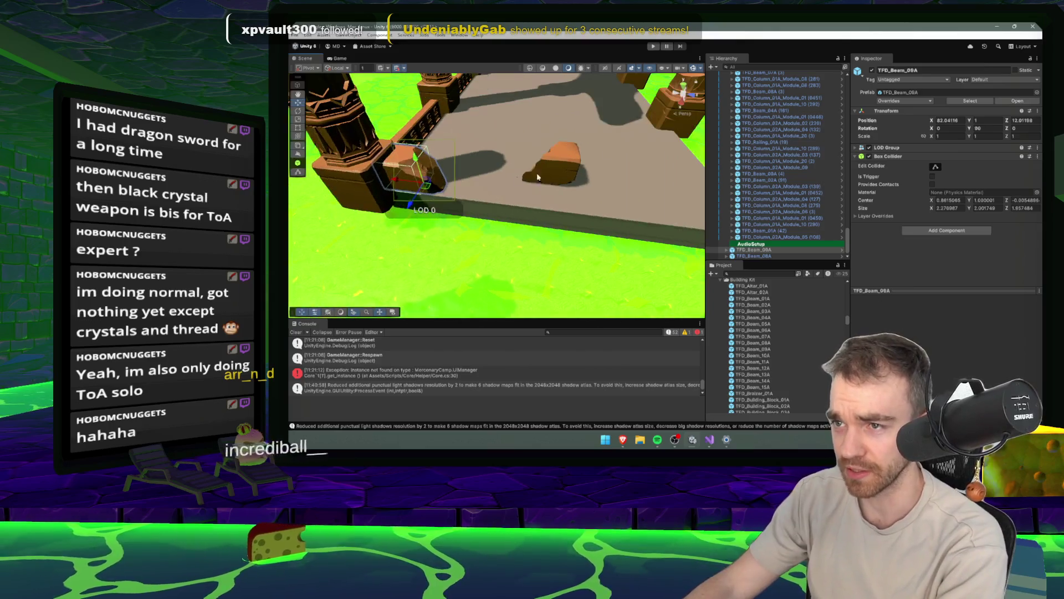
pyautogui.click(503, 175)
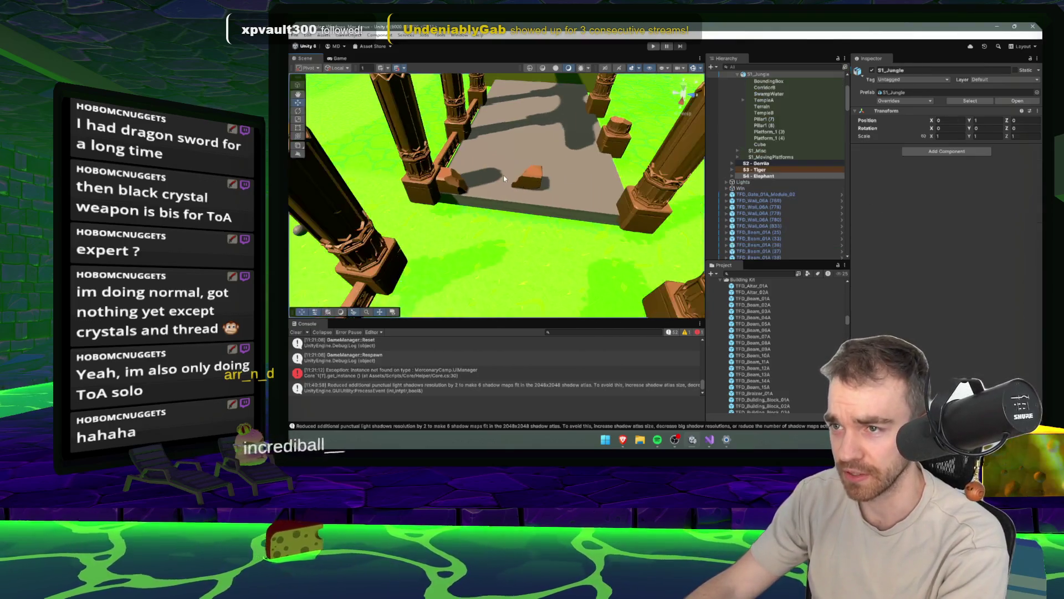
# Step: Delete the CorridorB floor, Wall (20) and the remaining dark wall slab
pyautogui.press('Delete')
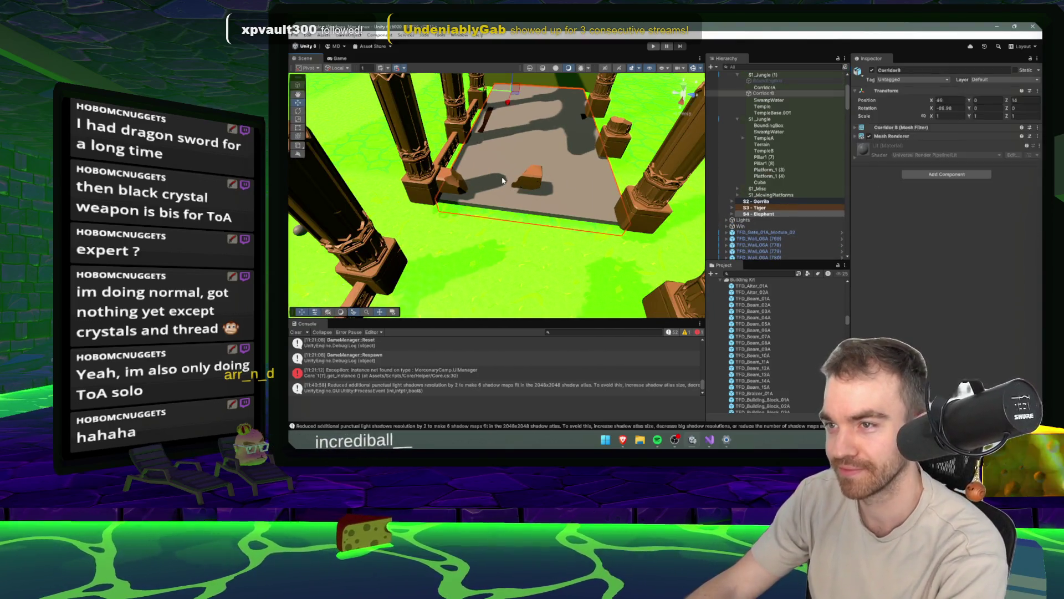
pyautogui.click(449, 185)
pyautogui.moveTo(480, 148); pyautogui.dragTo(475, 161)
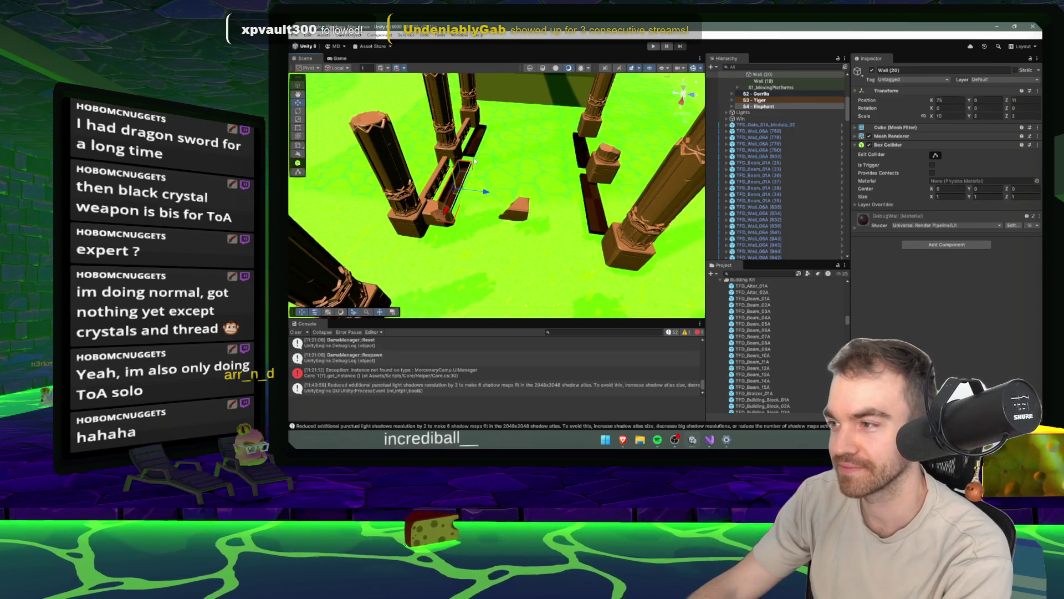
pyautogui.moveTo(538, 180); pyautogui.dragTo(615, 170)
pyautogui.press('Delete')
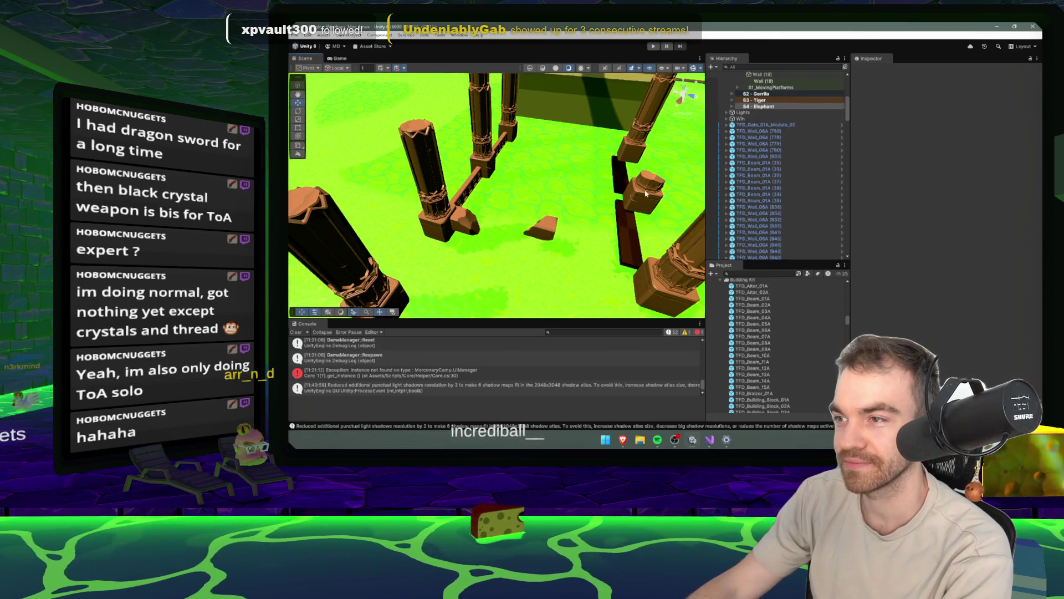
pyautogui.click(615, 171)
pyautogui.press('Delete')
# Step: Move a beam block to the pillar base, scale two beam blocks to 3,3,3 and shift them 2 units
pyautogui.click(541, 236)
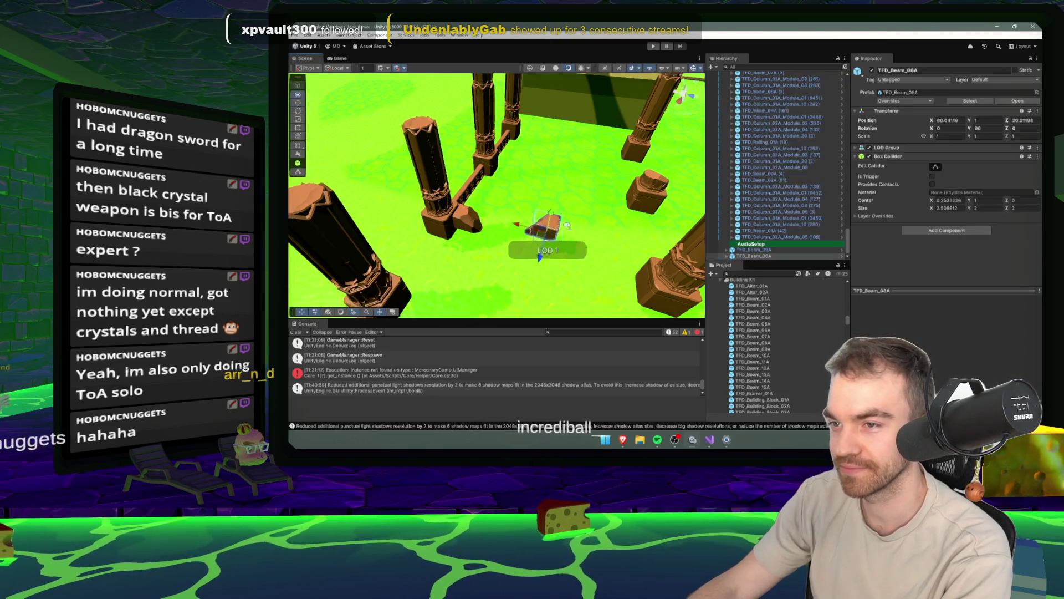
pyautogui.moveTo(542, 235); pyautogui.dragTo(570, 234)
pyautogui.moveTo(584, 284)
pyautogui.mouseDown()
pyautogui.moveTo(518, 269)
pyautogui.moveTo(523, 229)
pyautogui.moveTo(628, 260)
pyautogui.mouseUp()
pyautogui.moveTo(606, 171)
pyautogui.mouseDown()
pyautogui.moveTo(543, 163)
pyautogui.moveTo(656, 226)
pyautogui.moveTo(538, 214)
pyautogui.moveTo(528, 229)
pyautogui.moveTo(527, 212)
pyautogui.moveTo(494, 188)
pyautogui.moveTo(451, 178)
pyautogui.moveTo(427, 191)
pyautogui.mouseUp()
pyautogui.keyDown('shift'); pyautogui.click(490, 215); pyautogui.keyUp('shift')
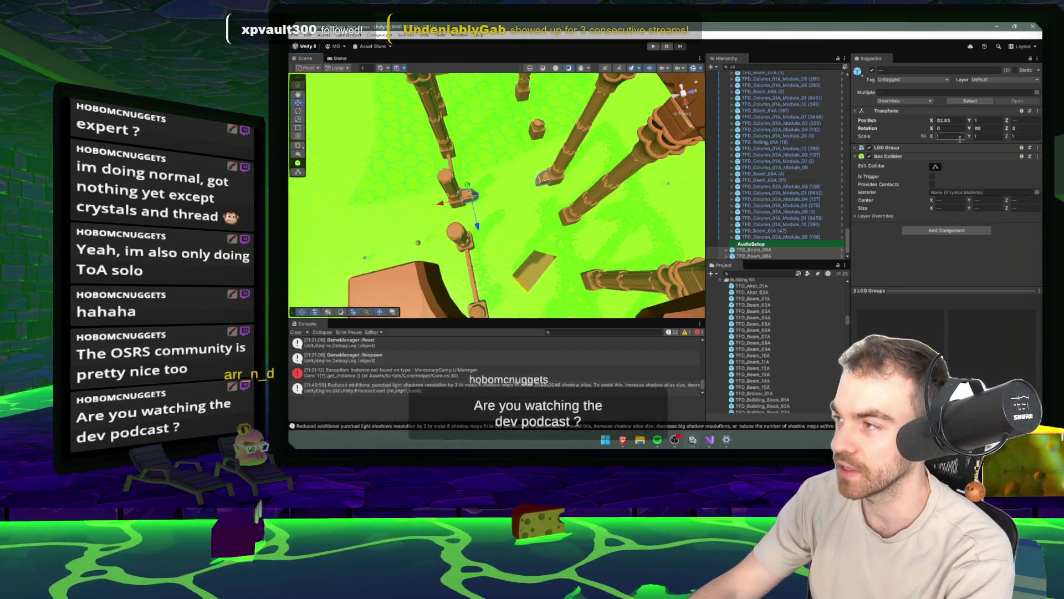
pyautogui.click(951, 136)
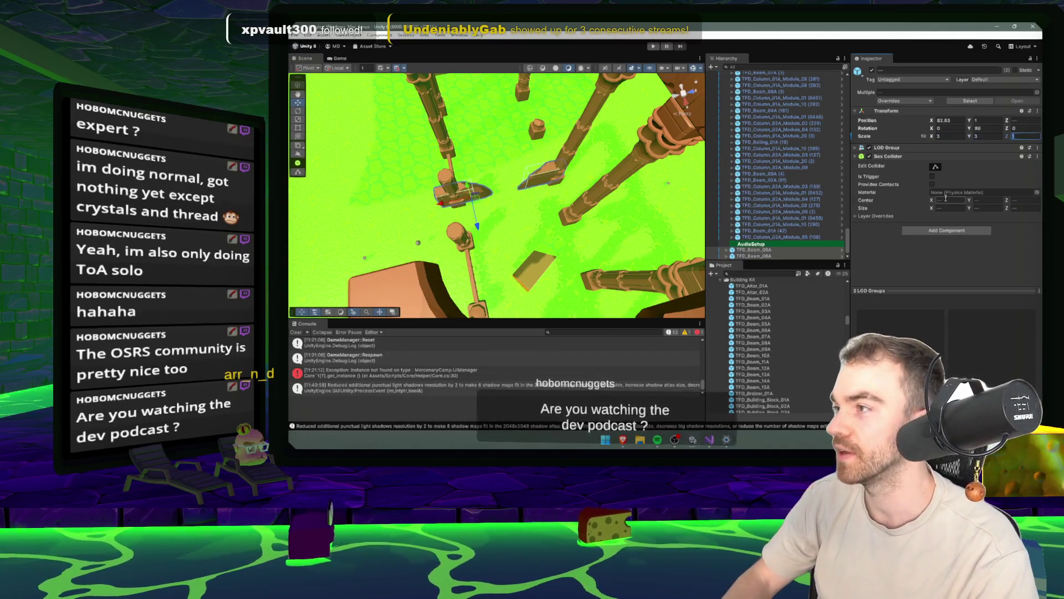
pyautogui.write('3')
pyautogui.press('Tab')
pyautogui.write('3')
pyautogui.press('Tab')
pyautogui.write('3')
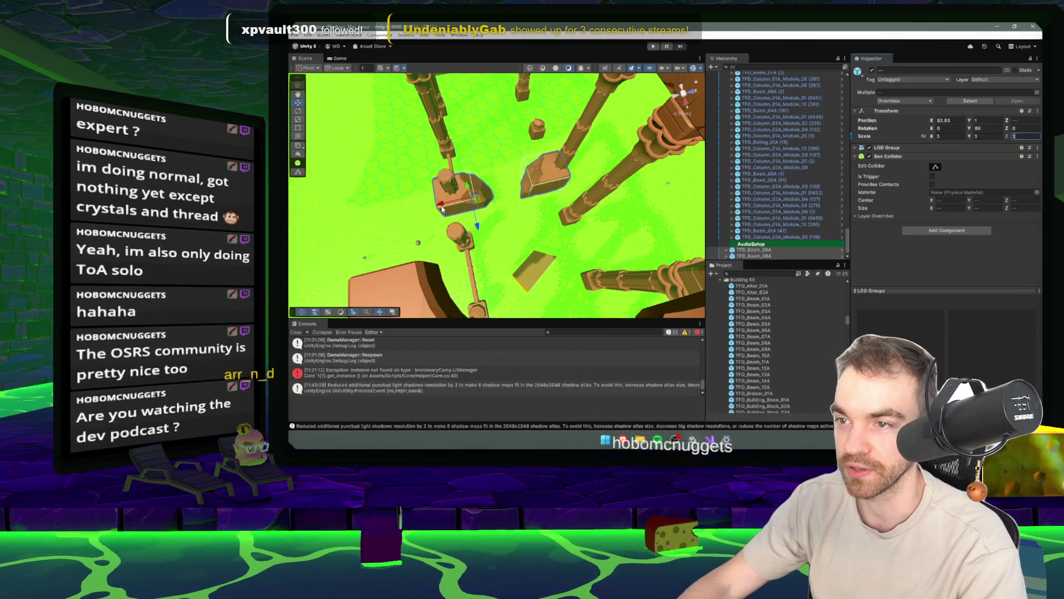
pyautogui.press('Return')
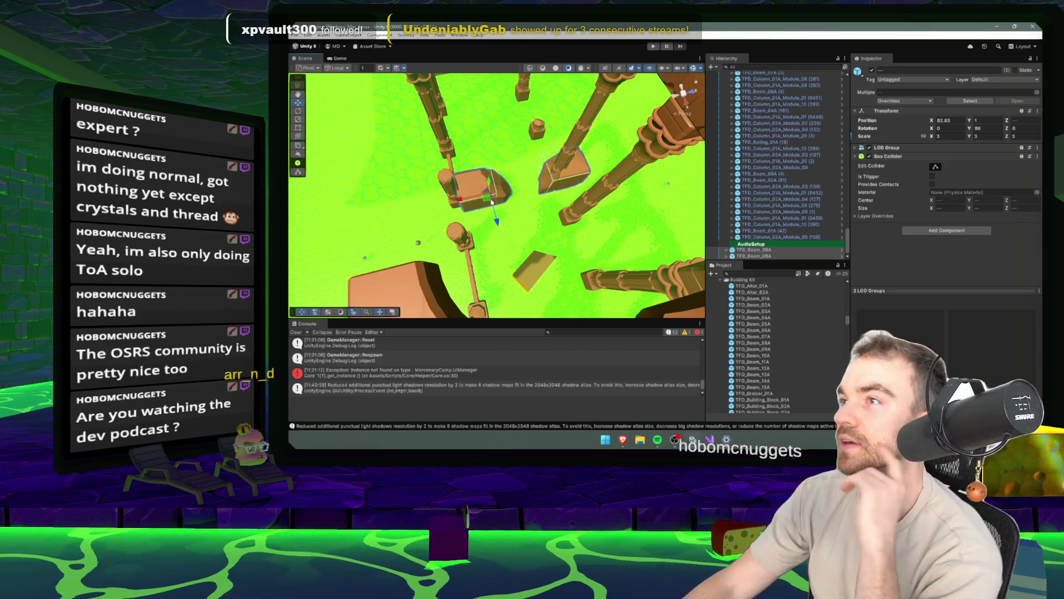
pyautogui.moveTo(497, 220); pyautogui.dragTo(490, 212)
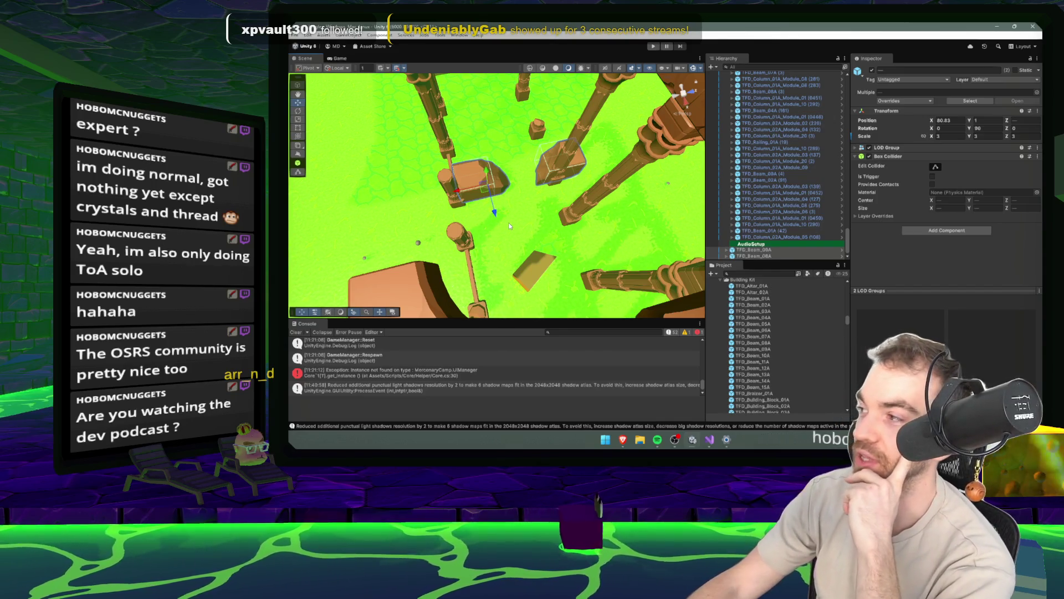
# Step: Slide a single TFD_Beam_08A block 6 units along Z
pyautogui.scroll(2, 510, 225)
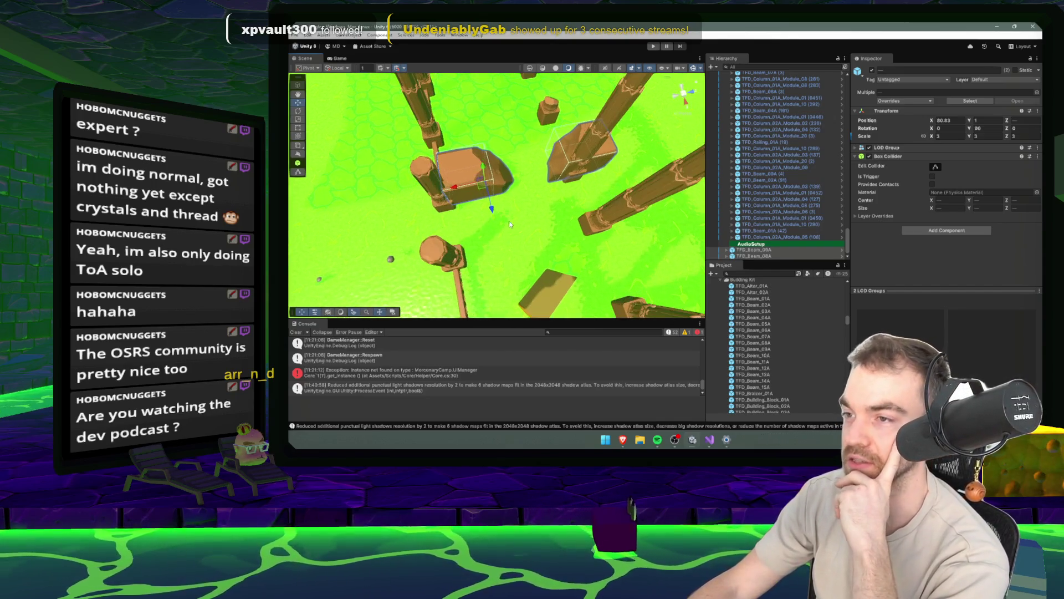
pyautogui.click(559, 164)
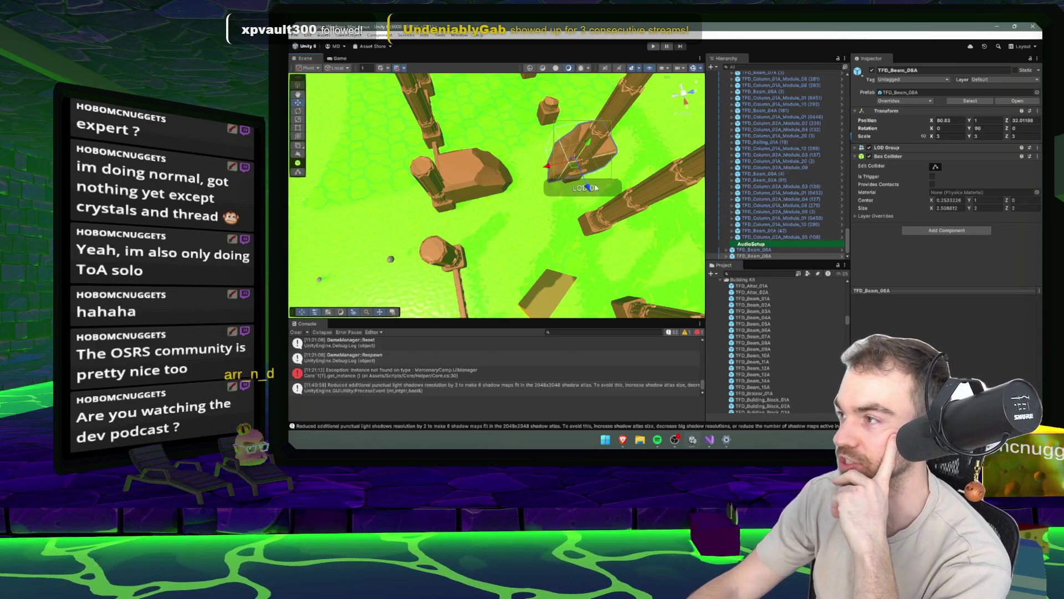
pyautogui.moveTo(547, 169)
pyautogui.mouseDown()
pyautogui.moveTo(516, 175)
pyautogui.moveTo(474, 230)
pyautogui.moveTo(510, 202)
pyautogui.moveTo(646, 208)
pyautogui.moveTo(504, 226)
pyautogui.moveTo(495, 194)
pyautogui.moveTo(460, 179)
pyautogui.mouseUp()
pyautogui.keyDown('shift'); pyautogui.click(480, 225); pyautogui.keyUp('shift')
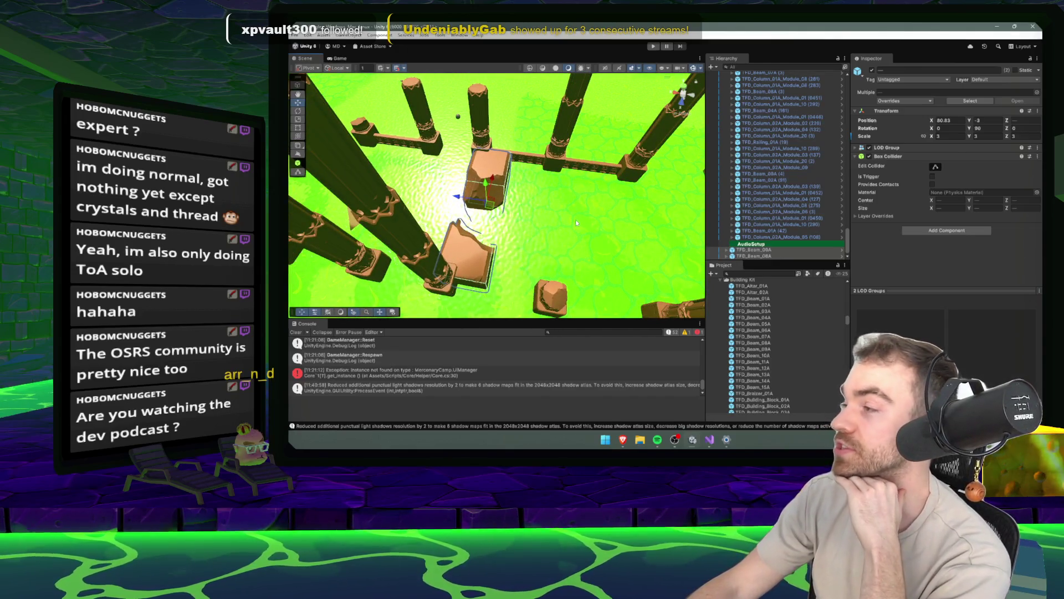
# Step: Inspect the railing and rock-shaped beam blocks by the walkway, then type DRAGON WARHAMMER DRY STREAK in the browser
pyautogui.moveTo(526, 213)
pyautogui.mouseDown()
pyautogui.moveTo(518, 205)
pyautogui.moveTo(538, 184)
pyautogui.mouseUp()
pyautogui.click(548, 181)
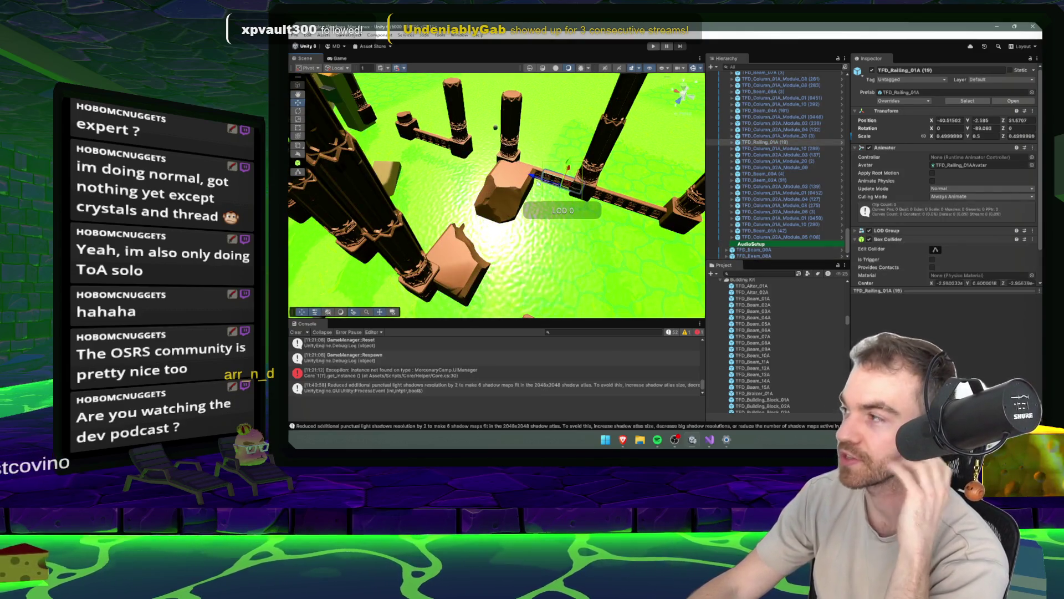
pyautogui.click(461, 243)
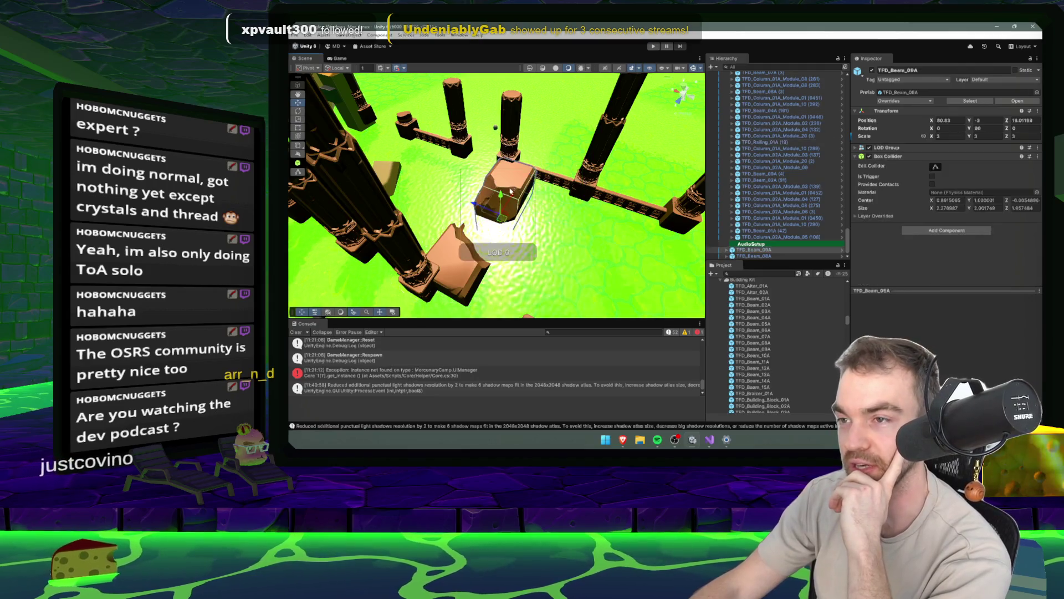
pyautogui.moveTo(462, 244); pyautogui.dragTo(526, 214)
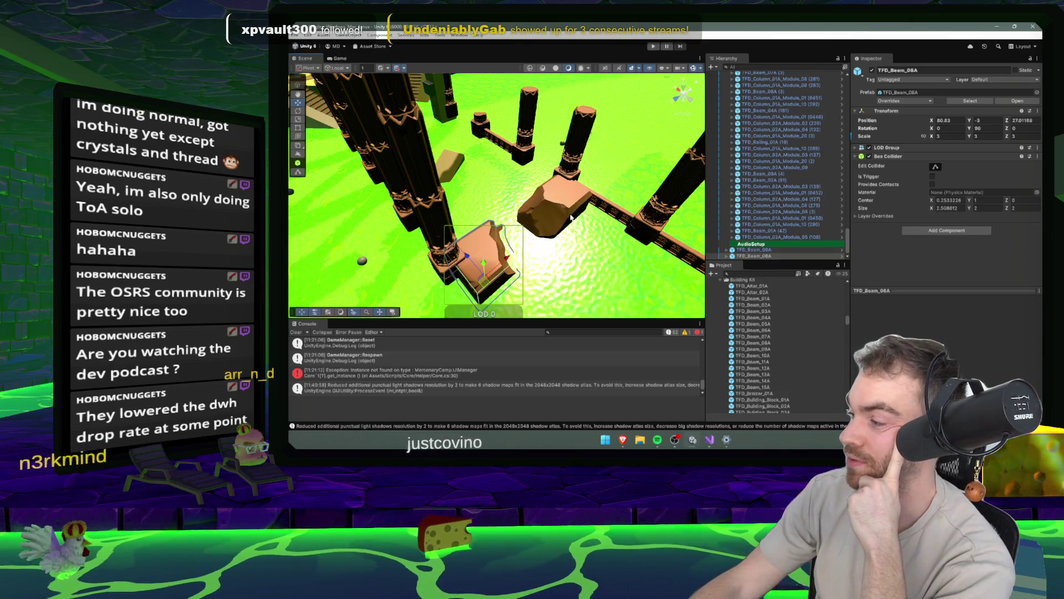
pyautogui.click(571, 217)
pyautogui.moveTo(571, 218)
pyautogui.mouseDown()
pyautogui.moveTo(499, 212)
pyautogui.moveTo(532, 214)
pyautogui.mouseUp()
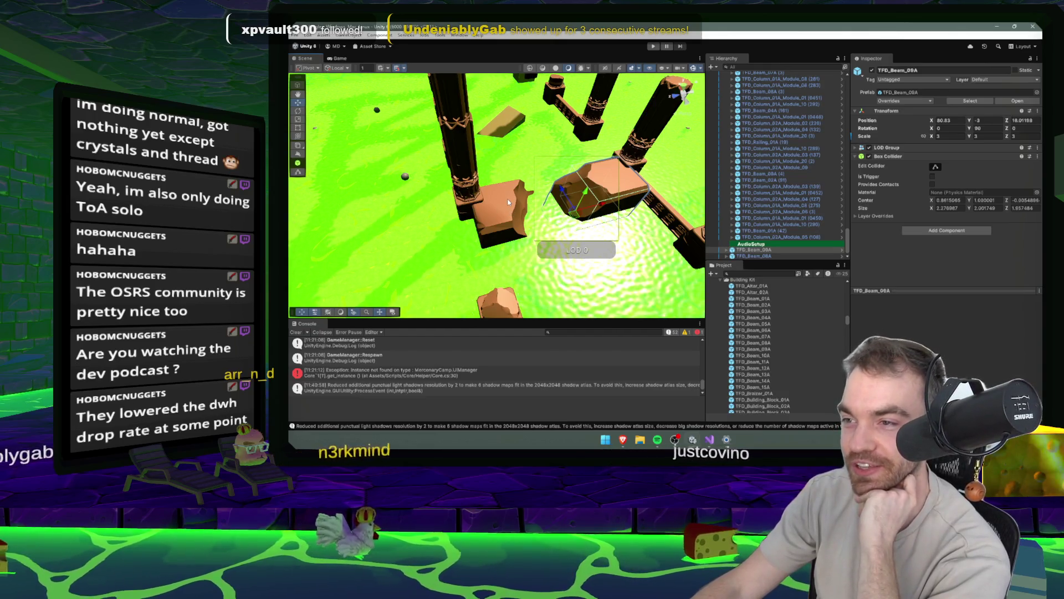
pyautogui.hotkey('ctrl', 'z')
pyautogui.click(631, 183)
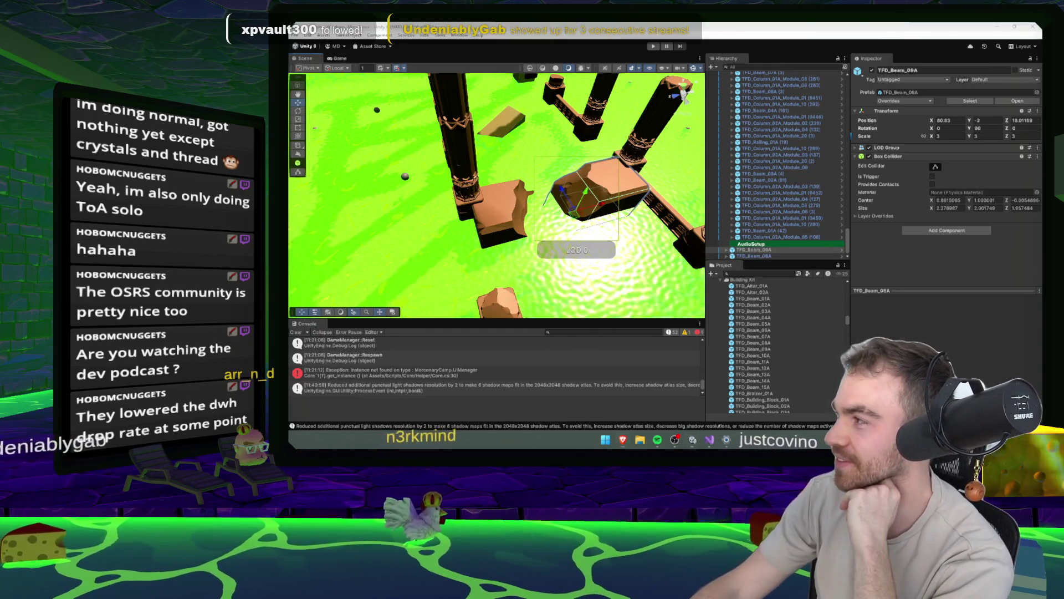
pyautogui.hotkey('alt', 'Tab')
pyautogui.write('DRAGON ')
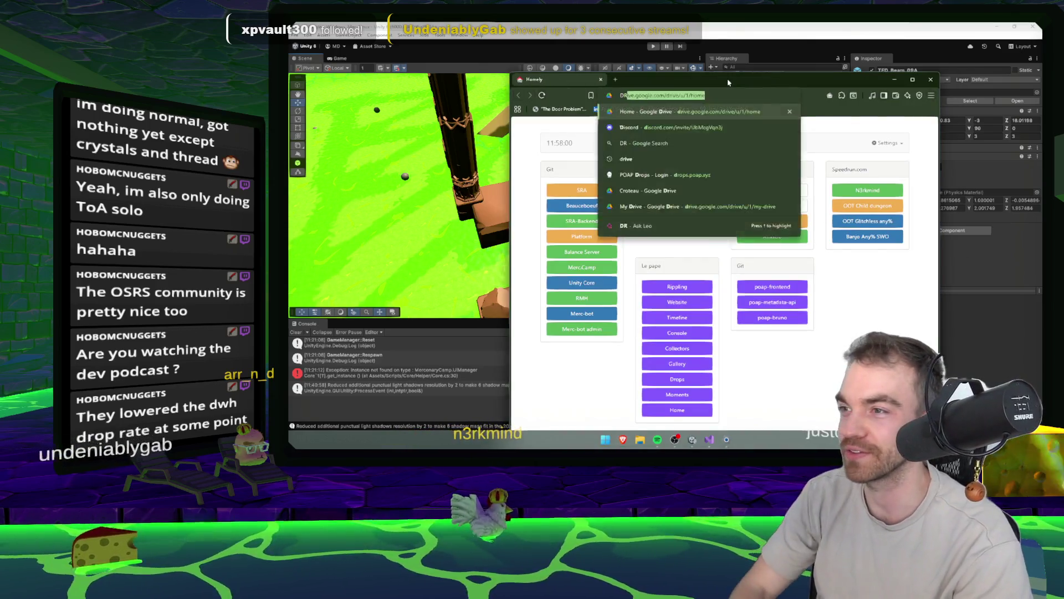
pyautogui.write('WARHAMMER DRY S')
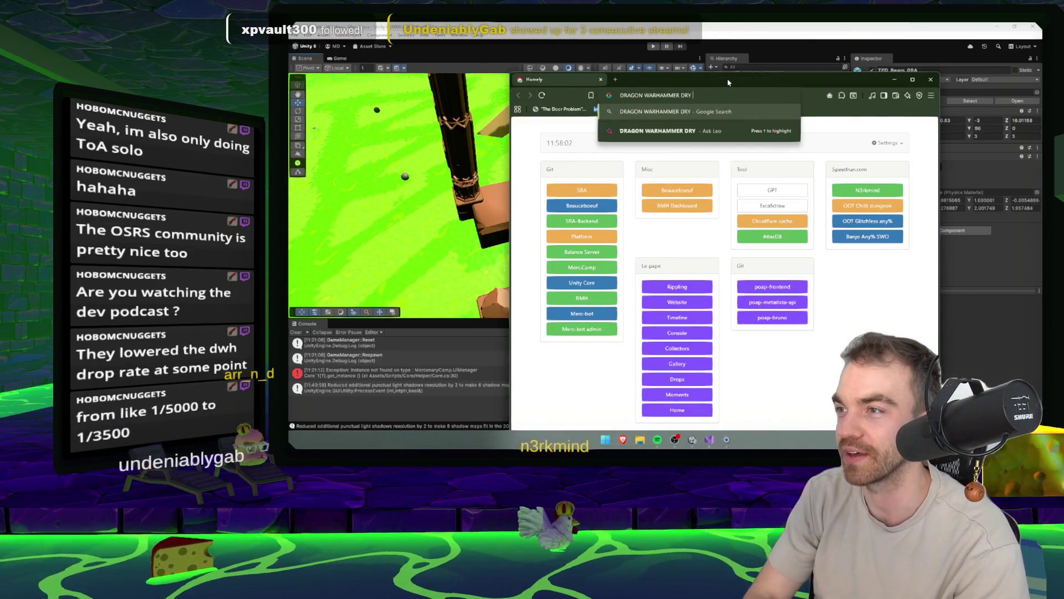
pyautogui.write('TREAK')
# Step: Search DRAGON WARHAMMER DRY STREAK, skim the Reddit drystreak thread, then minimise Chrome
pyautogui.press('Return')
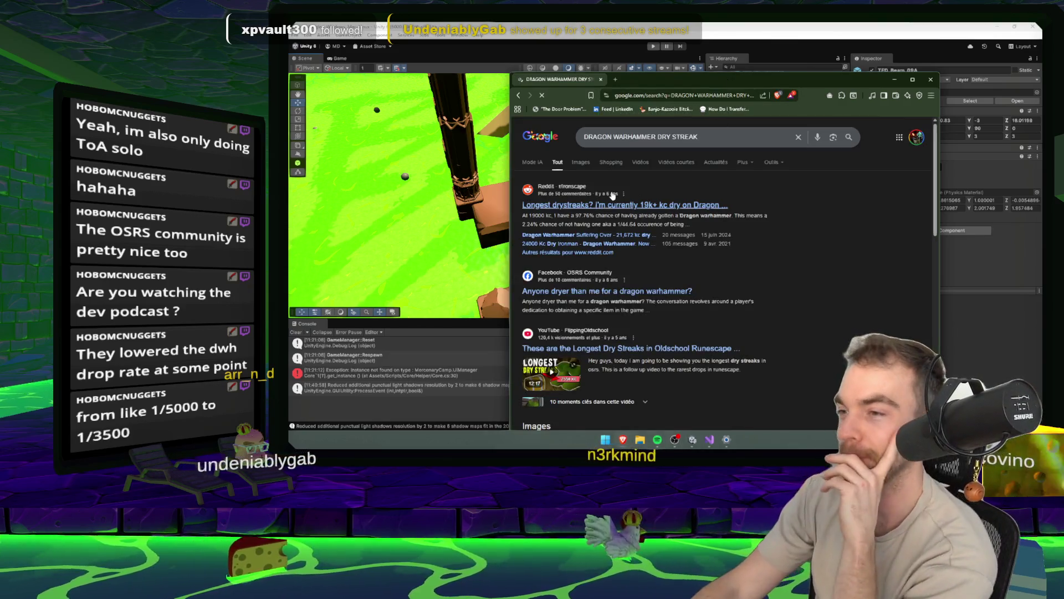
pyautogui.click(609, 205)
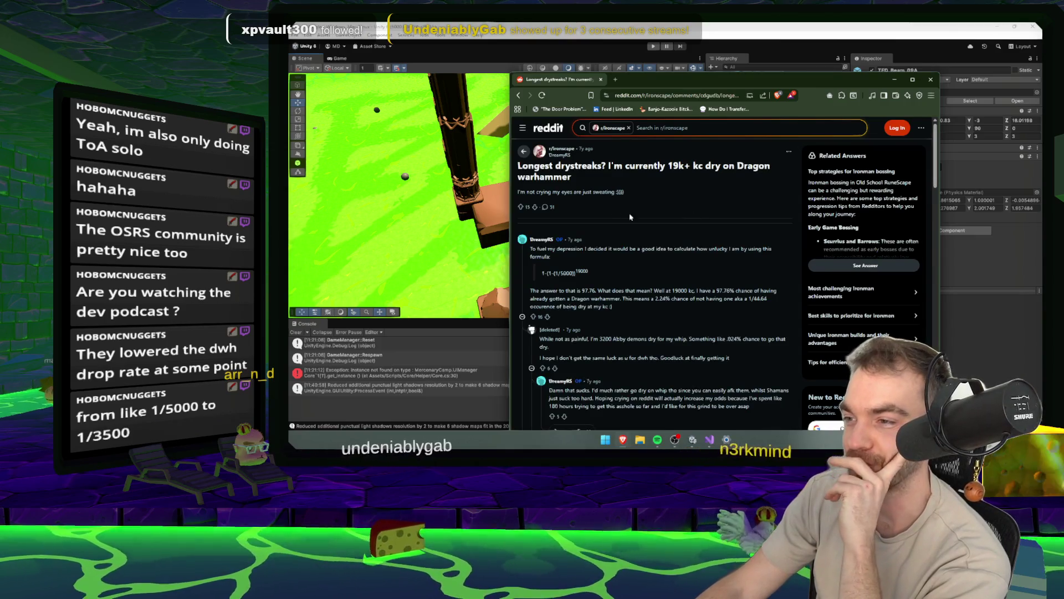
pyautogui.scroll(-10, 699, 215)
pyautogui.hotkey('alt', 'Left')
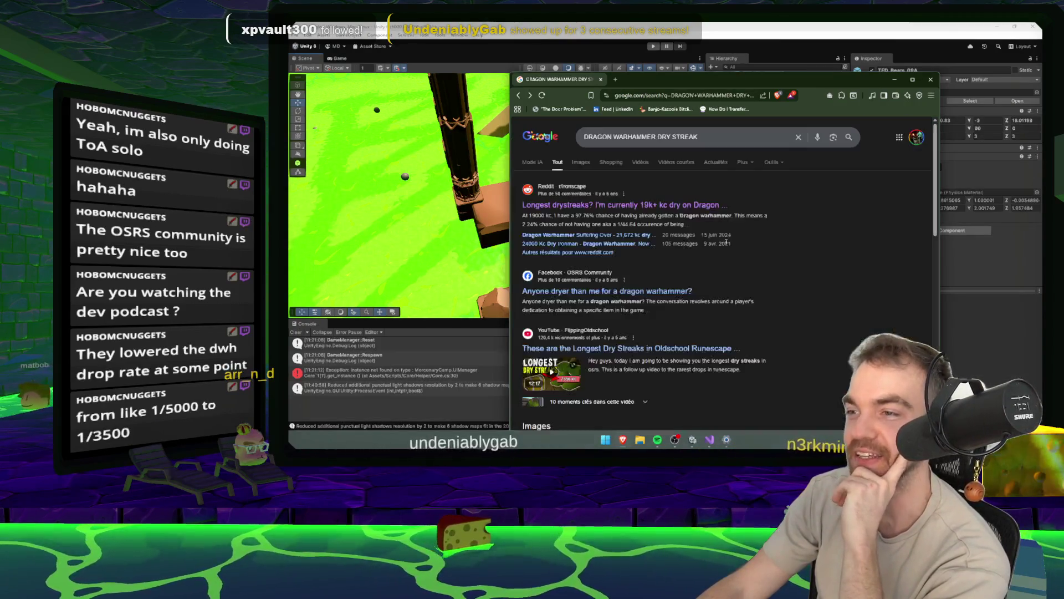
pyautogui.scroll(-2, 715, 253)
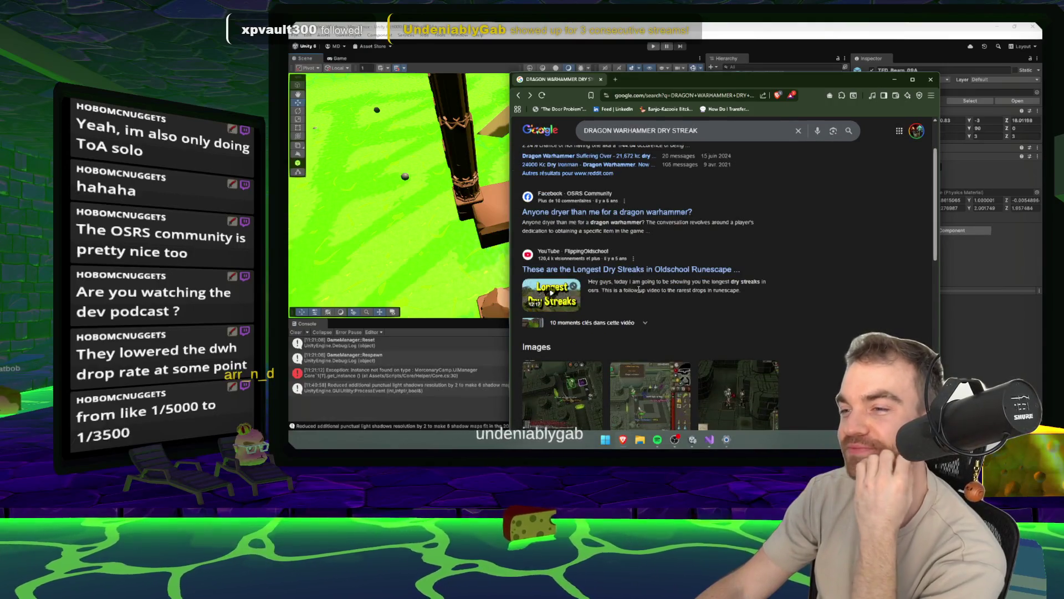
pyautogui.scroll(-3, 654, 286)
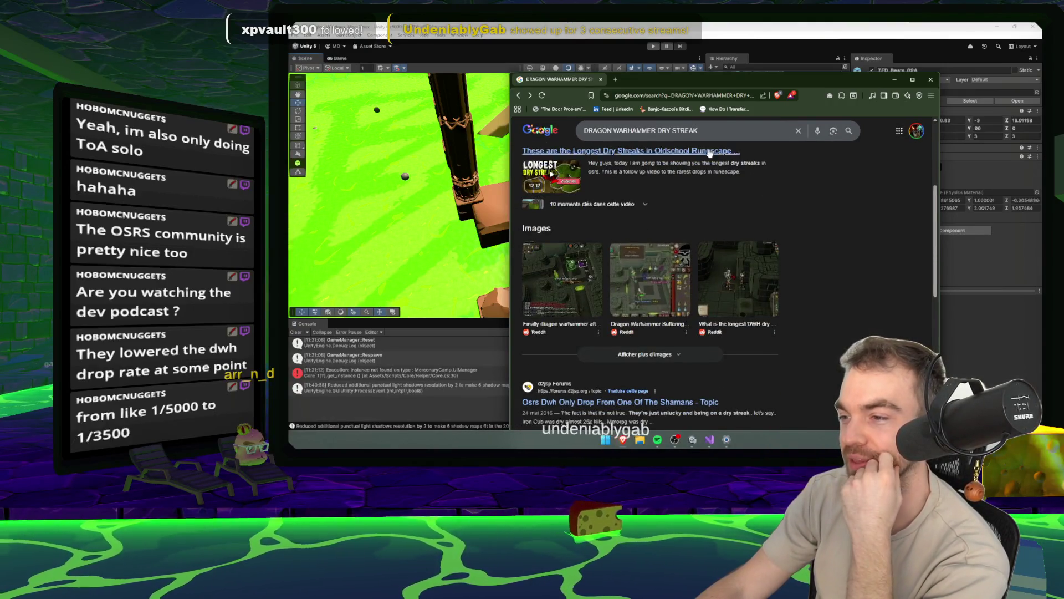
pyautogui.click(894, 79)
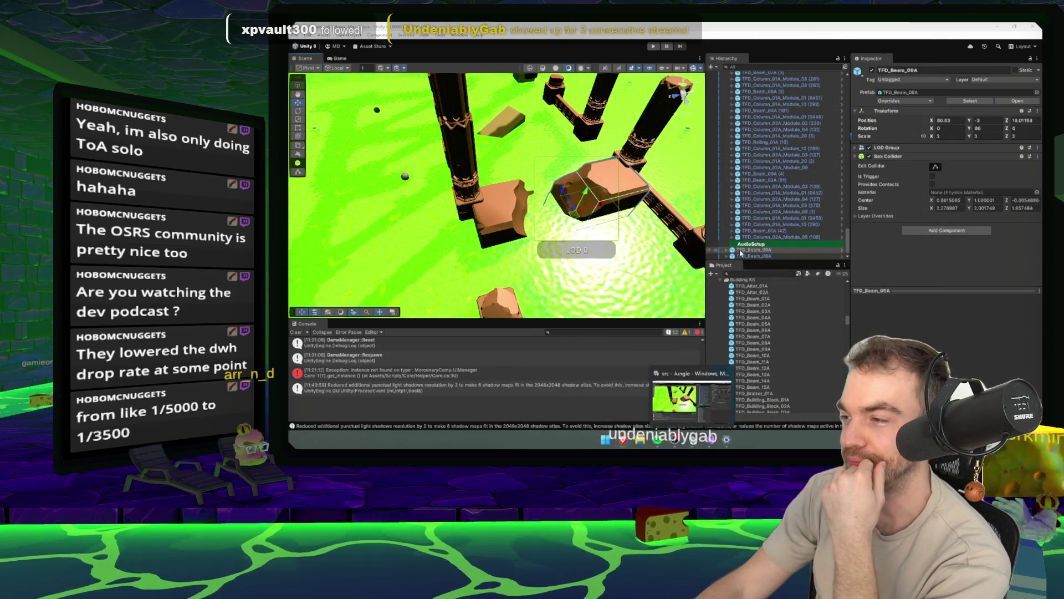
pyautogui.press('super')
pyautogui.write('spotify')
pyautogui.press('Return')
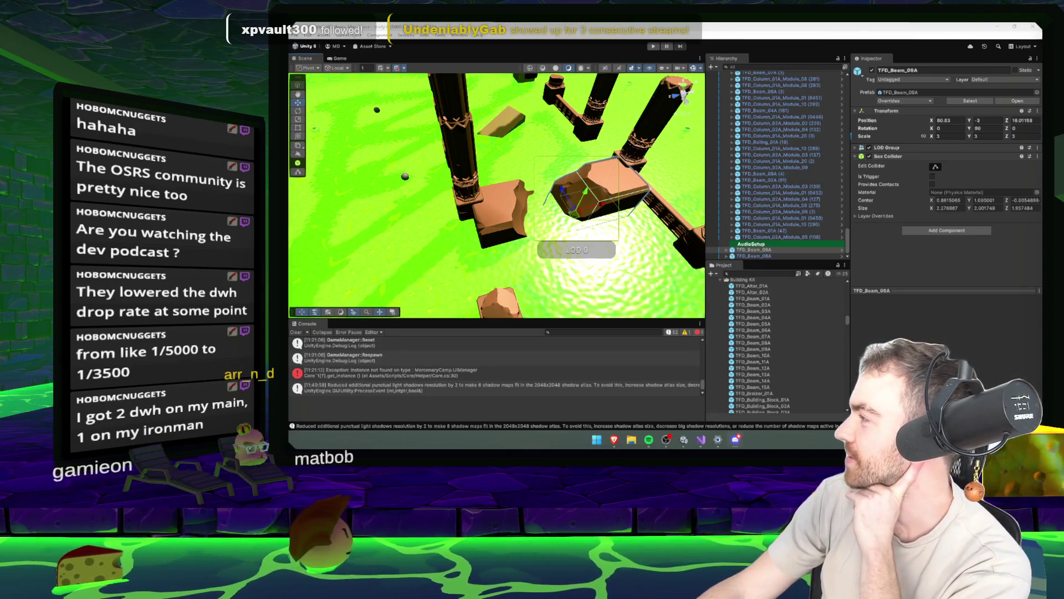
# Step: Fly up close to the scaled beams and select the TFD_Beam_03A prefab in the Building Kit
pyautogui.moveTo(643, 149); pyautogui.dragTo(593, 200)
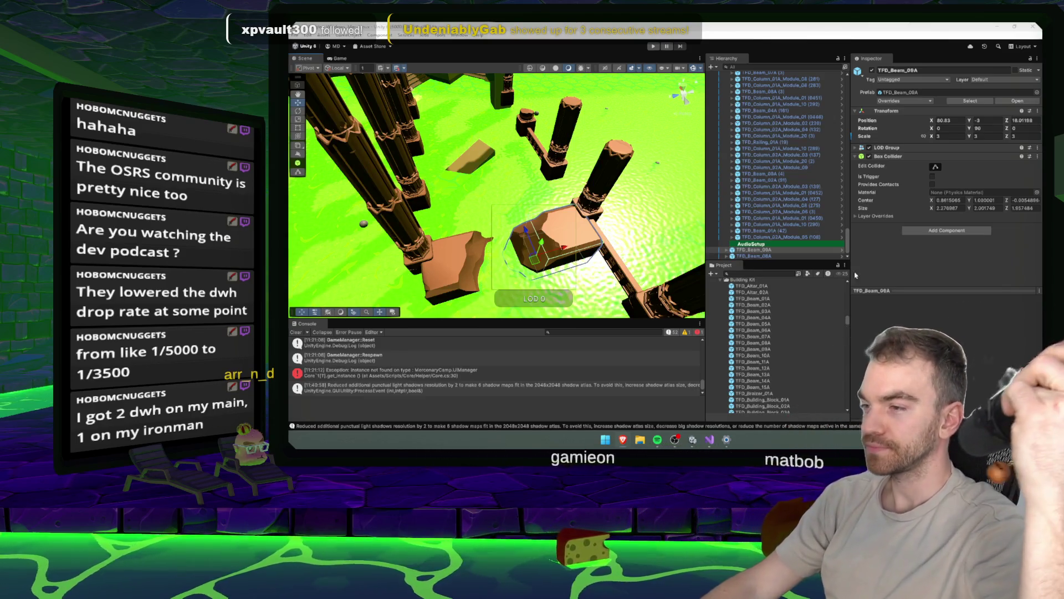
pyautogui.moveTo(575, 192)
pyautogui.mouseDown()
pyautogui.moveTo(575, 241)
pyautogui.moveTo(514, 218)
pyautogui.mouseUp()
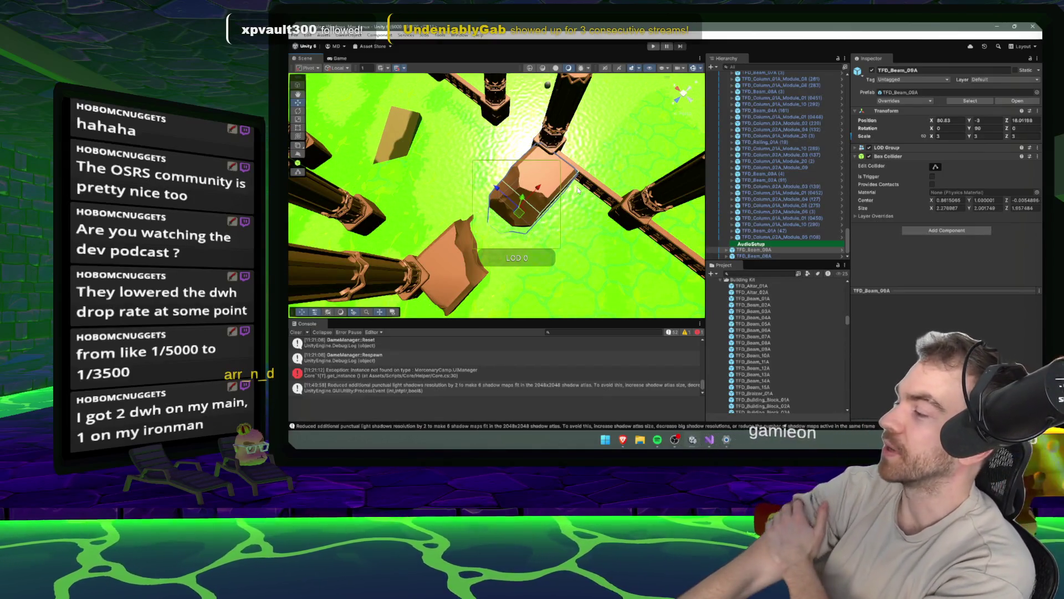
pyautogui.moveTo(431, 128); pyautogui.dragTo(519, 172)
pyautogui.click(752, 298)
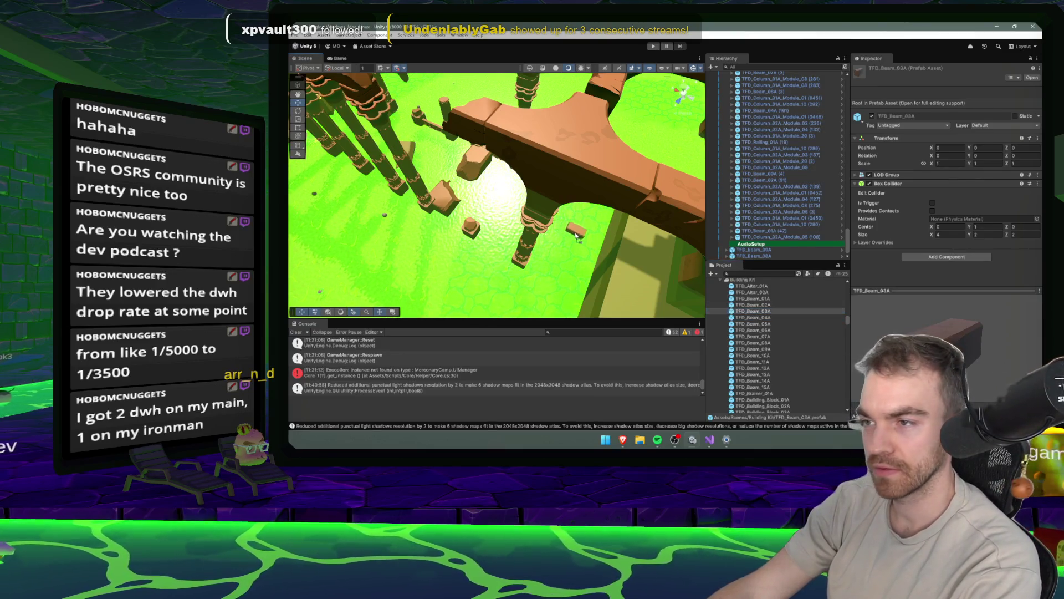
# Step: Place a TFD_Beam_03A beam in the scene and turn it to 90° on Y
pyautogui.moveTo(576, 236); pyautogui.dragTo(576, 236)
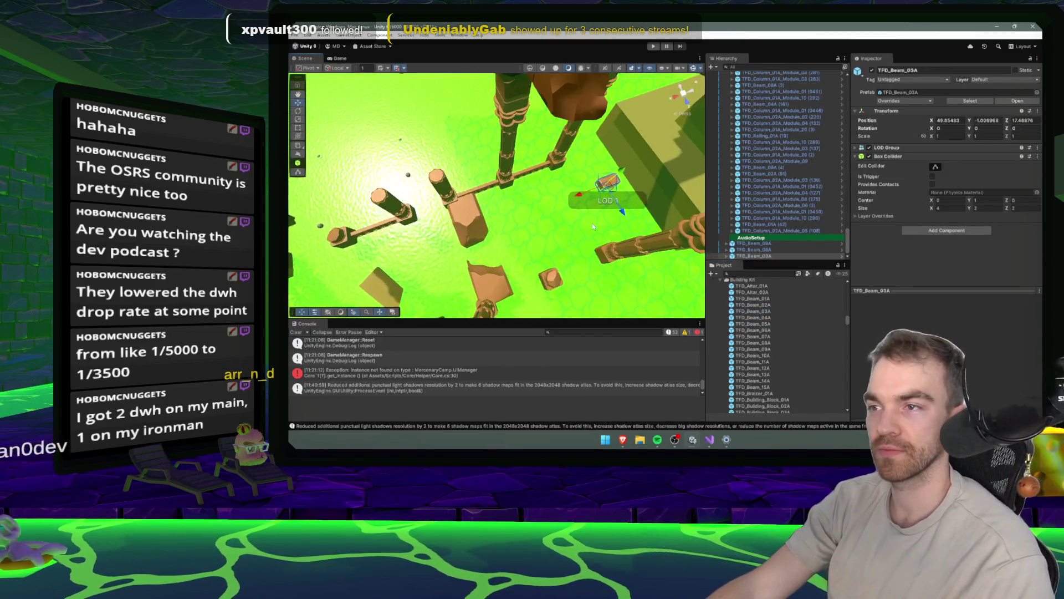
pyautogui.press('f')
pyautogui.press('e')
pyautogui.moveTo(435, 226); pyautogui.dragTo(398, 234)
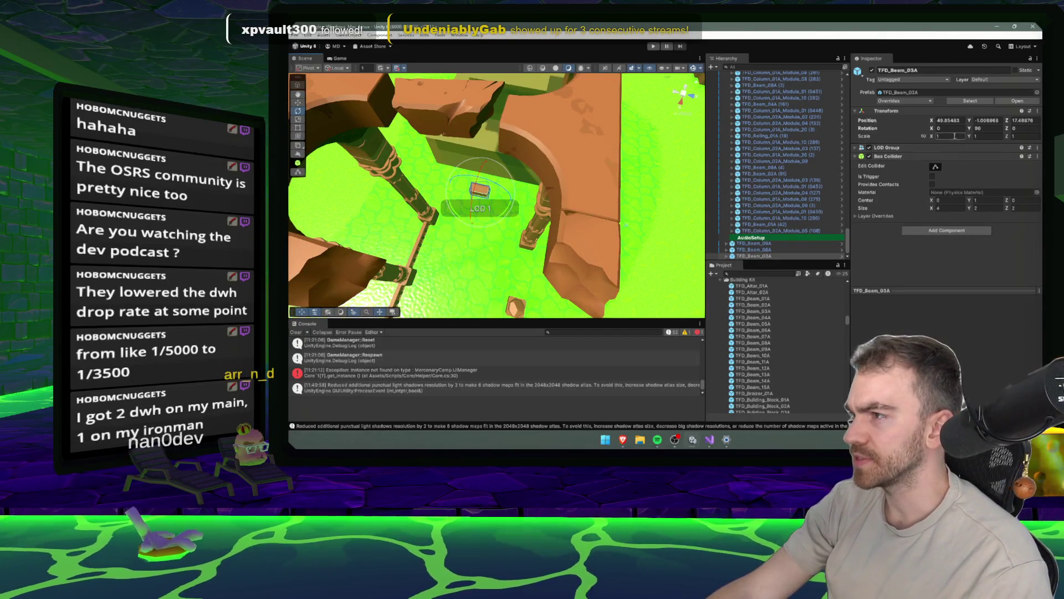
# Step: Set the beam's scale to 5 on X, Y and Z
pyautogui.write('3')
pyautogui.press('Tab')
pyautogui.moveTo(428, 176); pyautogui.dragTo(533, 188)
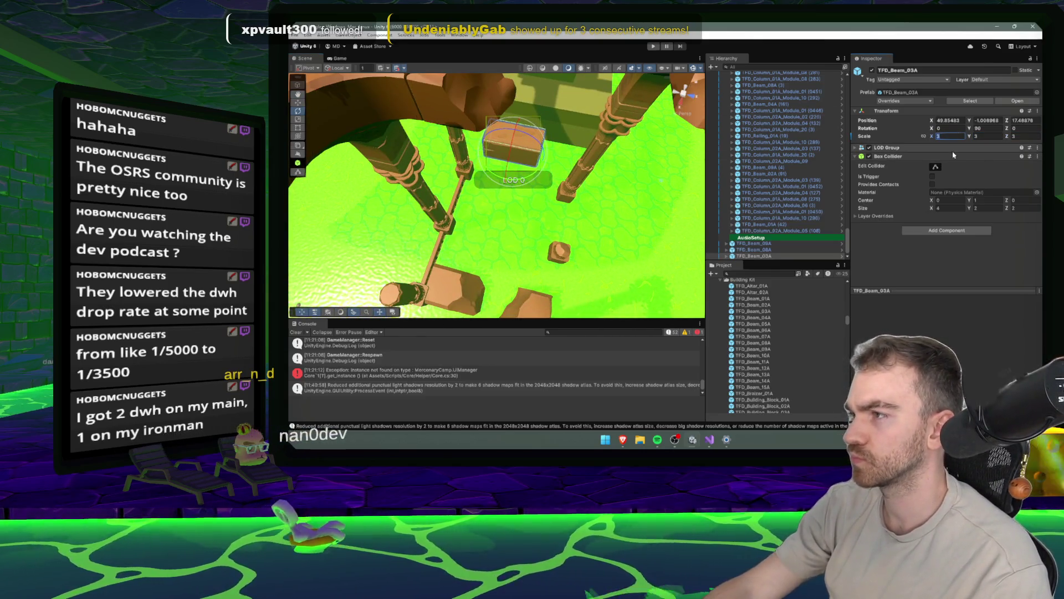
pyautogui.write('4')
pyautogui.press('Tab')
pyautogui.write('4')
pyautogui.press('Tab')
pyautogui.write('4')
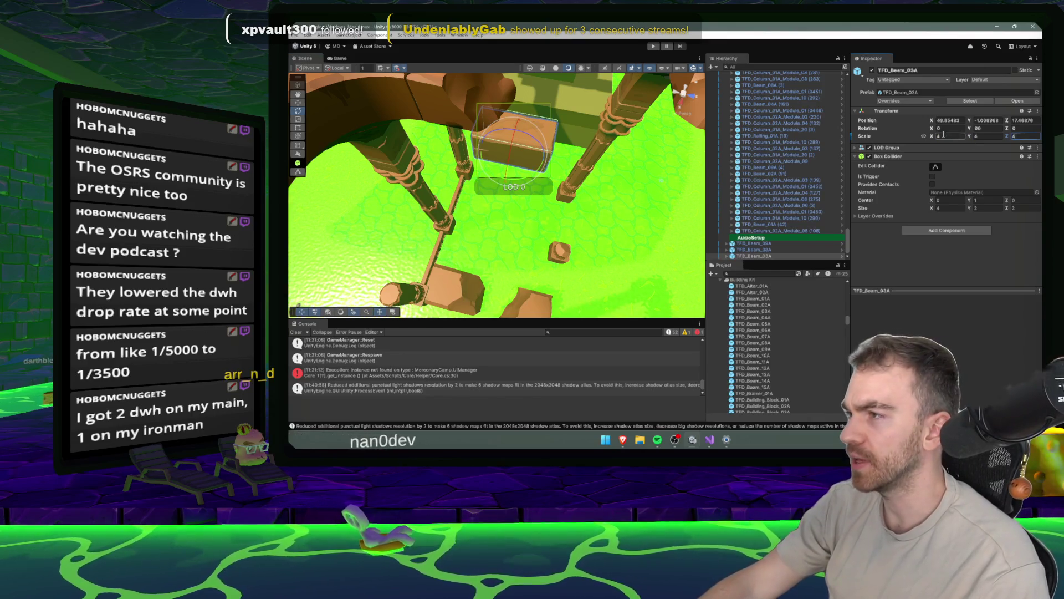
pyautogui.write('2')
pyautogui.press('Tab')
pyautogui.write('2')
pyautogui.press('Tab')
pyautogui.write('2')
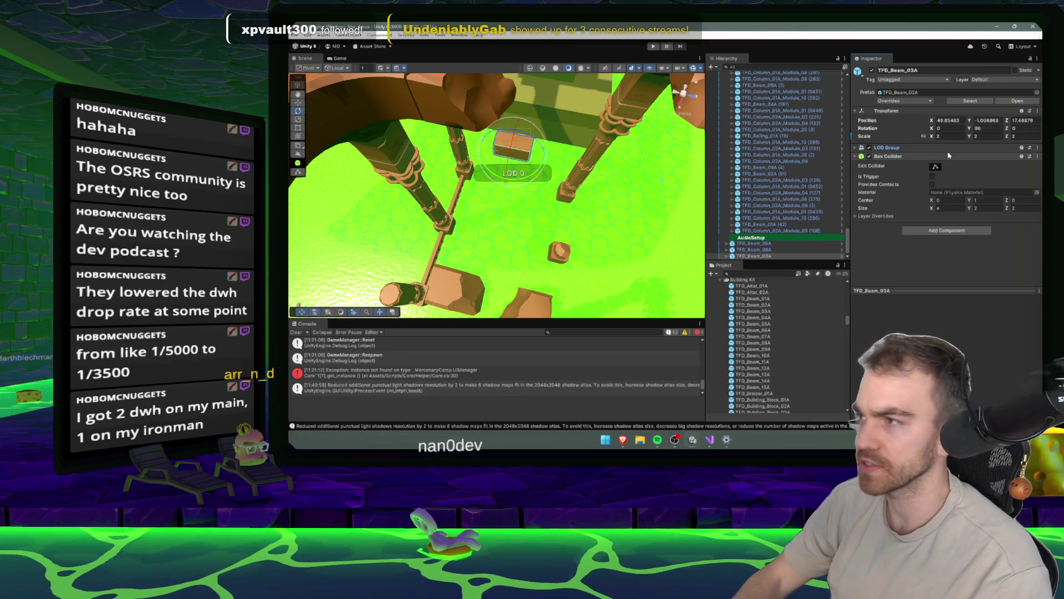
pyautogui.write('5')
pyautogui.press('Tab')
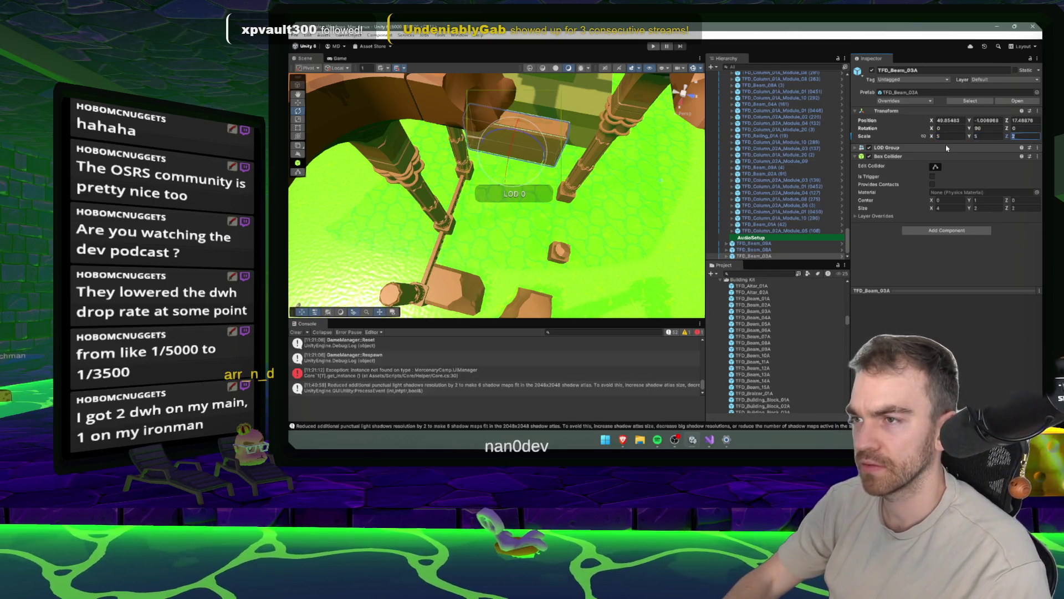
pyautogui.write('5')
pyautogui.press('Tab')
pyautogui.write('5')
# Step: Duplicate the enlarged beam, undo the copy, and turn the original to Y 180
pyautogui.press('w')
pyautogui.moveTo(511, 161)
pyautogui.mouseDown()
pyautogui.moveTo(562, 154)
pyautogui.moveTo(539, 141)
pyautogui.moveTo(529, 169)
pyautogui.moveTo(423, 177)
pyautogui.moveTo(486, 187)
pyautogui.moveTo(445, 188)
pyautogui.mouseUp()
pyautogui.hotkey('ctrl', 'd')
pyautogui.moveTo(550, 203)
pyautogui.keyDown('alt'); pyautogui.mouseDown()
pyautogui.moveTo(963, 114)
pyautogui.moveTo(962, 130)
pyautogui.mouseUp(); pyautogui.keyUp('alt')
pyautogui.keyDown('alt'); pyautogui.moveTo(585, 183); pyautogui.dragTo(489, 223); pyautogui.keyUp('alt')
pyautogui.hotkey('ctrl', 'z')
pyautogui.hotkey('ctrl', 'z')
pyautogui.press('e')
pyautogui.moveTo(496, 289); pyautogui.dragTo(365, 312)
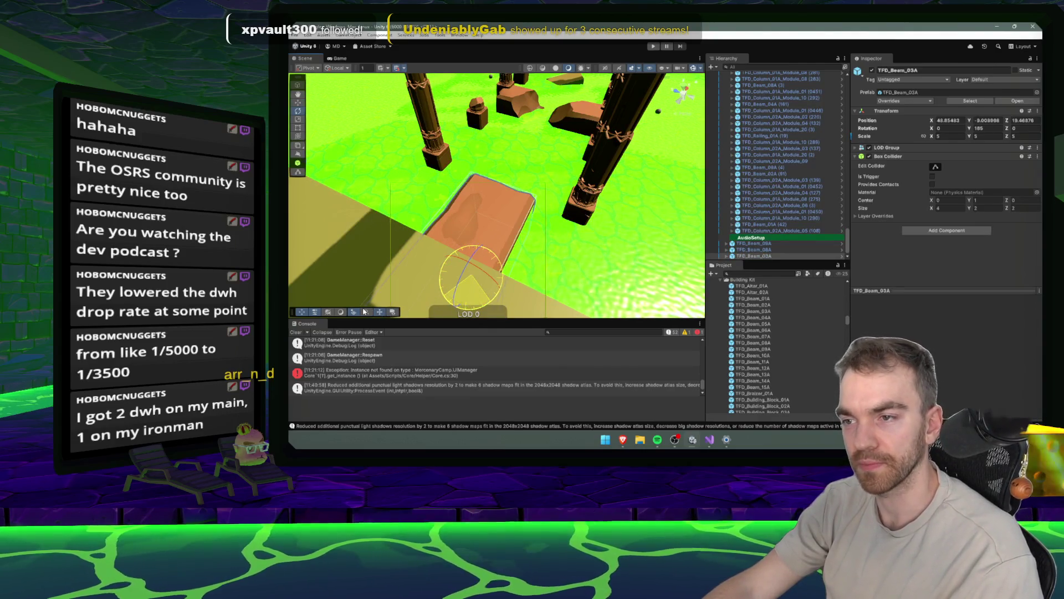
# Step: Slide the 03A beam to about X 72.6, Z 15.5 and scale TFD_Beam_09A to 5
pyautogui.moveTo(479, 290)
pyautogui.mouseDown()
pyautogui.moveTo(507, 262)
pyautogui.moveTo(512, 279)
pyautogui.moveTo(504, 145)
pyautogui.moveTo(535, 181)
pyautogui.mouseUp()
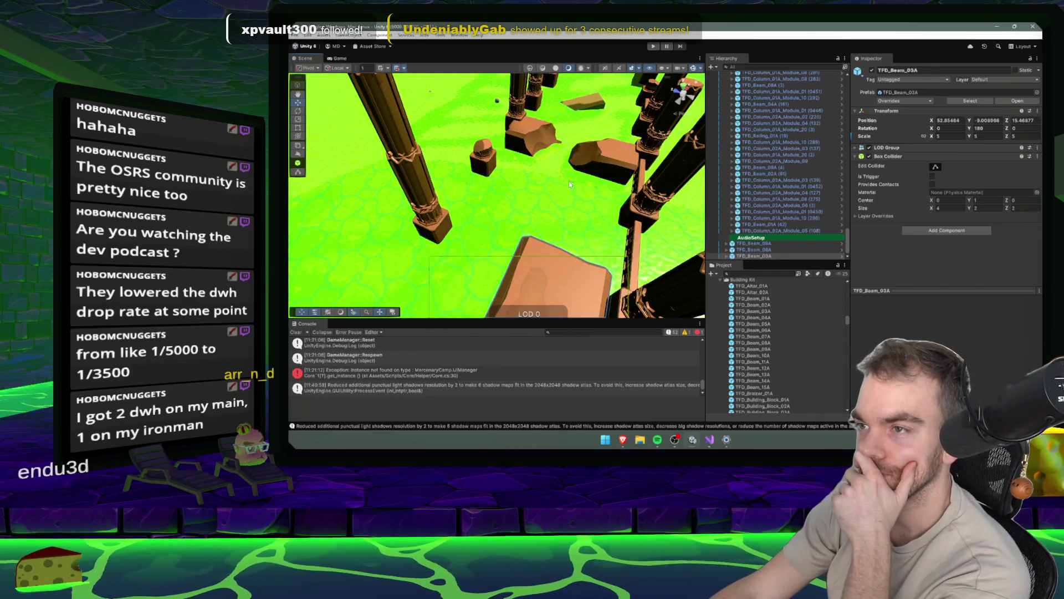
pyautogui.moveTo(570, 191)
pyautogui.keyDown('alt'); pyautogui.mouseDown()
pyautogui.moveTo(582, 177)
pyautogui.moveTo(516, 214)
pyautogui.moveTo(500, 251)
pyautogui.mouseUp(); pyautogui.keyUp('alt')
pyautogui.click(581, 173)
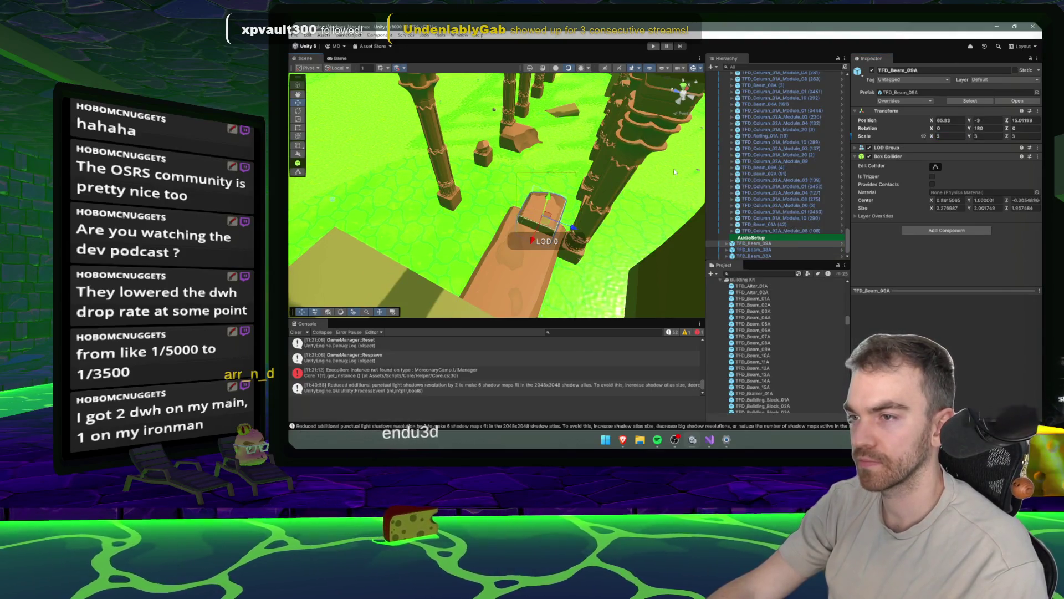
pyautogui.write('5')
pyautogui.click(1020, 135)
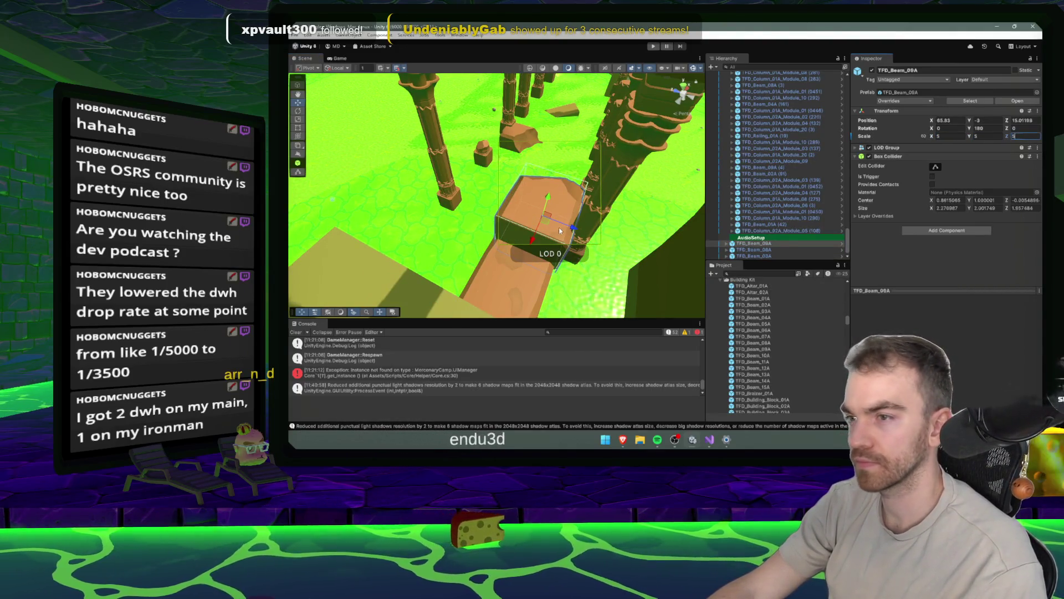
# Step: Lower TFD_Beam_09A to Y -9 and vertex-snap it onto the neighbouring beam
pyautogui.moveTo(550, 206); pyautogui.dragTo(548, 220)
pyautogui.press('f')
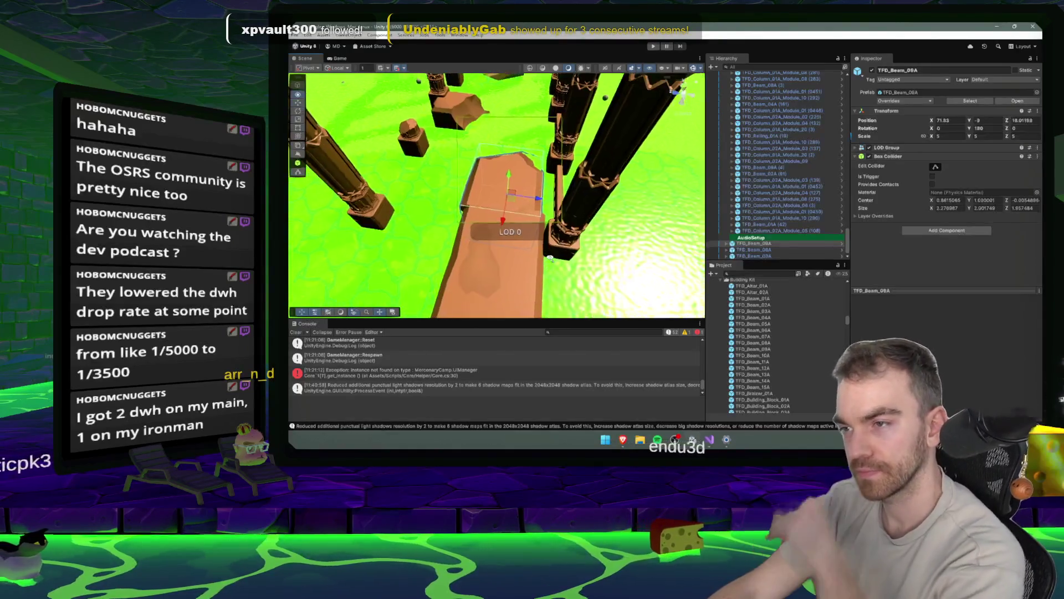
pyautogui.moveTo(539, 197); pyautogui.dragTo(544, 196)
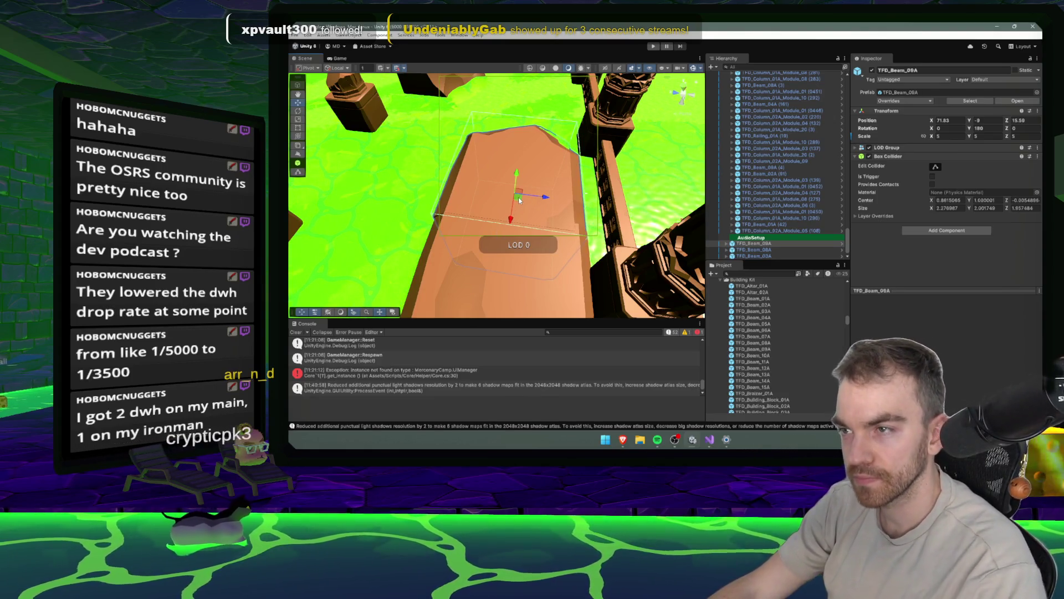
pyautogui.moveTo(518, 202); pyautogui.dragTo(519, 197)
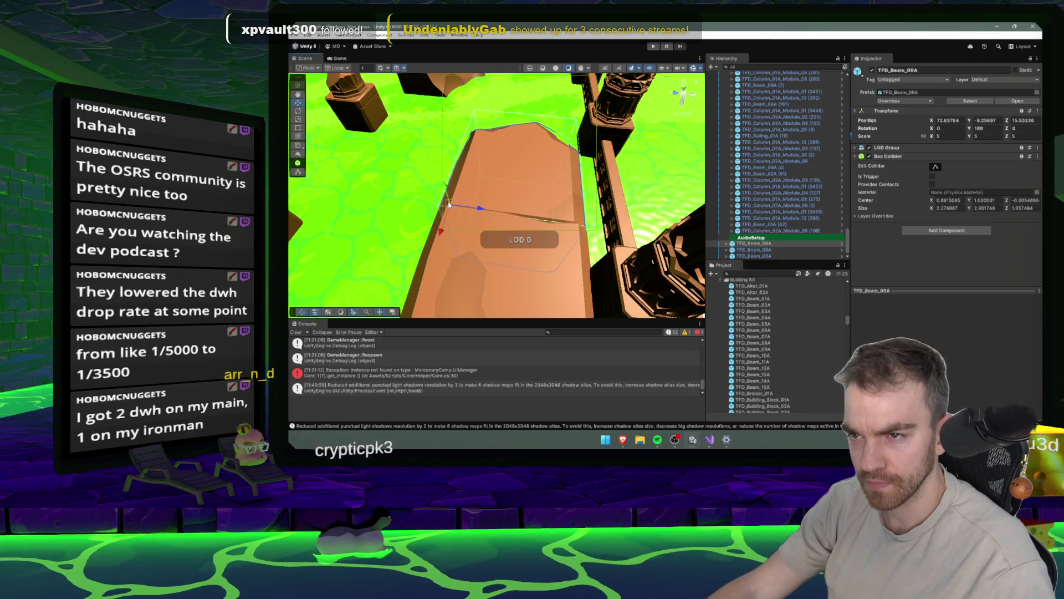
pyautogui.moveTo(449, 202); pyautogui.dragTo(488, 218)
pyautogui.scroll(-5, 488, 218)
pyautogui.click(738, 244)
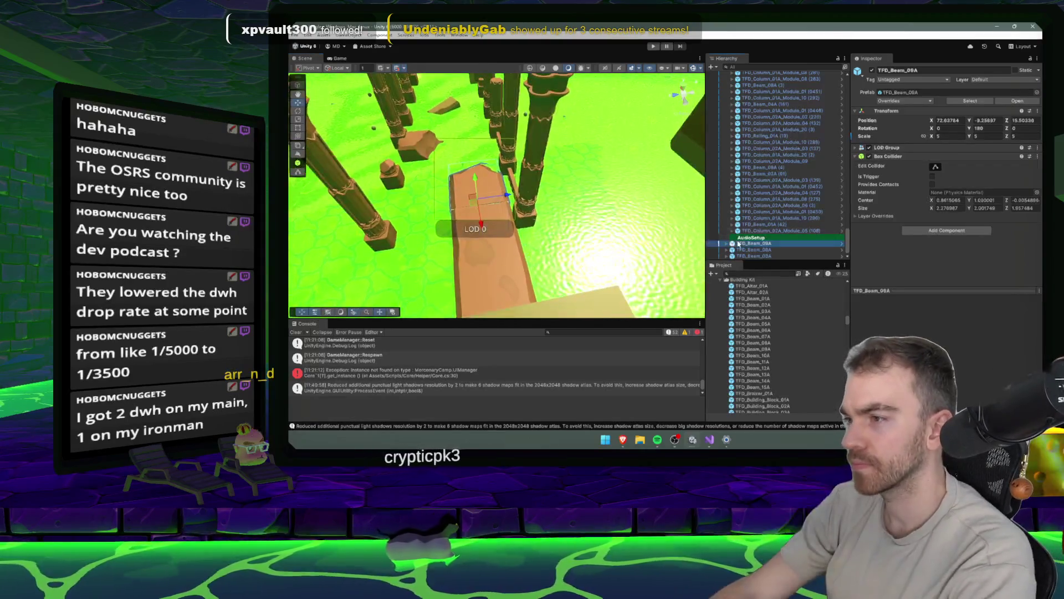
# Step: Replace the 09A beam's Box Collider with an LOD0 Mesh Collider and apply all prefab overrides
pyautogui.rightClick(904, 157)
pyautogui.click(931, 177)
pyautogui.click(726, 243)
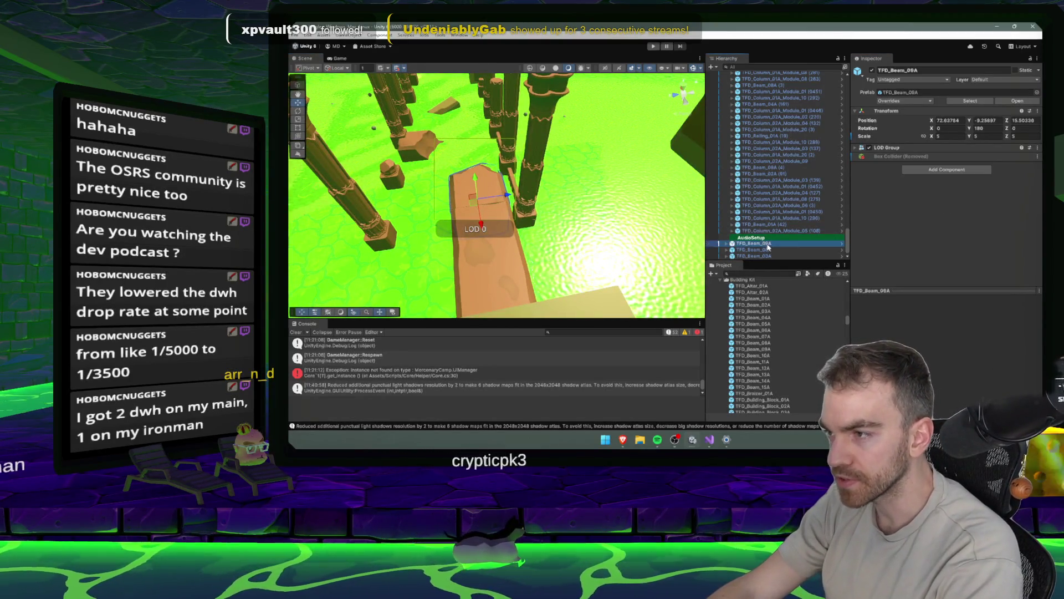
pyautogui.click(773, 250)
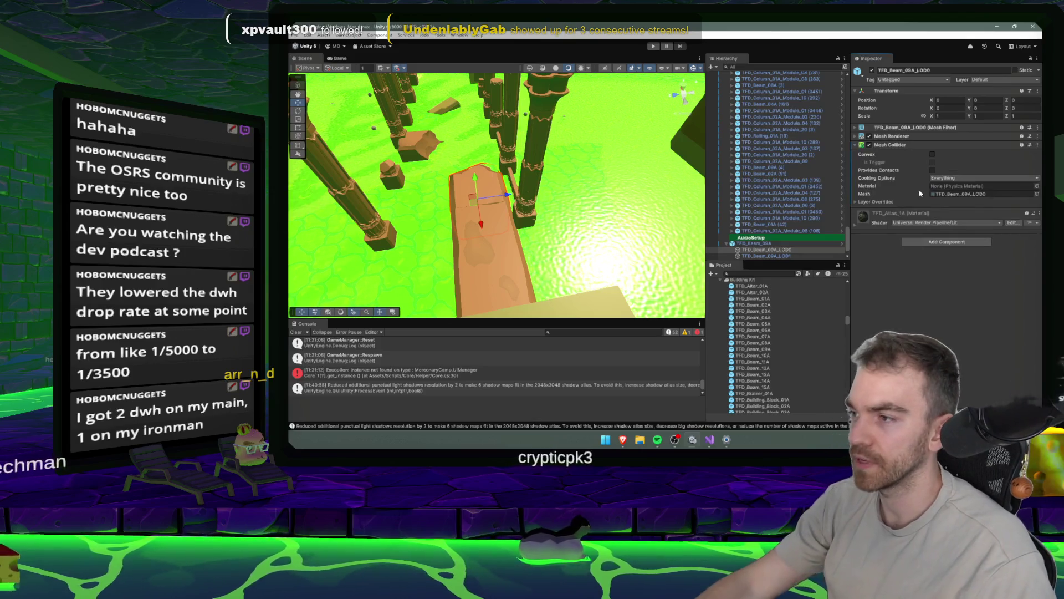
pyautogui.click(745, 244)
pyautogui.click(904, 101)
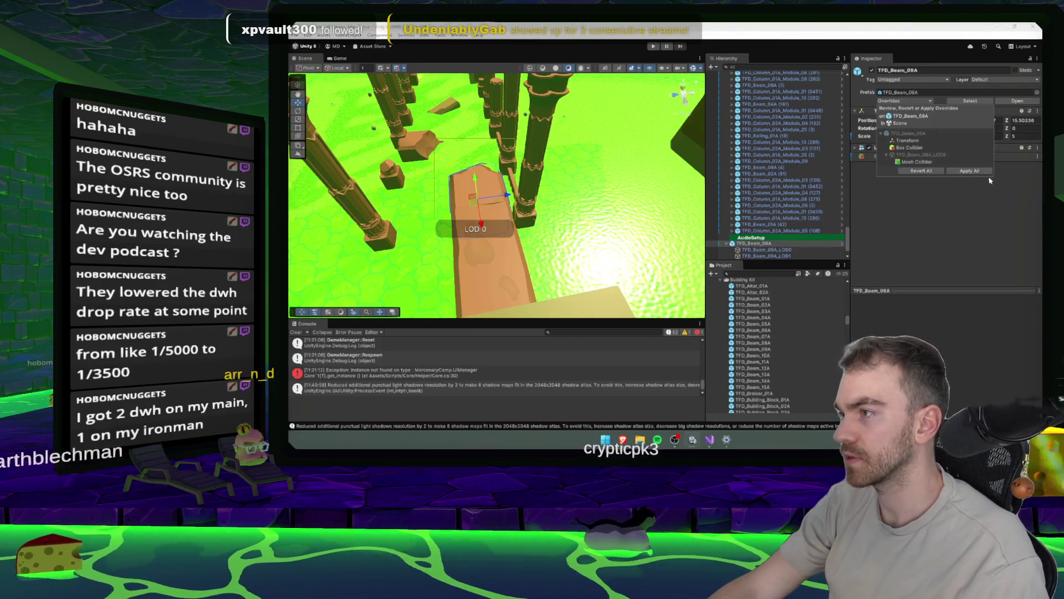
pyautogui.click(917, 162)
pyautogui.click(980, 171)
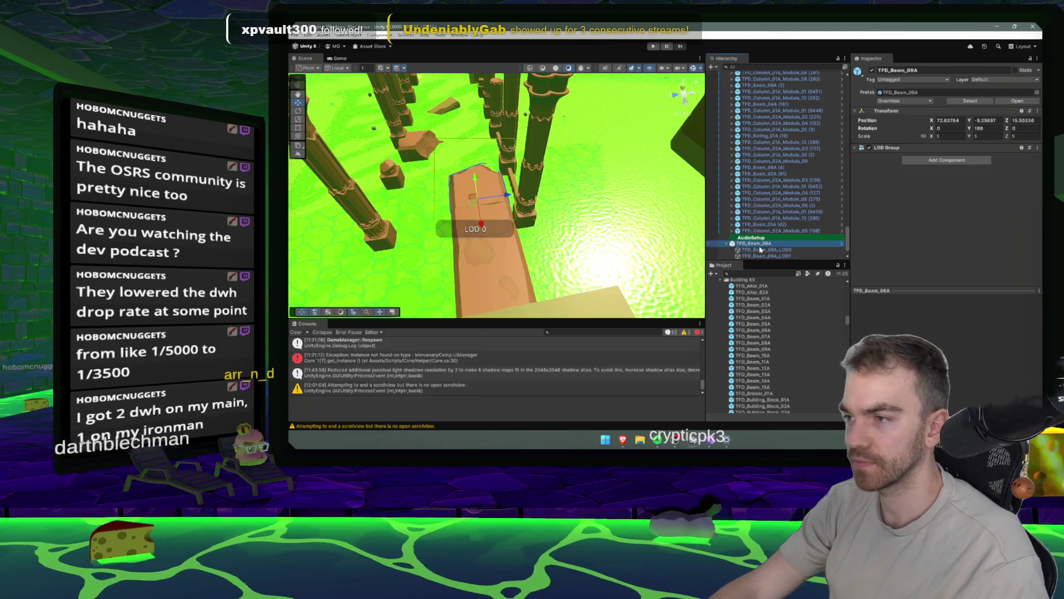
# Step: Slide the TFD_Beam_03A (1) copy along the walkway to about Y -3.0, Z 12.7
pyautogui.click(538, 201)
pyautogui.press('f')
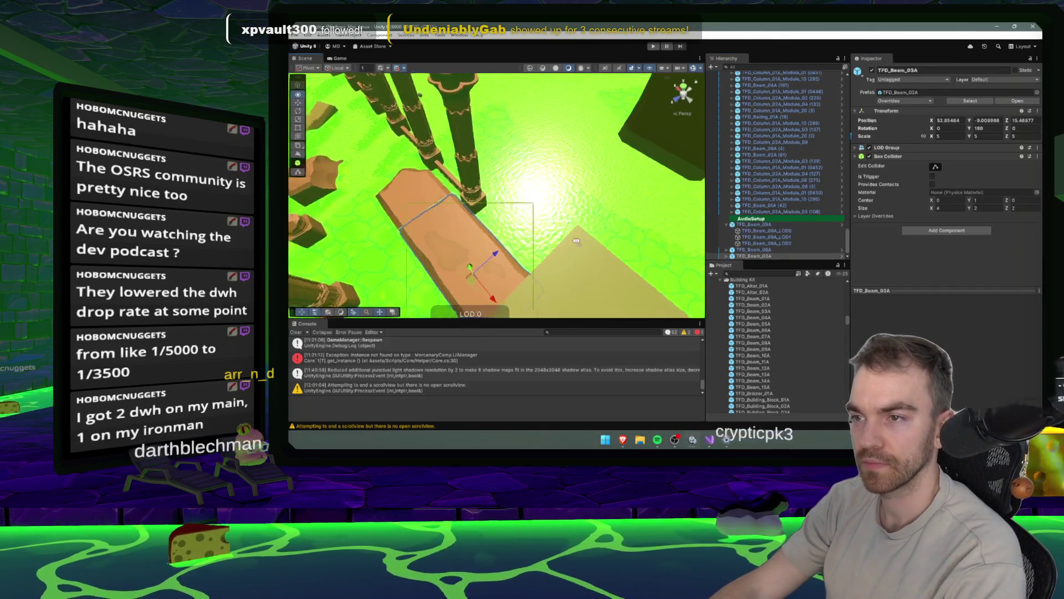
pyautogui.scroll(3, 482, 214)
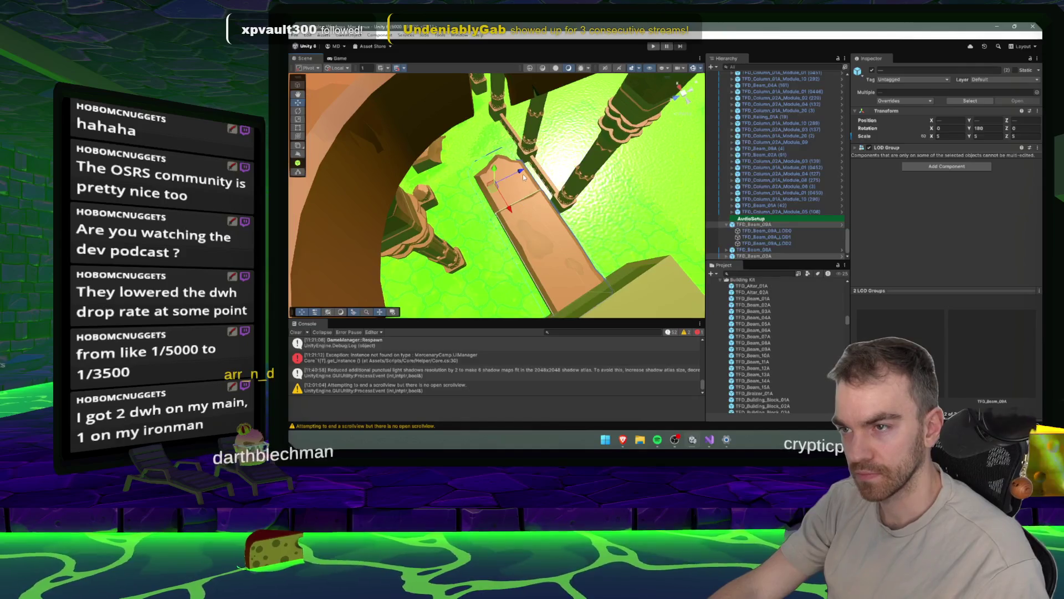
pyautogui.keyDown('shift'); pyautogui.click(525, 173); pyautogui.keyUp('shift')
pyautogui.moveTo(613, 186)
pyautogui.mouseDown()
pyautogui.moveTo(494, 187)
pyautogui.moveTo(519, 141)
pyautogui.moveTo(557, 177)
pyautogui.mouseUp()
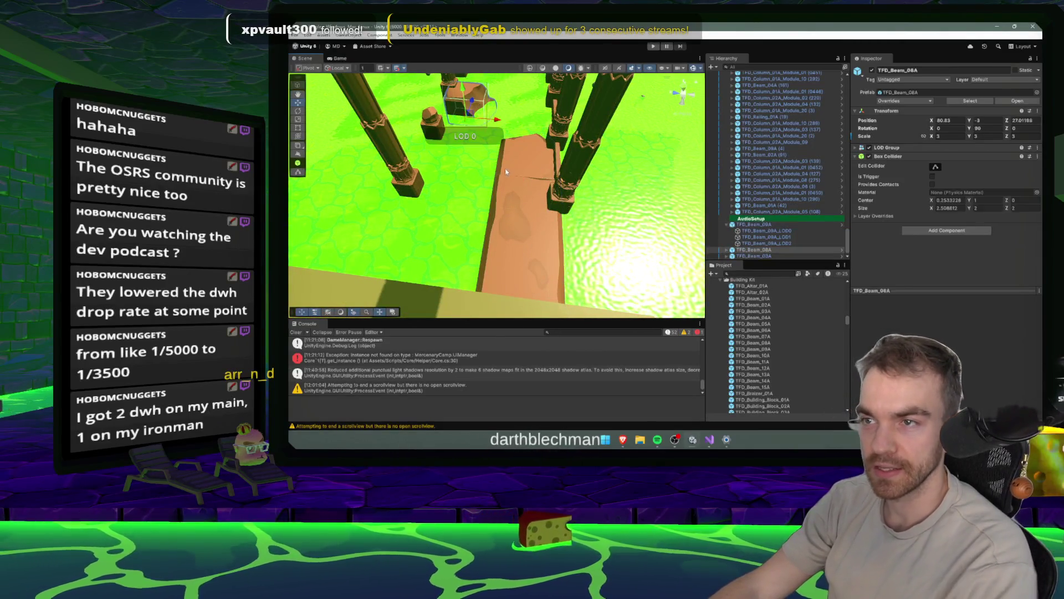
pyautogui.click(529, 249)
pyautogui.moveTo(552, 272)
pyautogui.mouseDown()
pyautogui.moveTo(460, 250)
pyautogui.moveTo(545, 256)
pyautogui.moveTo(549, 205)
pyautogui.moveTo(492, 151)
pyautogui.moveTo(534, 159)
pyautogui.moveTo(533, 190)
pyautogui.moveTo(398, 175)
pyautogui.mouseUp()
pyautogui.click(492, 151)
pyautogui.keyDown('shift'); pyautogui.click(492, 151); pyautogui.keyUp('shift')
pyautogui.press('f')
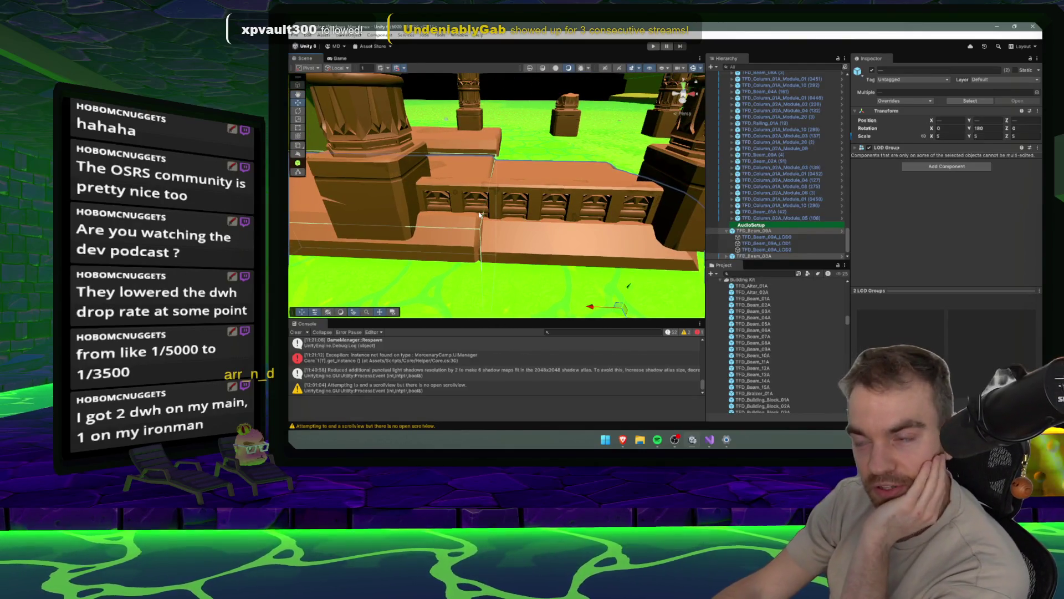
pyautogui.click(441, 205)
pyautogui.press('f')
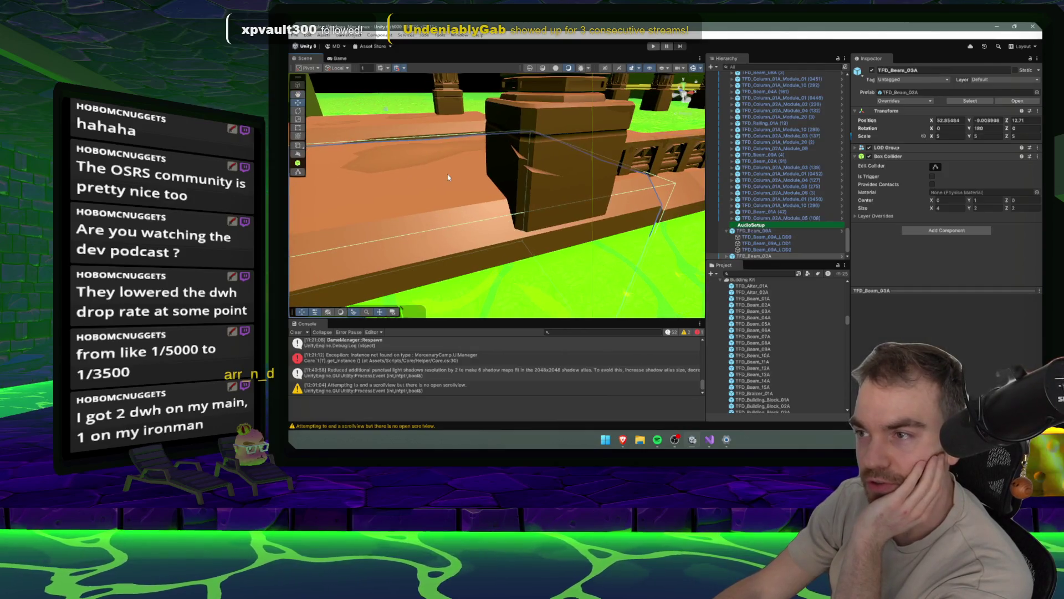
# Step: Remove the beam's Box Collider and select its LOD0 mesh
pyautogui.rightClick(888, 159)
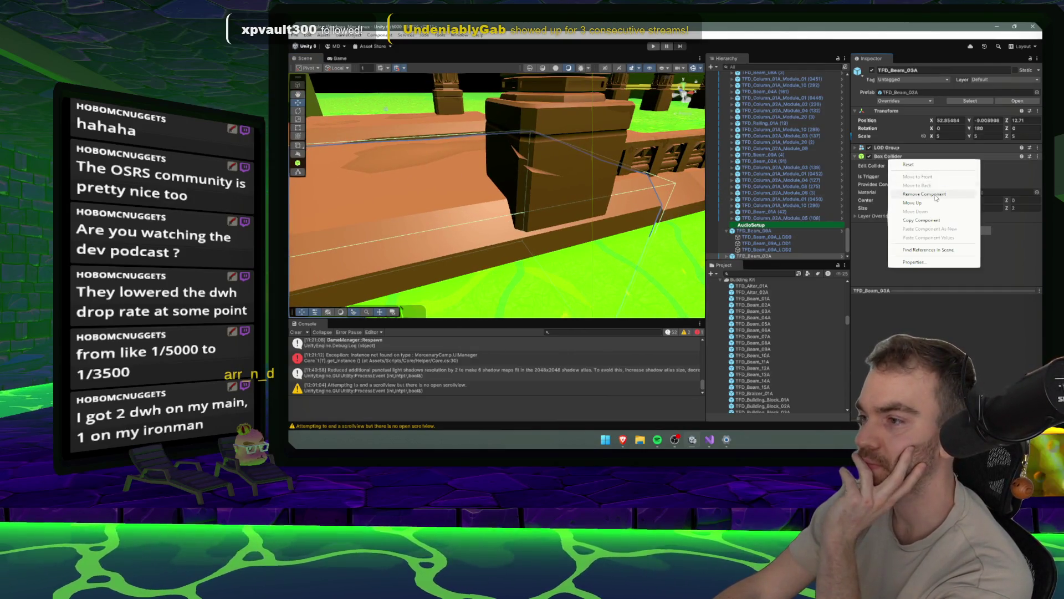
pyautogui.click(925, 194)
pyautogui.press('Right')
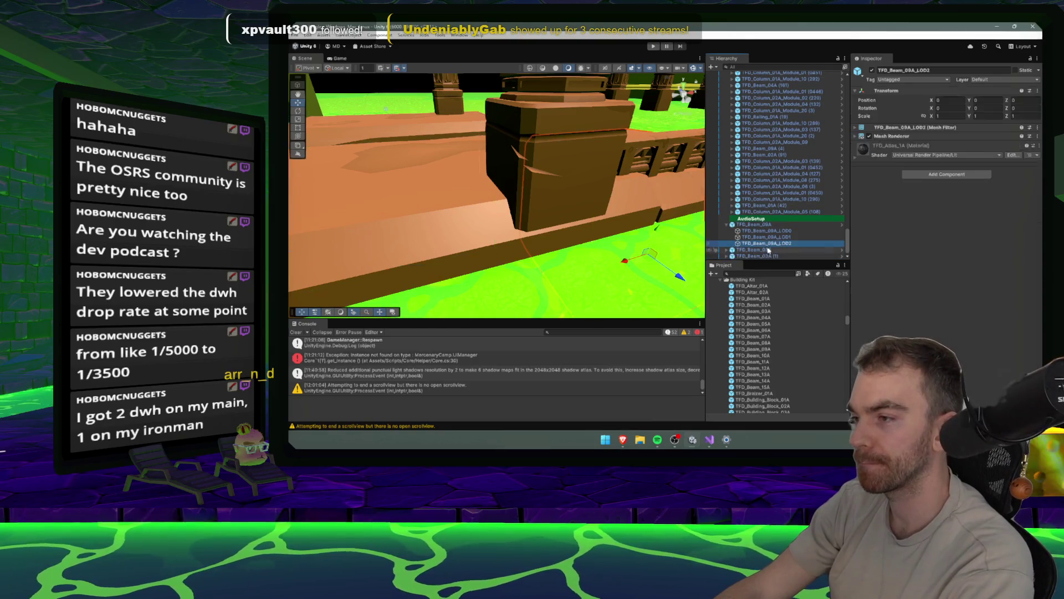
pyautogui.scroll(-1, 775, 259)
pyautogui.click(783, 233)
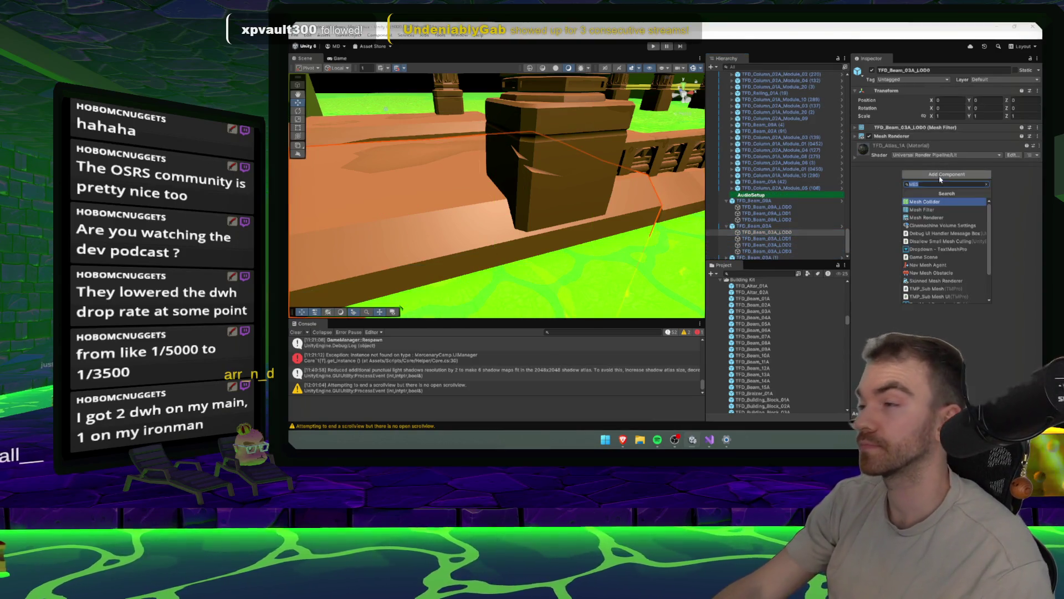
pyautogui.scroll(-5, 577, 235)
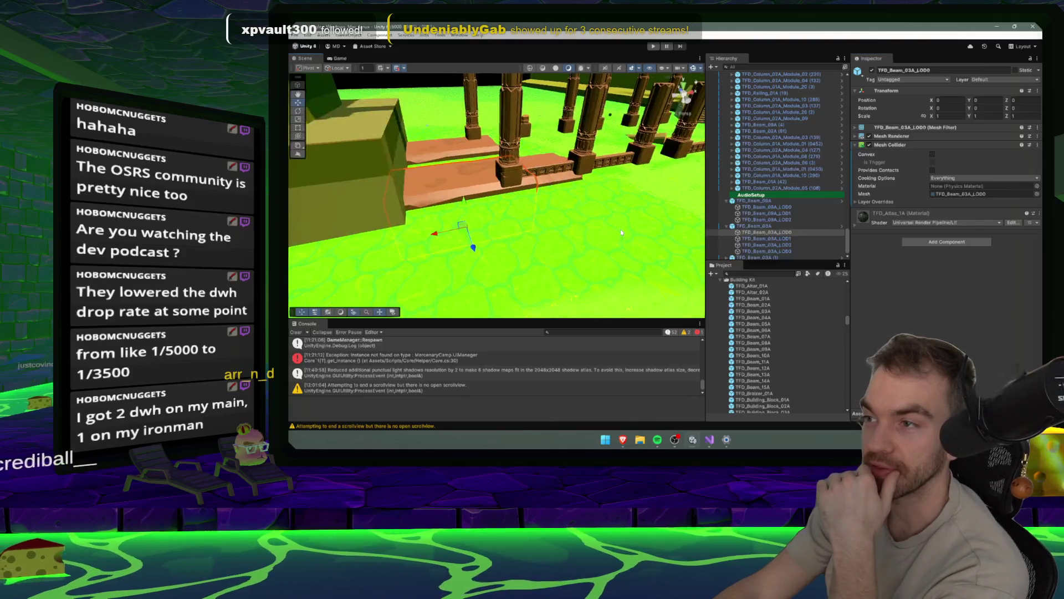
pyautogui.scroll(3, 554, 216)
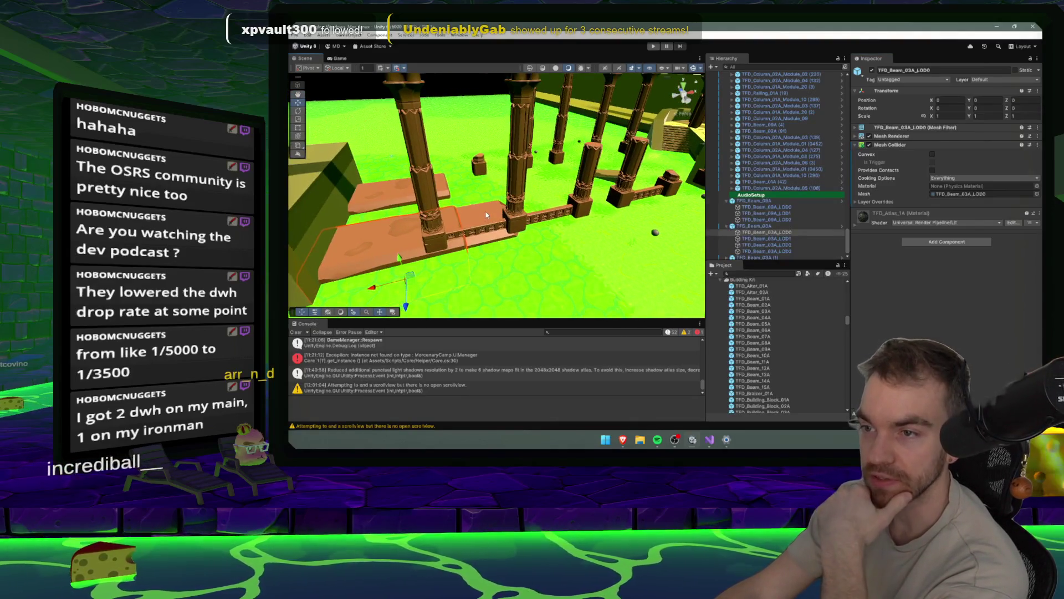
# Step: Duplicate TFD_Beam_03A and select all three walkway beams, undoing an accidental deselect
pyautogui.click(487, 226)
pyautogui.moveTo(487, 227); pyautogui.dragTo(478, 210)
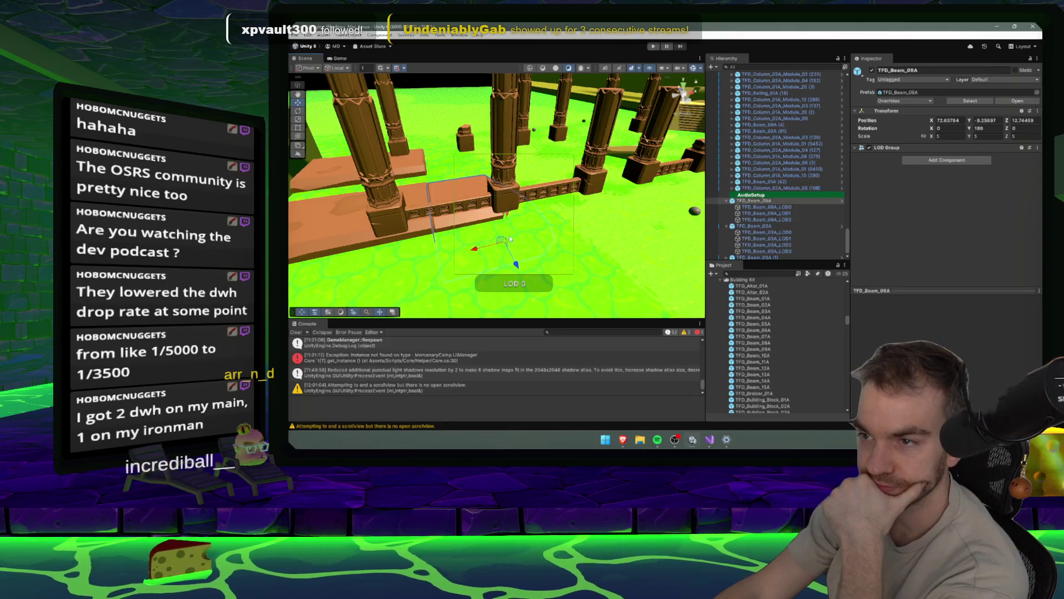
pyautogui.moveTo(480, 200)
pyautogui.mouseDown()
pyautogui.moveTo(445, 211)
pyautogui.moveTo(472, 192)
pyautogui.moveTo(459, 193)
pyautogui.moveTo(413, 218)
pyautogui.mouseUp()
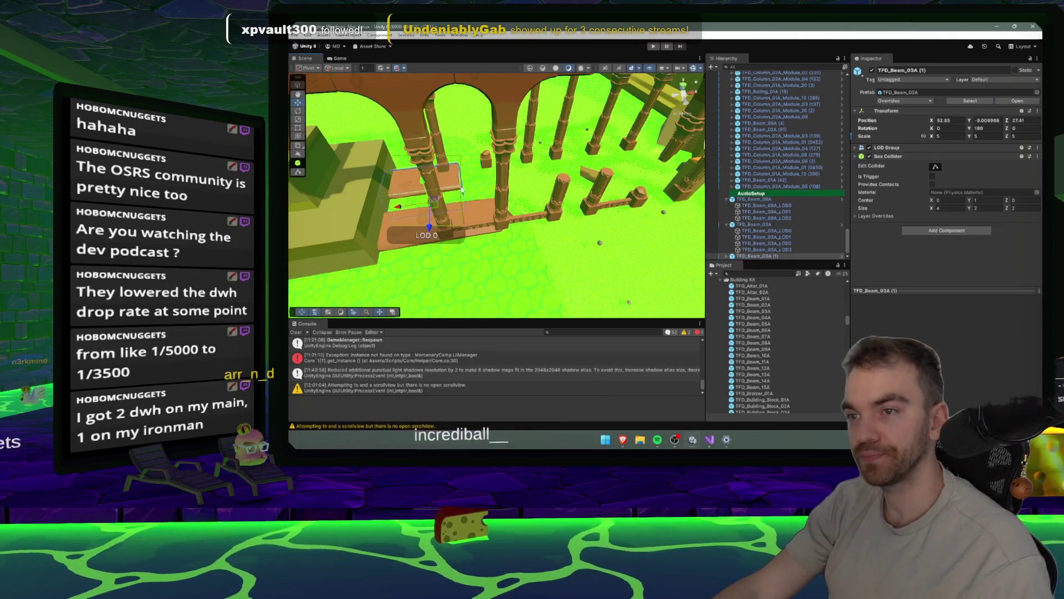
pyautogui.click(470, 210)
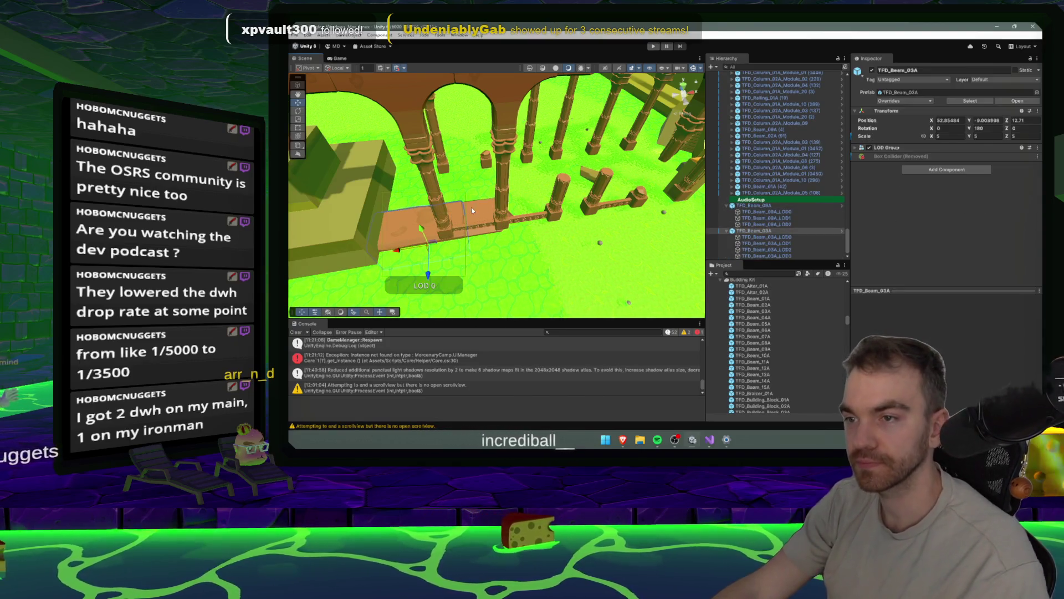
pyautogui.hotkey('ctrl', 'd')
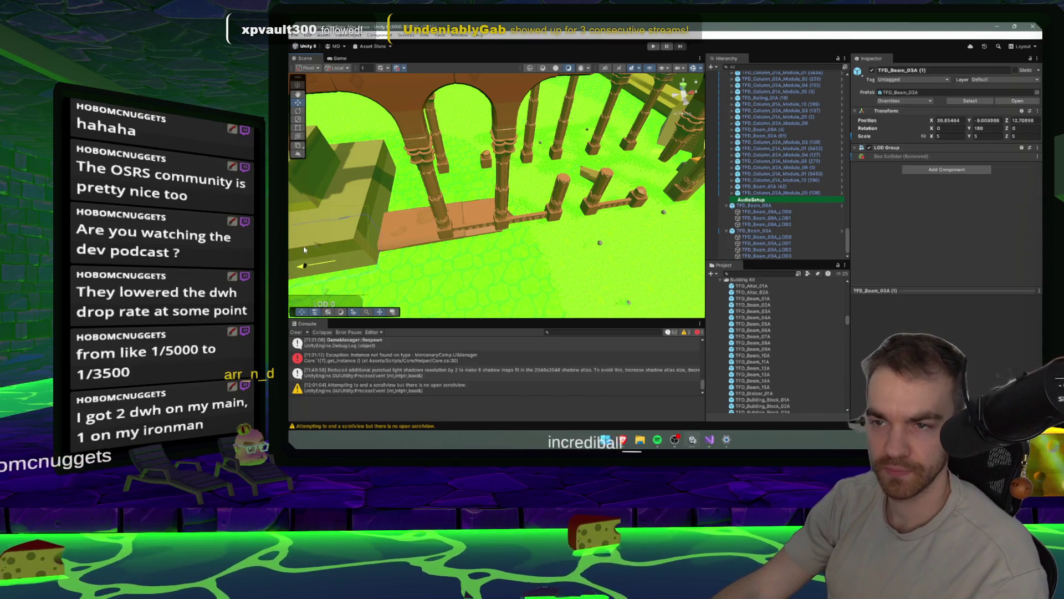
pyautogui.keyDown('ctrl'); pyautogui.click(477, 215); pyautogui.keyUp('ctrl')
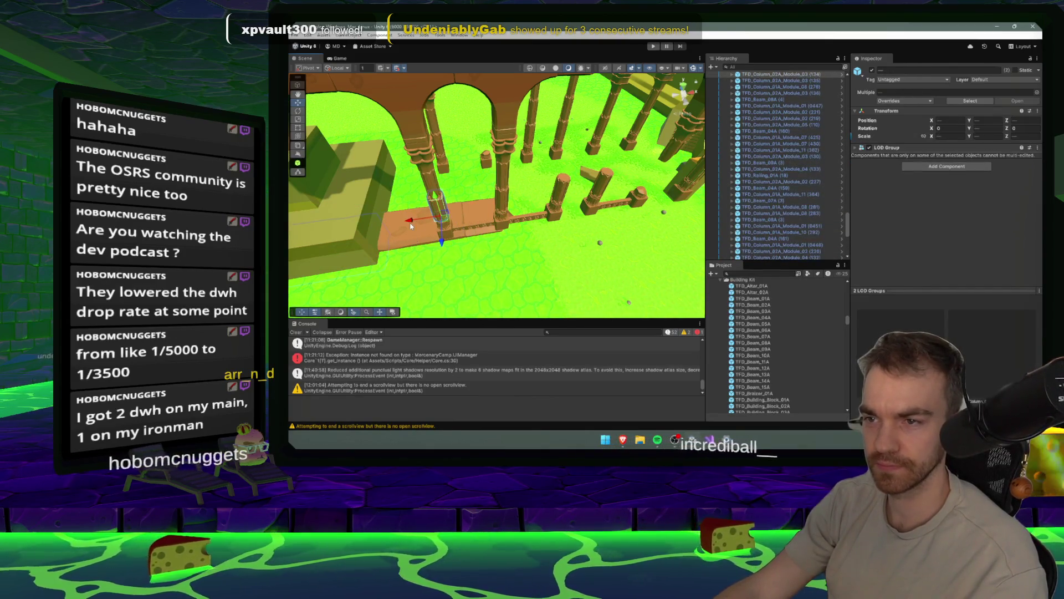
pyautogui.keyDown('ctrl'); pyautogui.click(465, 237); pyautogui.keyUp('ctrl')
pyautogui.click(484, 235)
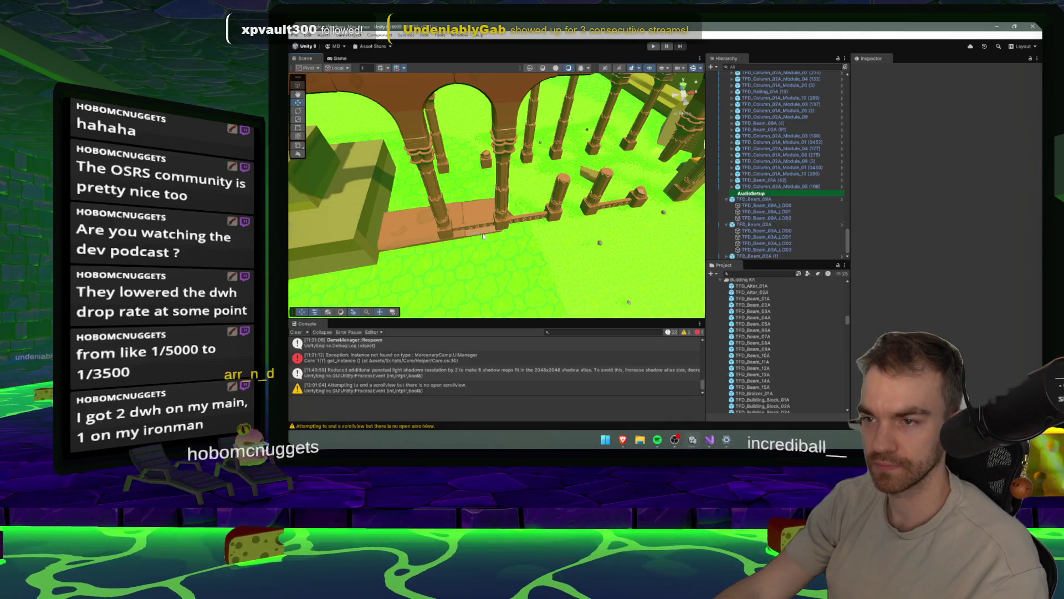
pyautogui.hotkey('ctrl', 'z')
# Step: Slide the selected beams along their length beside the columns
pyautogui.moveTo(408, 238)
pyautogui.mouseDown()
pyautogui.moveTo(556, 208)
pyautogui.moveTo(527, 214)
pyautogui.mouseUp()
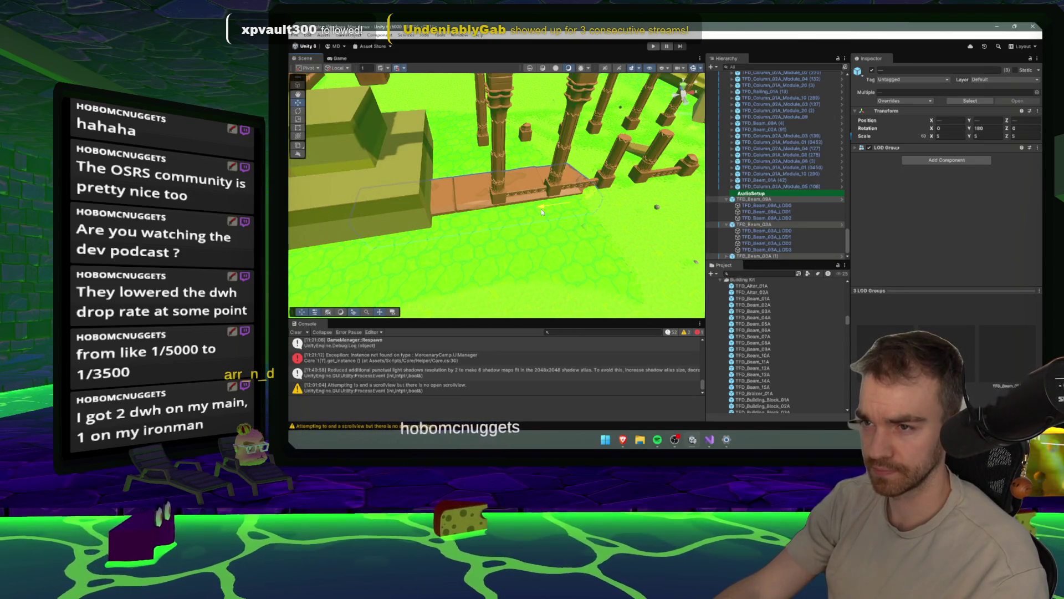
pyautogui.moveTo(542, 211)
pyautogui.mouseDown()
pyautogui.moveTo(458, 183)
pyautogui.moveTo(530, 153)
pyautogui.mouseUp()
pyautogui.scroll(2, 531, 174)
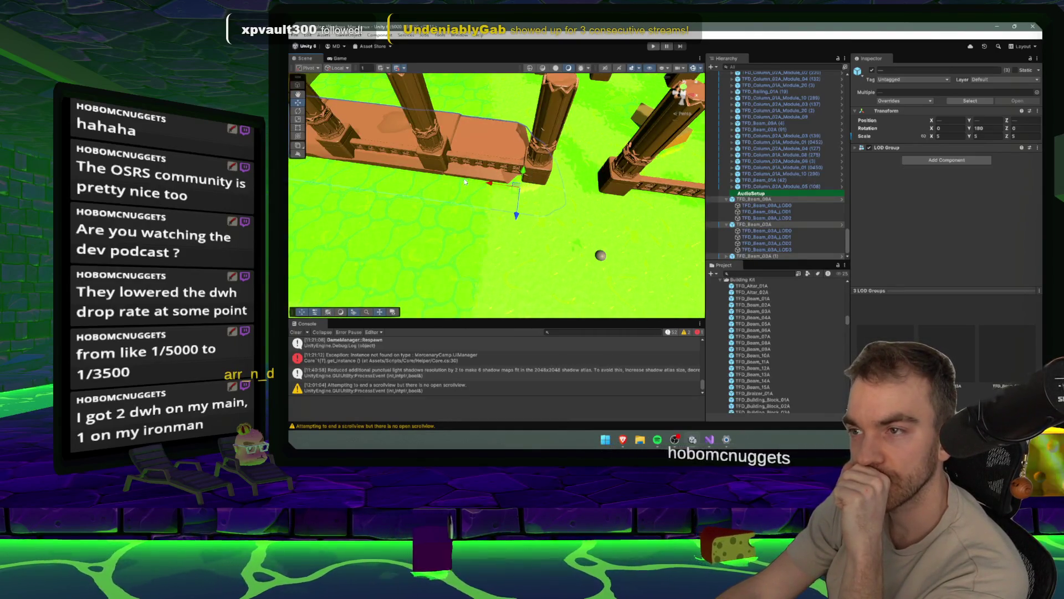
pyautogui.scroll(-4, 466, 181)
pyautogui.click(515, 178)
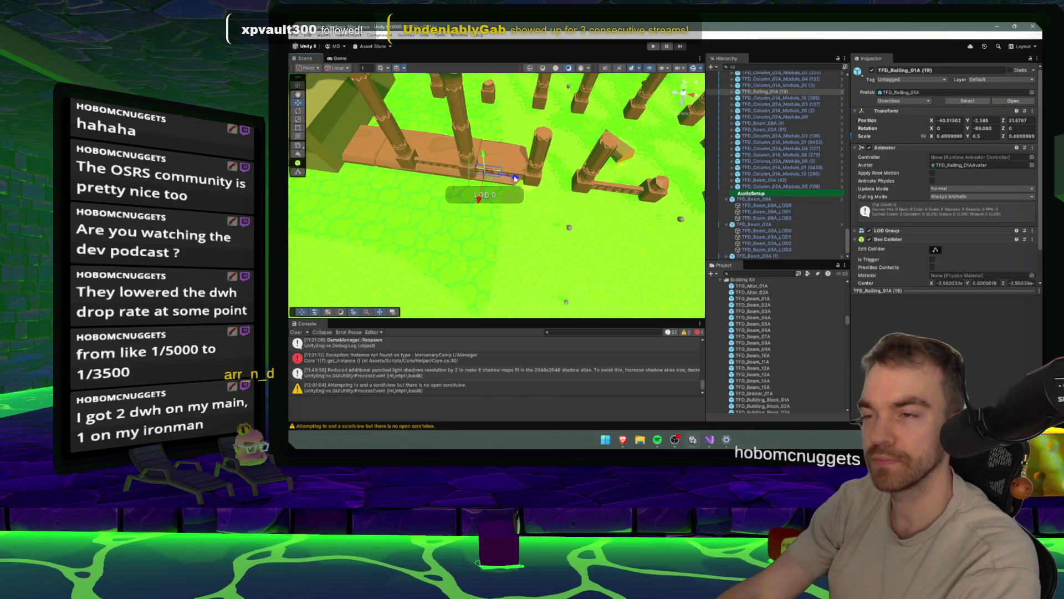
pyautogui.click(516, 178)
pyautogui.scroll(3, 491, 160)
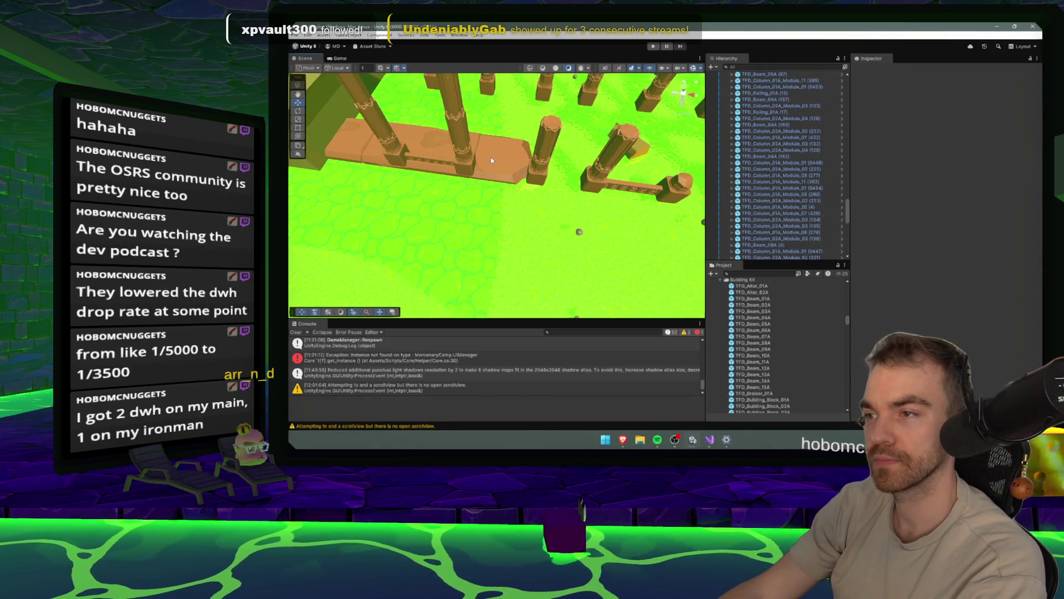
pyautogui.moveTo(490, 160)
pyautogui.mouseDown()
pyautogui.moveTo(519, 211)
pyautogui.moveTo(497, 158)
pyautogui.moveTo(493, 244)
pyautogui.mouseUp()
pyautogui.scroll(-3, 496, 158)
# Step: Shift the TFD_Beam_03A (1) beam pieces sideways into a second row
pyautogui.click(531, 175)
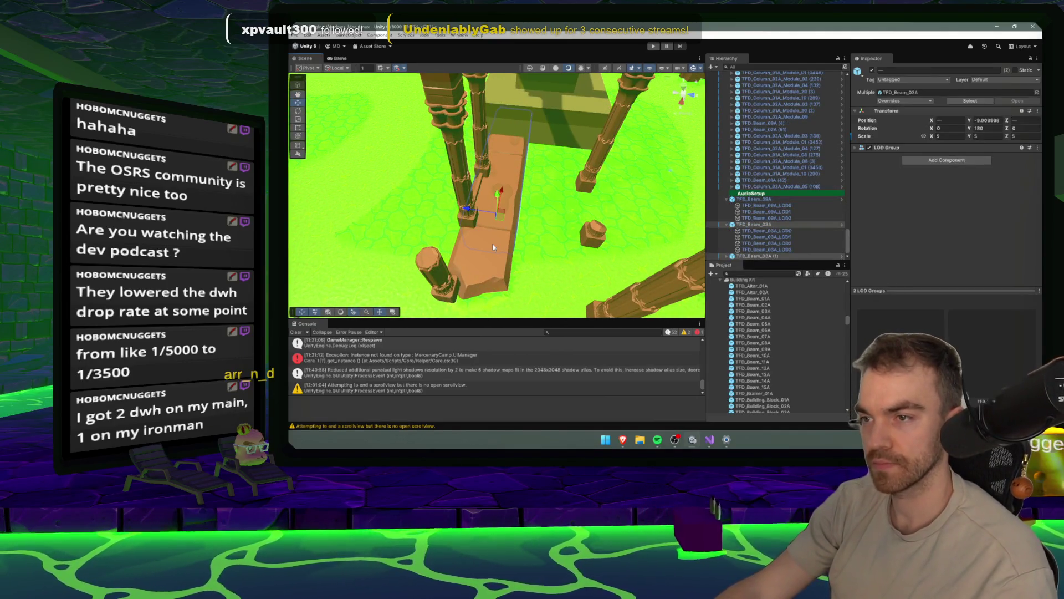
pyautogui.moveTo(472, 209)
pyautogui.mouseDown()
pyautogui.moveTo(528, 221)
pyautogui.moveTo(359, 225)
pyautogui.moveTo(1005, 225)
pyautogui.moveTo(946, 213)
pyautogui.moveTo(926, 228)
pyautogui.moveTo(531, 234)
pyautogui.moveTo(543, 223)
pyautogui.mouseUp()
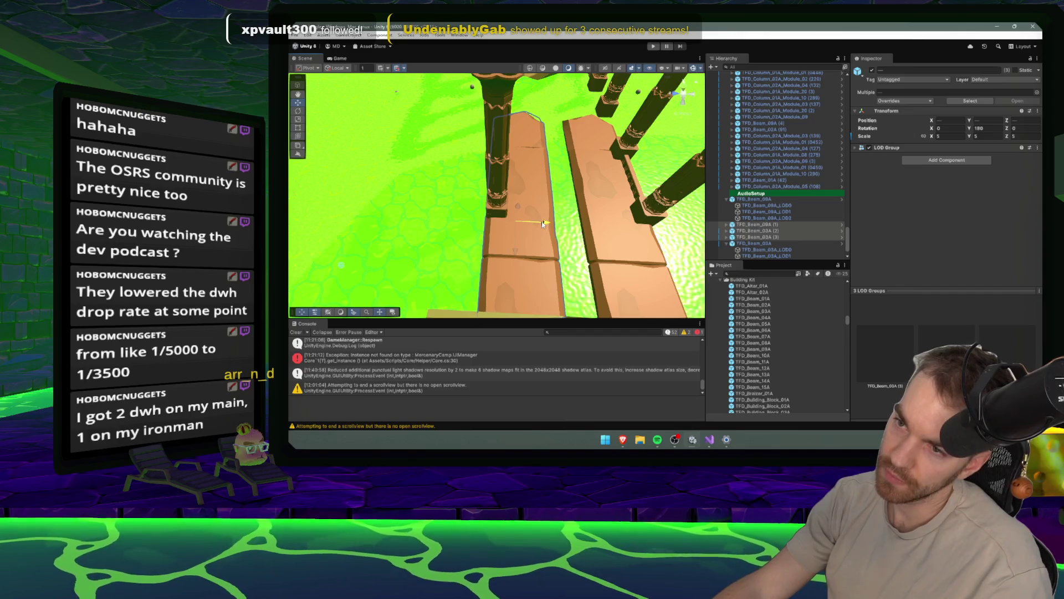
pyautogui.moveTo(545, 222)
pyautogui.mouseDown()
pyautogui.moveTo(535, 200)
pyautogui.moveTo(609, 194)
pyautogui.mouseUp()
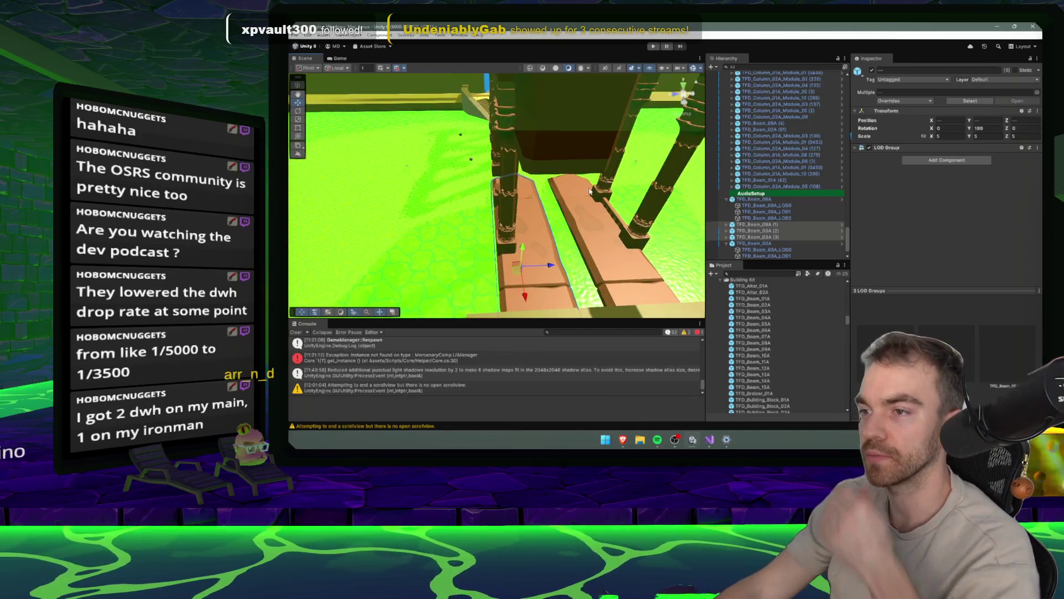
pyautogui.scroll(-5, 614, 166)
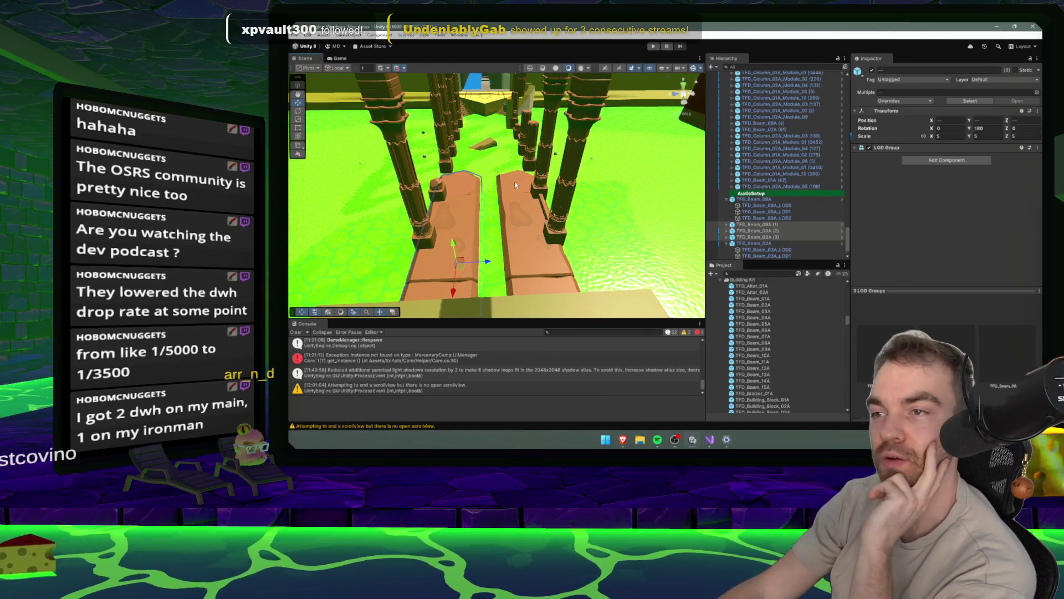
pyautogui.moveTo(490, 167)
pyautogui.mouseDown()
pyautogui.moveTo(466, 182)
pyautogui.moveTo(489, 198)
pyautogui.moveTo(485, 207)
pyautogui.moveTo(435, 188)
pyautogui.moveTo(413, 247)
pyautogui.moveTo(476, 250)
pyautogui.moveTo(467, 227)
pyautogui.moveTo(484, 251)
pyautogui.mouseUp()
# Step: Delete the extra beam TFD_Beam_09A (1)
pyautogui.click(490, 223)
pyautogui.press('f')
pyautogui.press('Delete')
# Step: Push TFD_Beam_09A further along the walkway to Z 26.74
pyautogui.click(412, 247)
pyautogui.moveTo(448, 294)
pyautogui.mouseDown()
pyautogui.moveTo(501, 188)
pyautogui.moveTo(481, 189)
pyautogui.moveTo(496, 199)
pyautogui.moveTo(510, 184)
pyautogui.moveTo(486, 187)
pyautogui.mouseUp()
pyautogui.click(483, 212)
pyautogui.click(764, 330)
# Step: Browse the beam prefabs' colliders in the Project panel down to TFD_Beam_07A
pyautogui.click(765, 337)
pyautogui.click(765, 343)
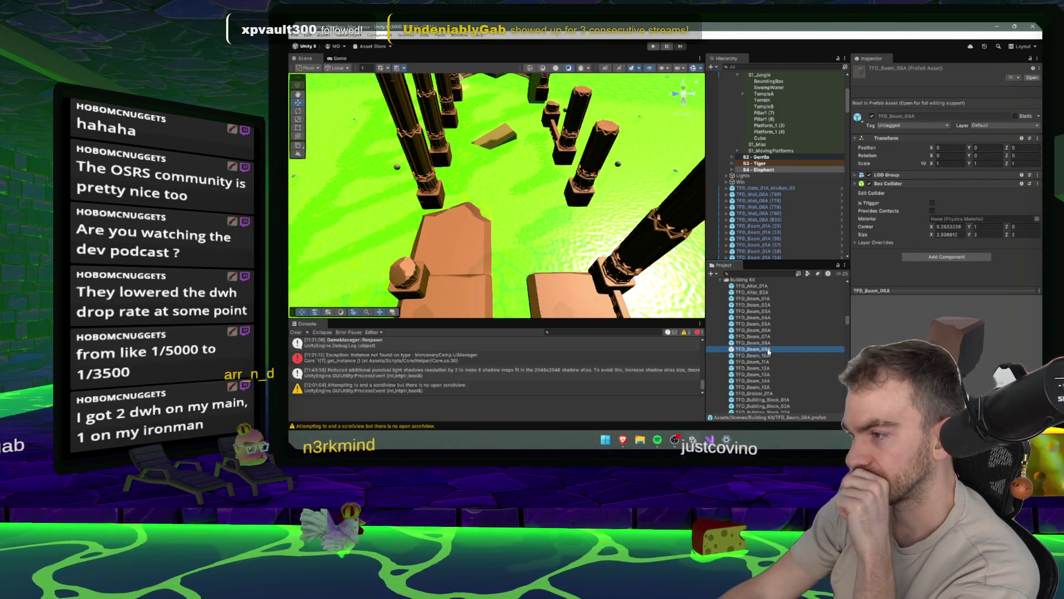
pyautogui.click(767, 359)
pyautogui.click(765, 333)
pyautogui.click(764, 311)
pyautogui.press('Up')
pyautogui.press('Up')
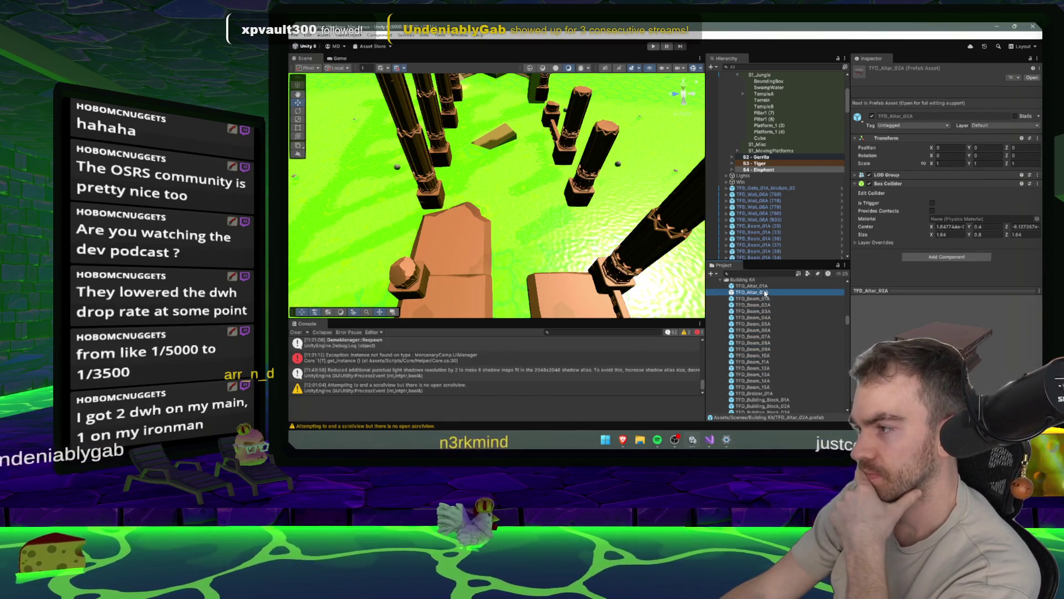
pyautogui.press('Down')
pyautogui.press('Down')
pyautogui.press('Down')
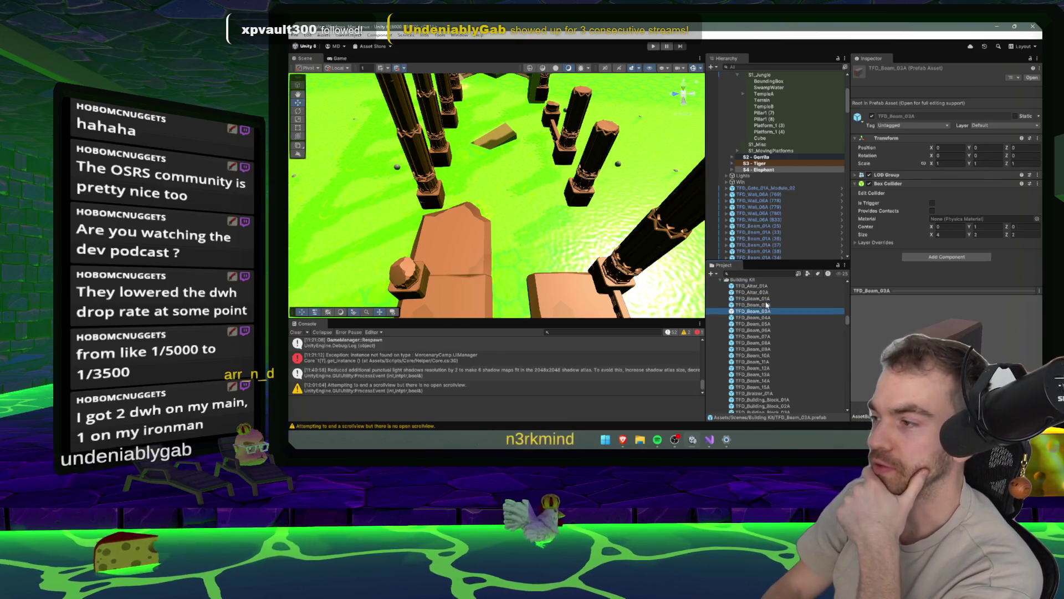
pyautogui.press('Down')
pyautogui.press('Down')
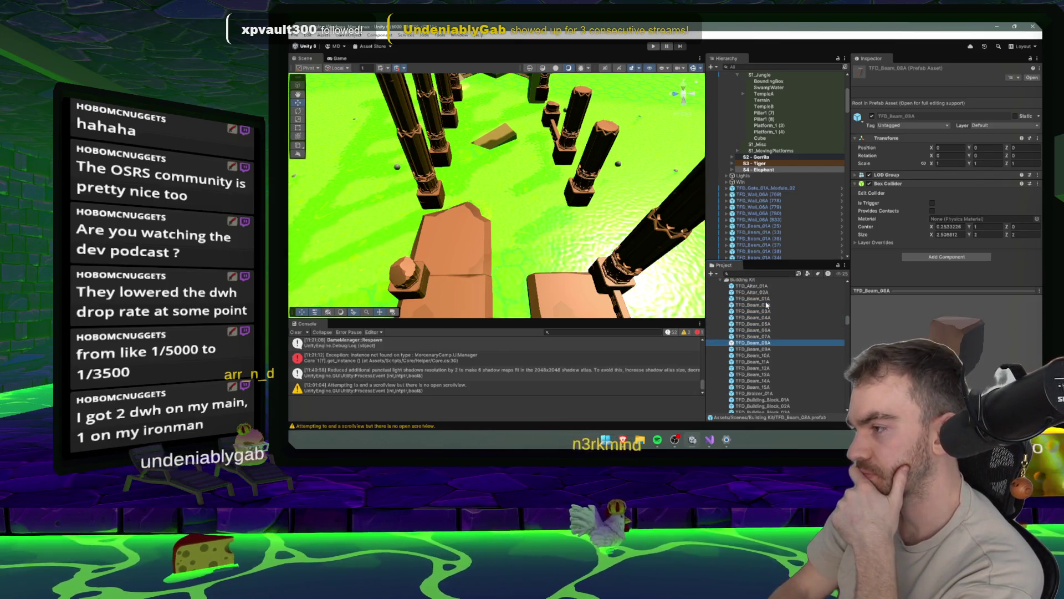
# Step: Place TFD_Beam_07A near X 89.1, Z 18.9 at scale about 2.5, turned roughly 30° on Y
pyautogui.moveTo(754, 336)
pyautogui.mouseDown()
pyautogui.moveTo(499, 172)
pyautogui.moveTo(440, 178)
pyautogui.moveTo(483, 102)
pyautogui.moveTo(441, 146)
pyautogui.moveTo(467, 174)
pyautogui.moveTo(459, 139)
pyautogui.moveTo(463, 160)
pyautogui.moveTo(633, 160)
pyautogui.moveTo(550, 195)
pyautogui.moveTo(534, 181)
pyautogui.moveTo(545, 165)
pyautogui.mouseUp()
pyautogui.press('f')
pyautogui.press('e')
pyautogui.press('r')
pyautogui.press('e')
pyautogui.press('e')
pyautogui.press('r')
pyautogui.press('w')
pyautogui.press('e')
pyautogui.press('w')
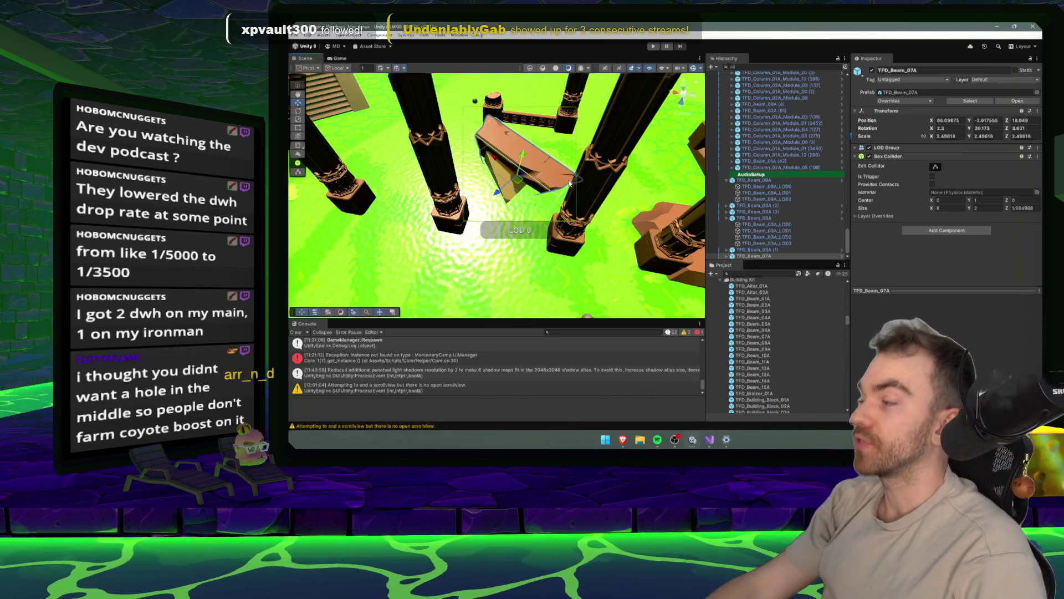
pyautogui.moveTo(569, 183)
pyautogui.mouseDown()
pyautogui.moveTo(539, 197)
pyautogui.moveTo(421, 201)
pyautogui.moveTo(610, 189)
pyautogui.moveTo(610, 162)
pyautogui.moveTo(578, 115)
pyautogui.moveTo(428, 230)
pyautogui.moveTo(534, 215)
pyautogui.mouseUp()
# Step: Adjust the placed TFD_Beam_07A beam's position among the arches
pyautogui.click(527, 191)
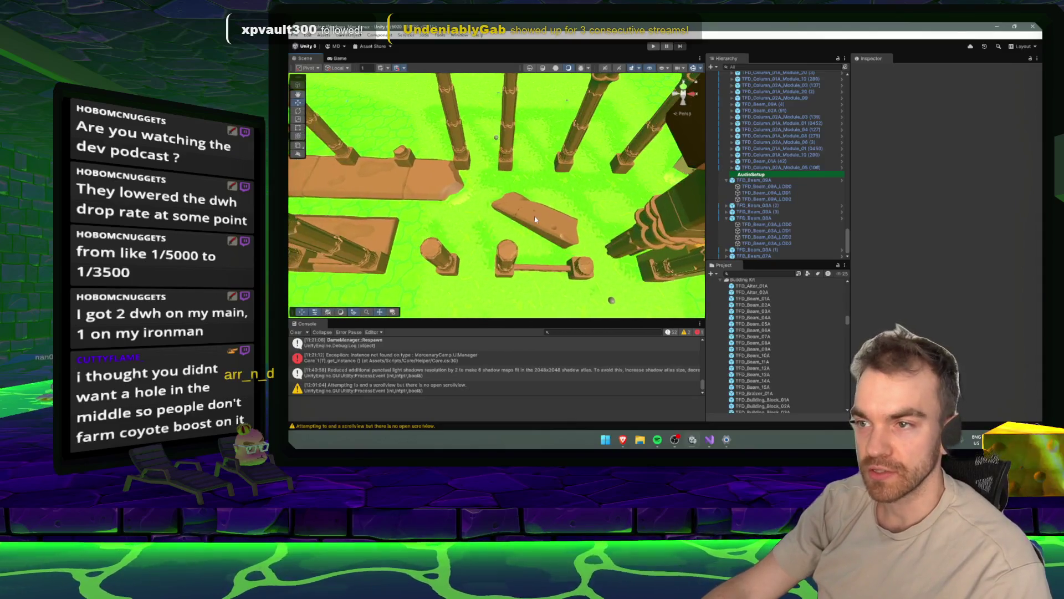
pyautogui.click(536, 222)
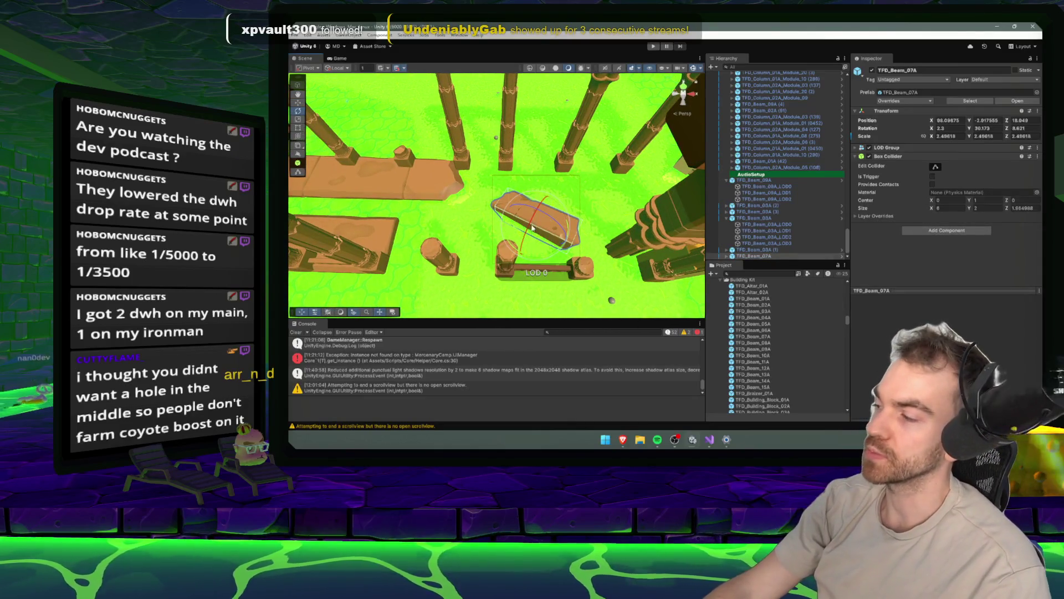
pyautogui.moveTo(527, 194)
pyautogui.mouseDown()
pyautogui.moveTo(428, 199)
pyautogui.moveTo(554, 194)
pyautogui.moveTo(561, 205)
pyautogui.moveTo(560, 189)
pyautogui.moveTo(556, 198)
pyautogui.mouseUp()
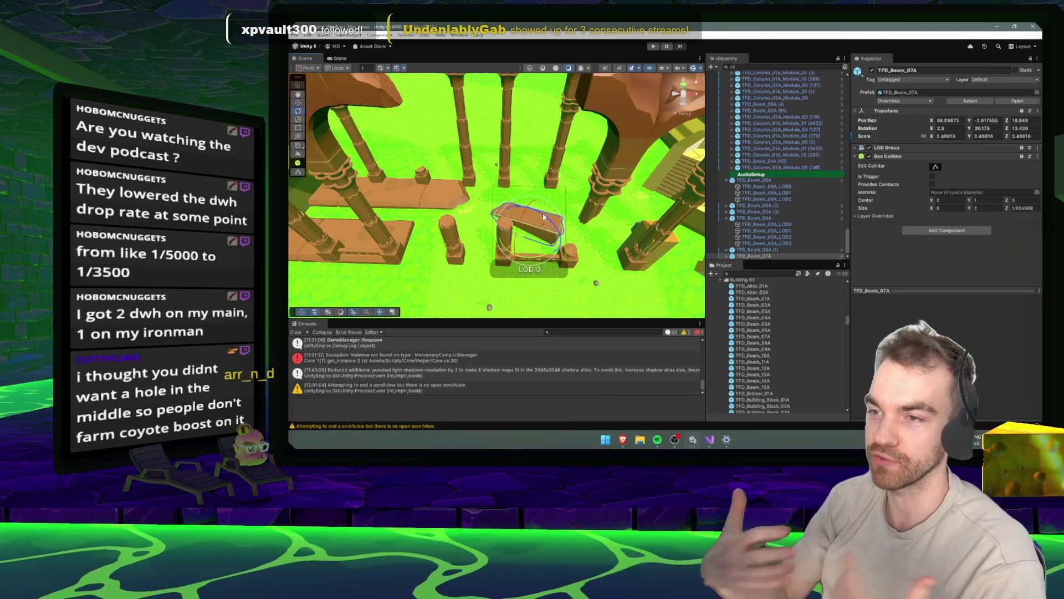
pyautogui.press('w')
pyautogui.moveTo(544, 217)
pyautogui.mouseDown()
pyautogui.moveTo(511, 207)
pyautogui.moveTo(526, 240)
pyautogui.moveTo(569, 229)
pyautogui.moveTo(506, 244)
pyautogui.moveTo(500, 198)
pyautogui.moveTo(477, 198)
pyautogui.moveTo(494, 194)
pyautogui.moveTo(473, 182)
pyautogui.moveTo(531, 212)
pyautogui.moveTo(477, 219)
pyautogui.moveTo(551, 222)
pyautogui.moveTo(526, 228)
pyautogui.moveTo(572, 264)
pyautogui.moveTo(534, 238)
pyautogui.moveTo(491, 258)
pyautogui.moveTo(538, 254)
pyautogui.moveTo(506, 240)
pyautogui.moveTo(669, 44)
pyautogui.mouseUp()
pyautogui.click(506, 244)
# Step: Delete the leftover cube and enter Play mode to test the level
pyautogui.click(459, 220)
pyautogui.press('Delete')
pyautogui.click(656, 46)
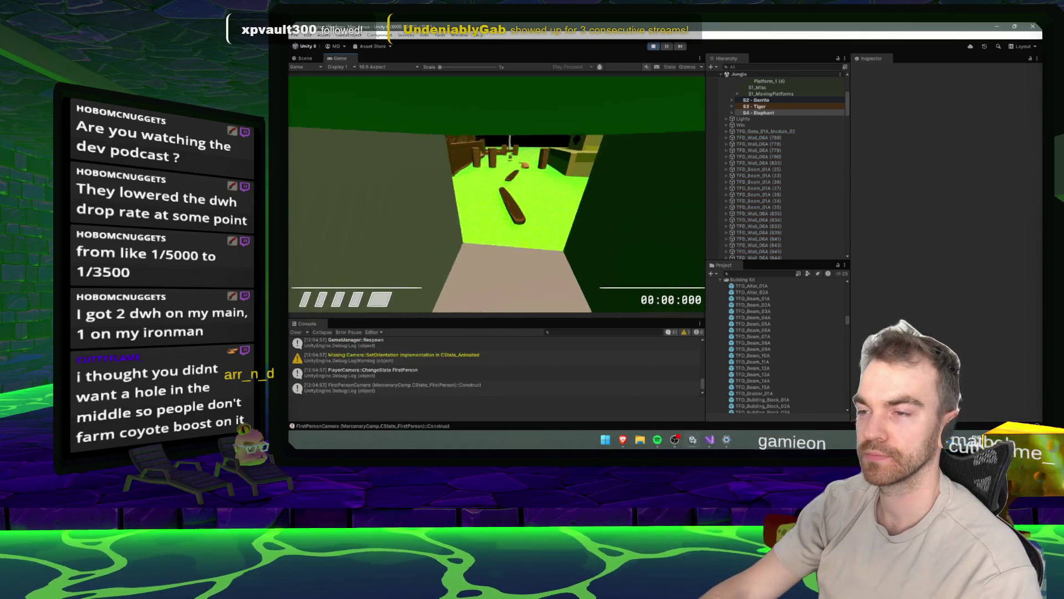
# Step: Walk along the log, past the rock, and across the planks toward the wooden wall
pyautogui.press('w')
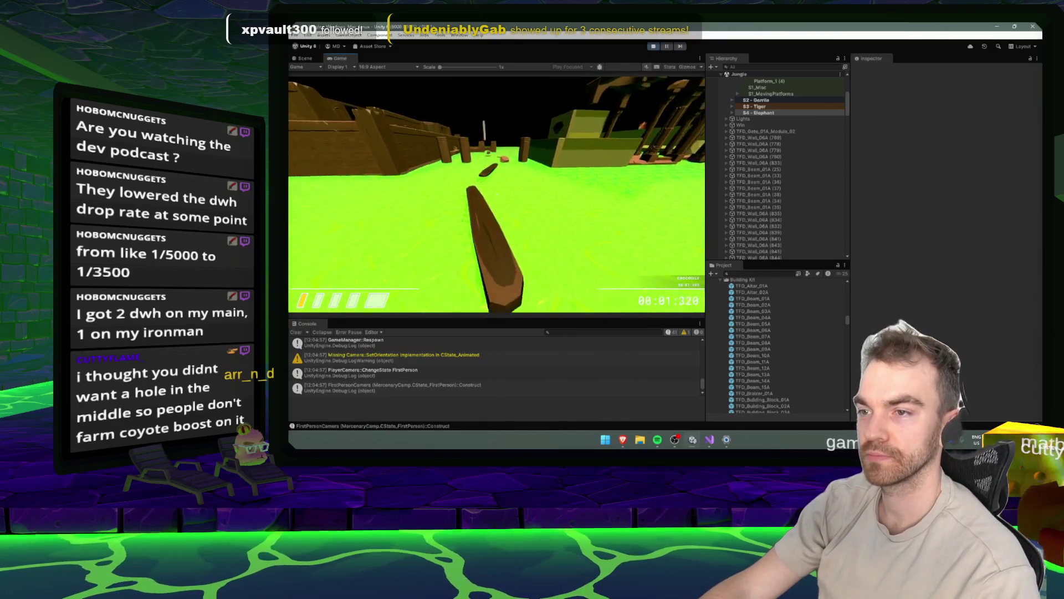
pyautogui.press('w')
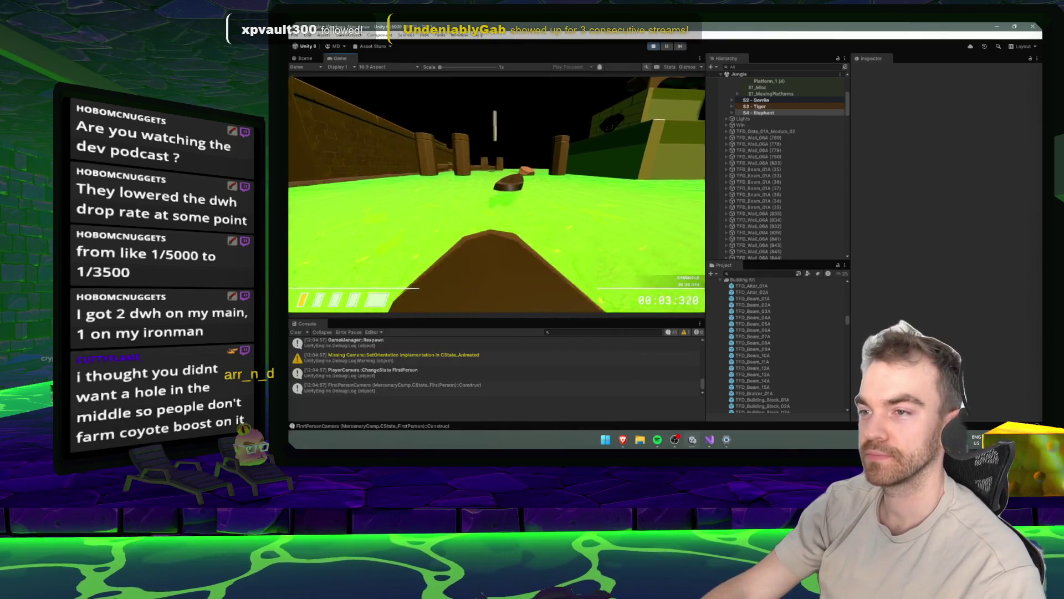
pyautogui.press('w')
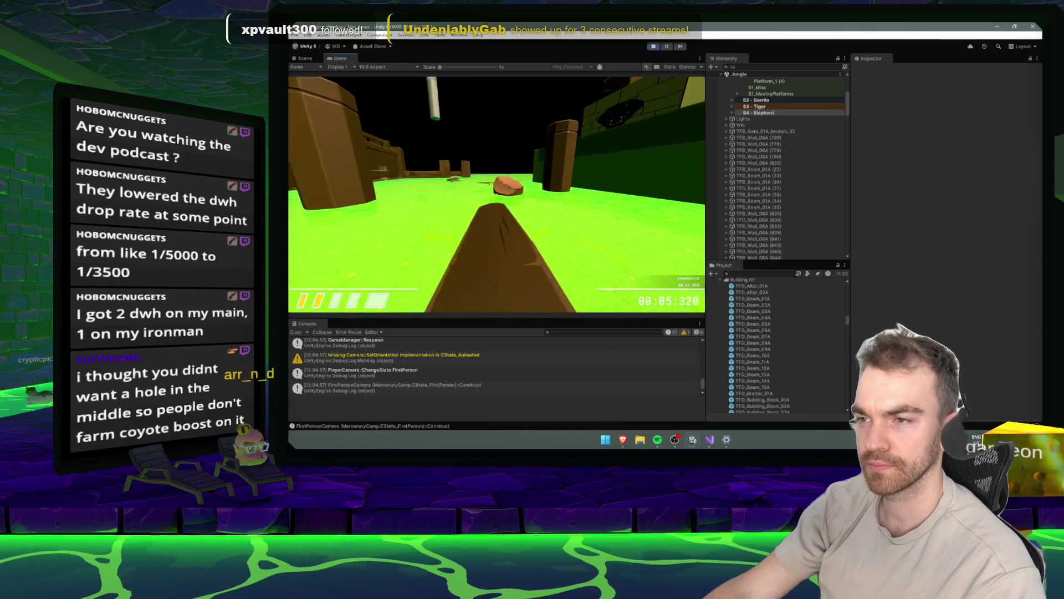
pyautogui.press('w')
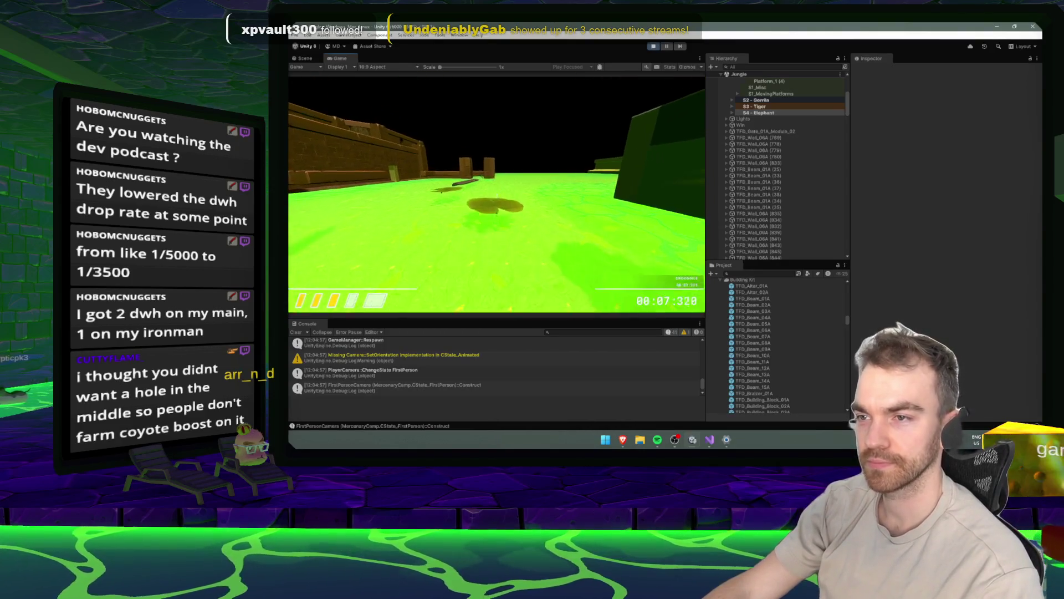
pyautogui.press('w')
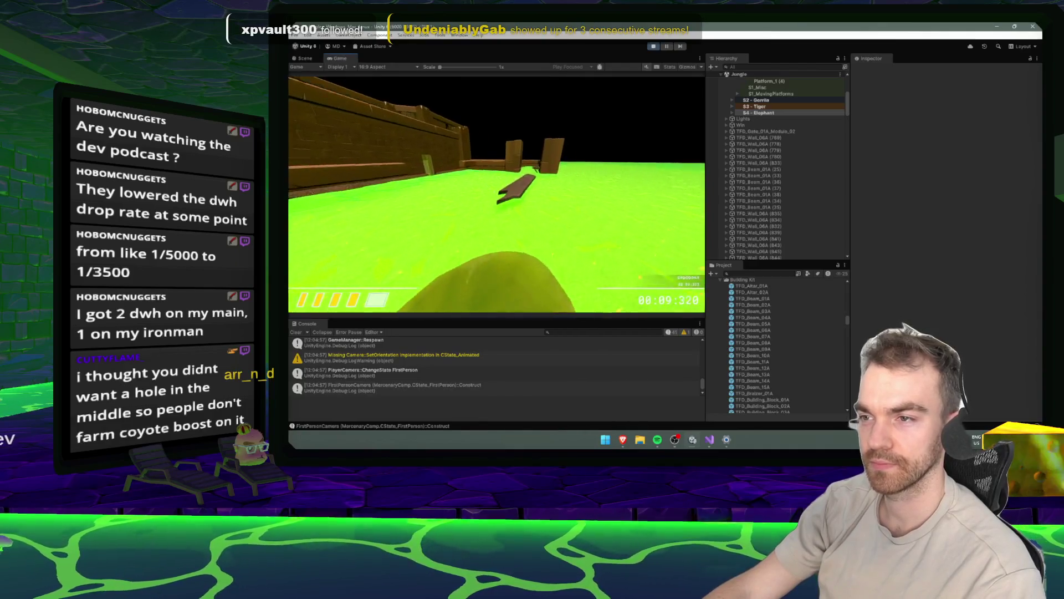
pyautogui.press('w')
pyautogui.press('w')
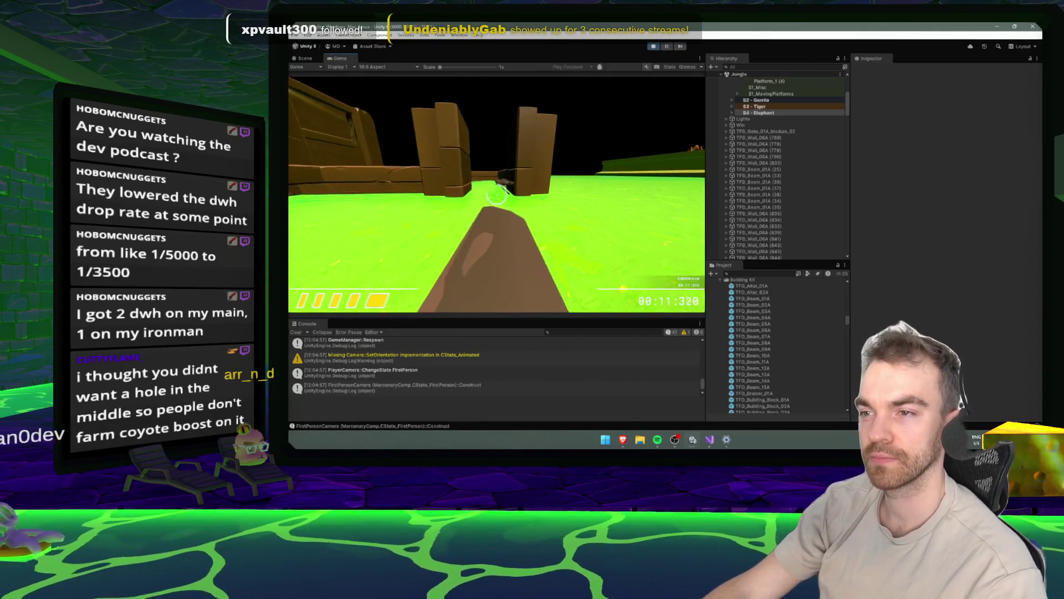
pyautogui.press('w')
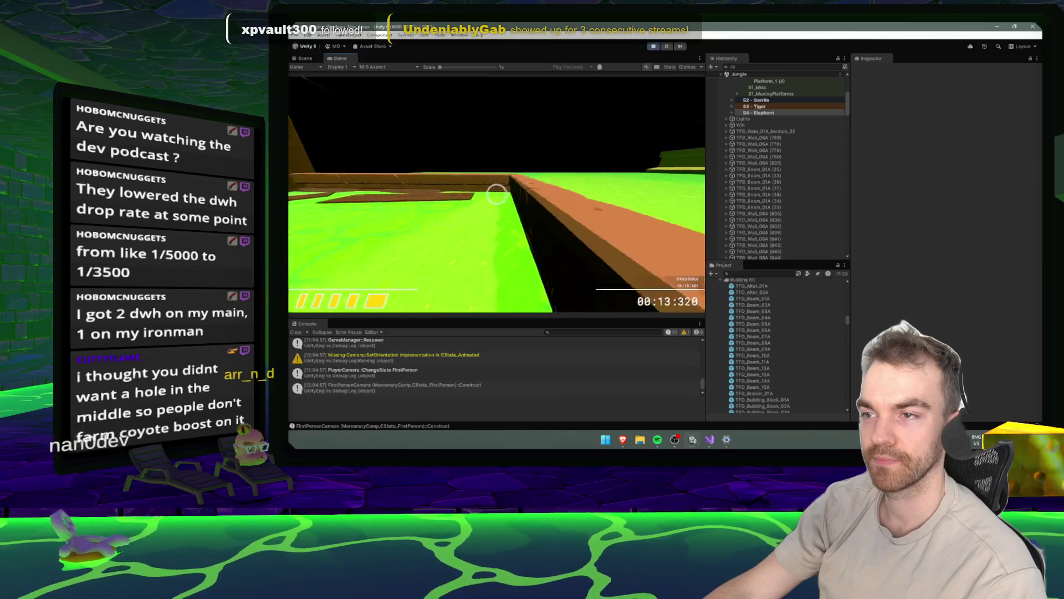
pyautogui.press('w')
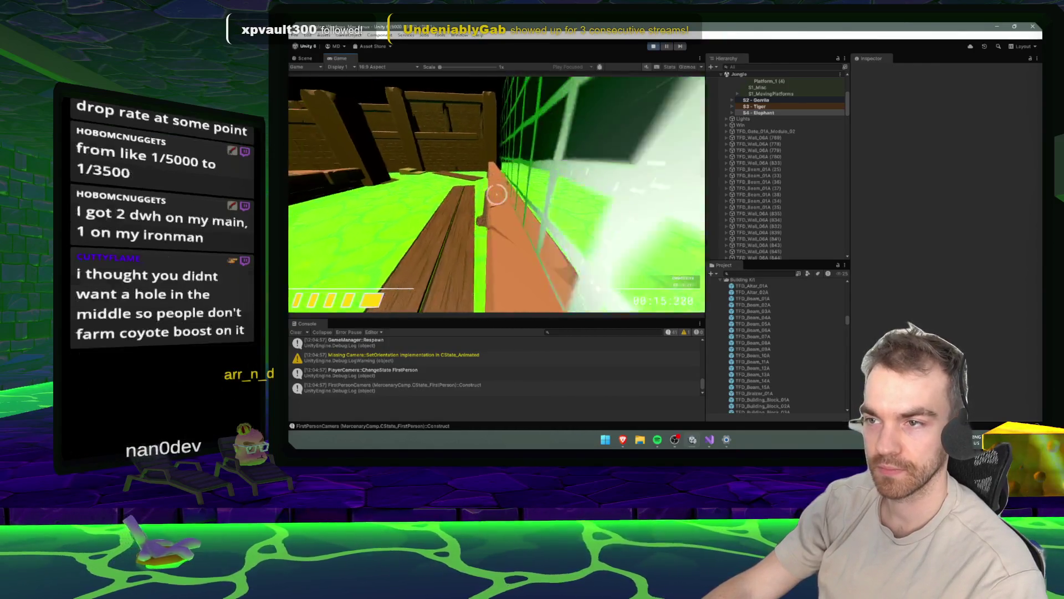
pyautogui.press('w')
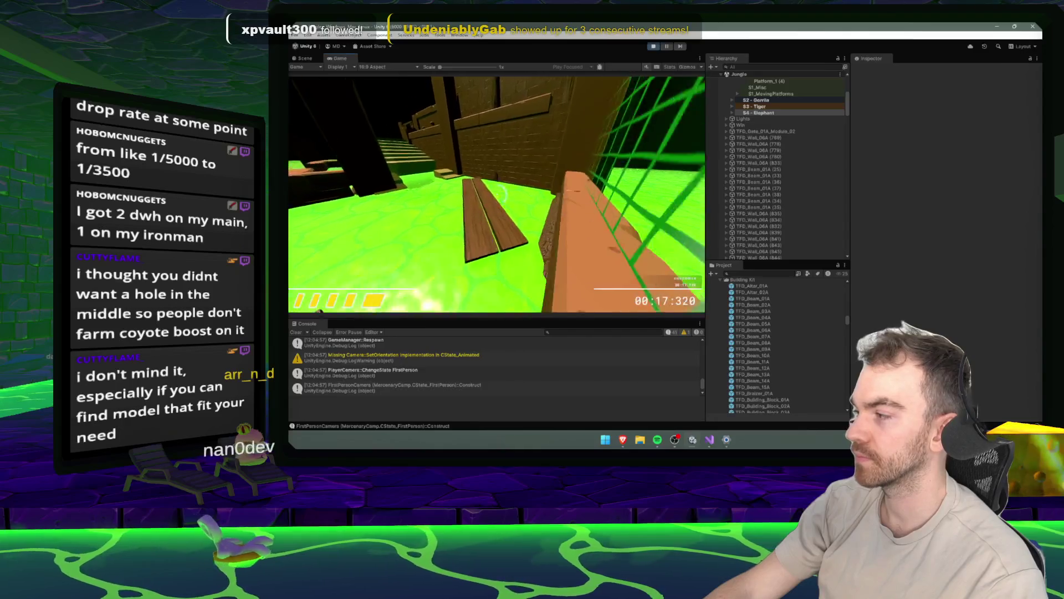
pyautogui.press('w')
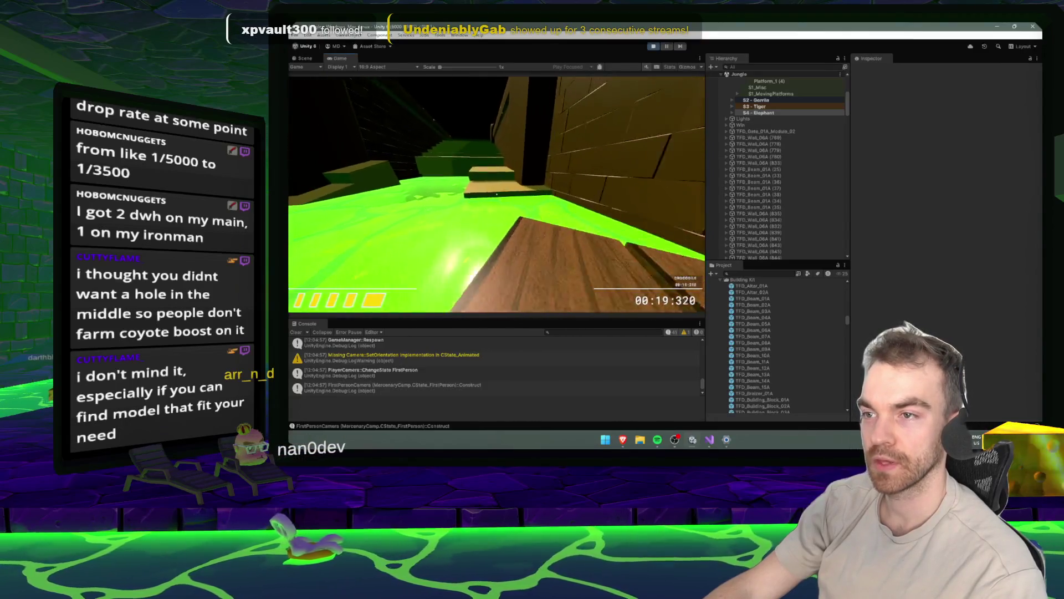
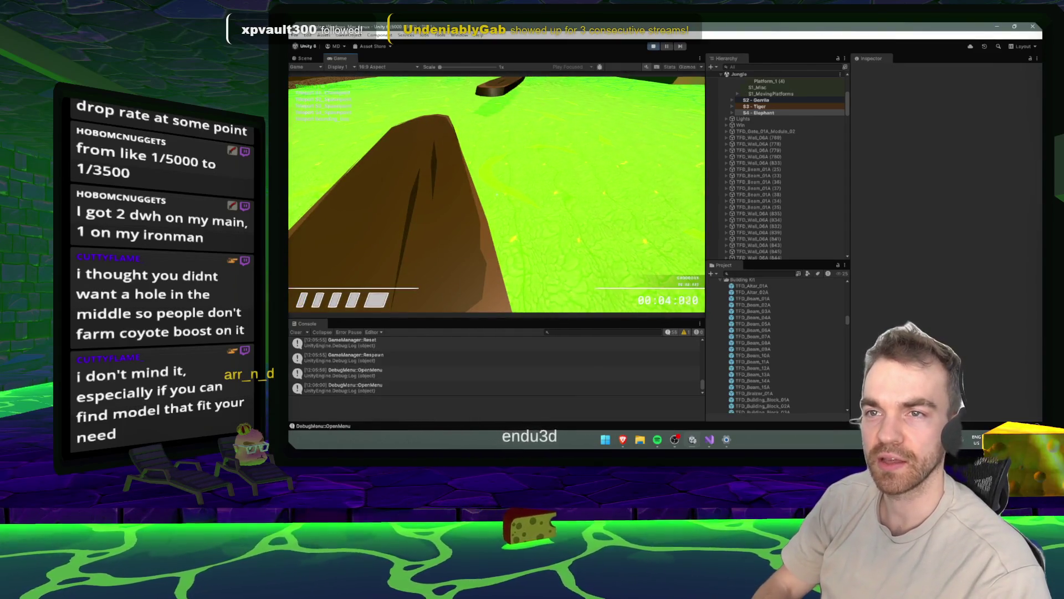
# Step: Playtest the jungle level via the F1 debug menu, running past the platforms onto the log bridge
pyautogui.press('F1')
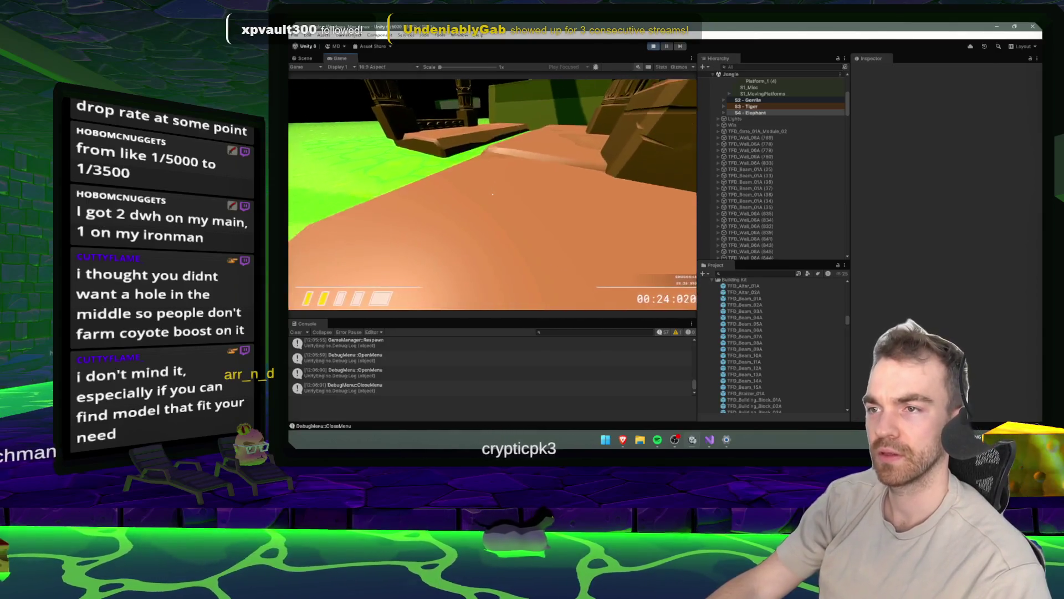
pyautogui.press('d')
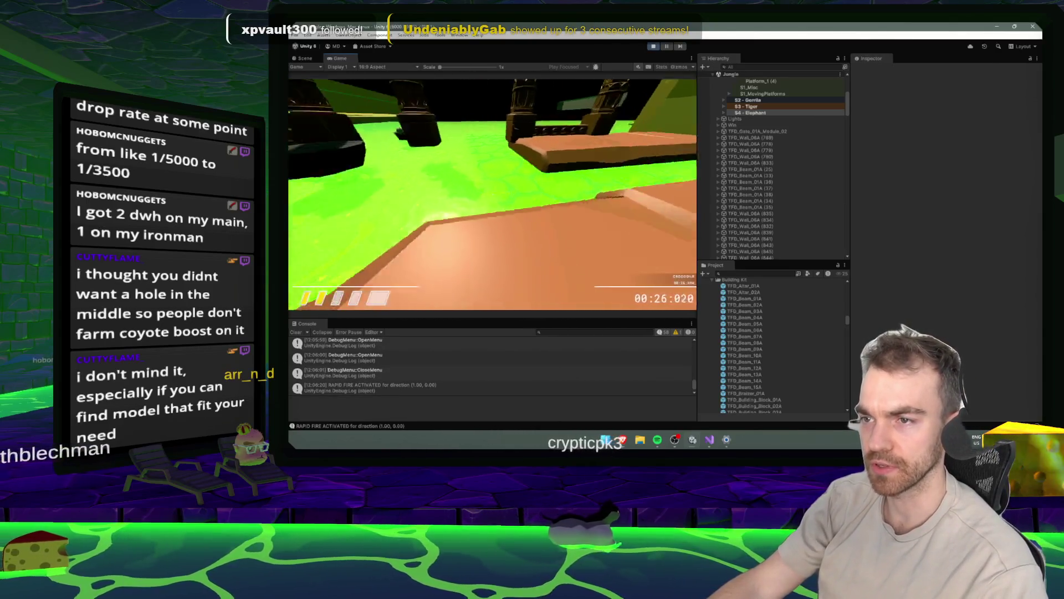
pyautogui.press('w')
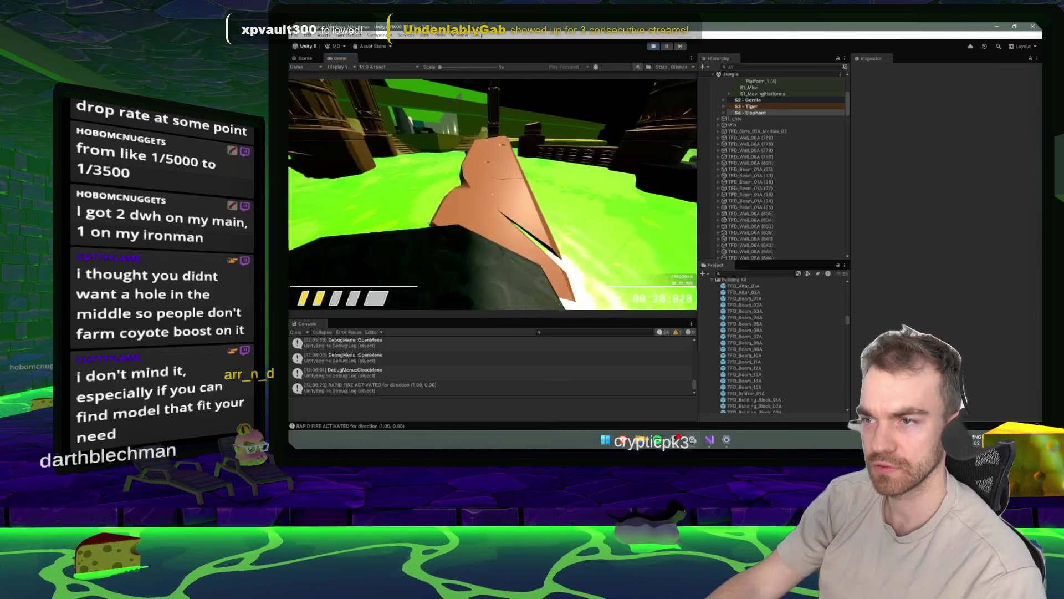
pyautogui.press('w')
pyautogui.press('w')
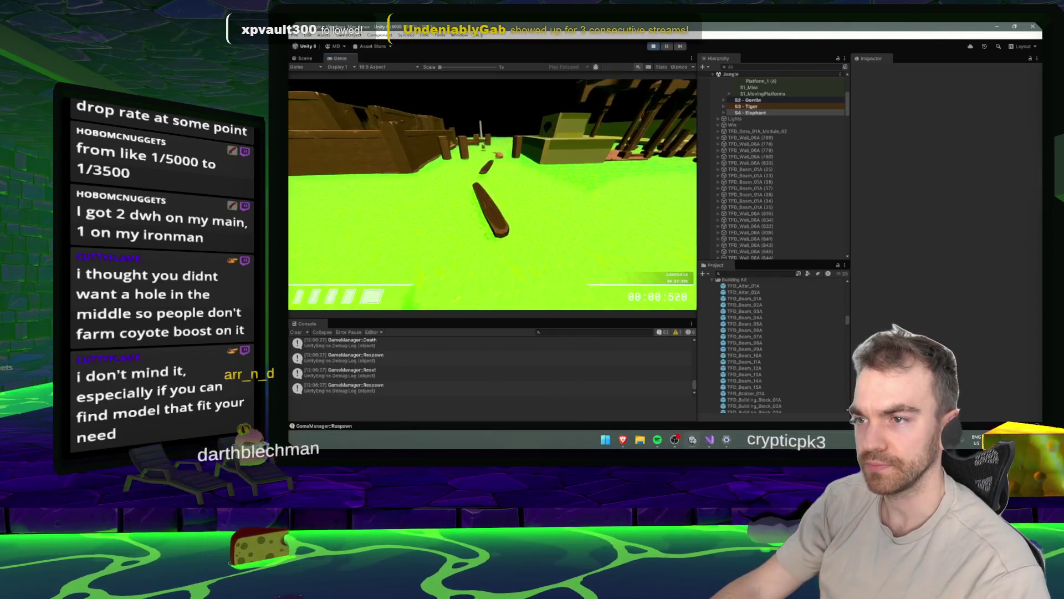
pyautogui.press('w')
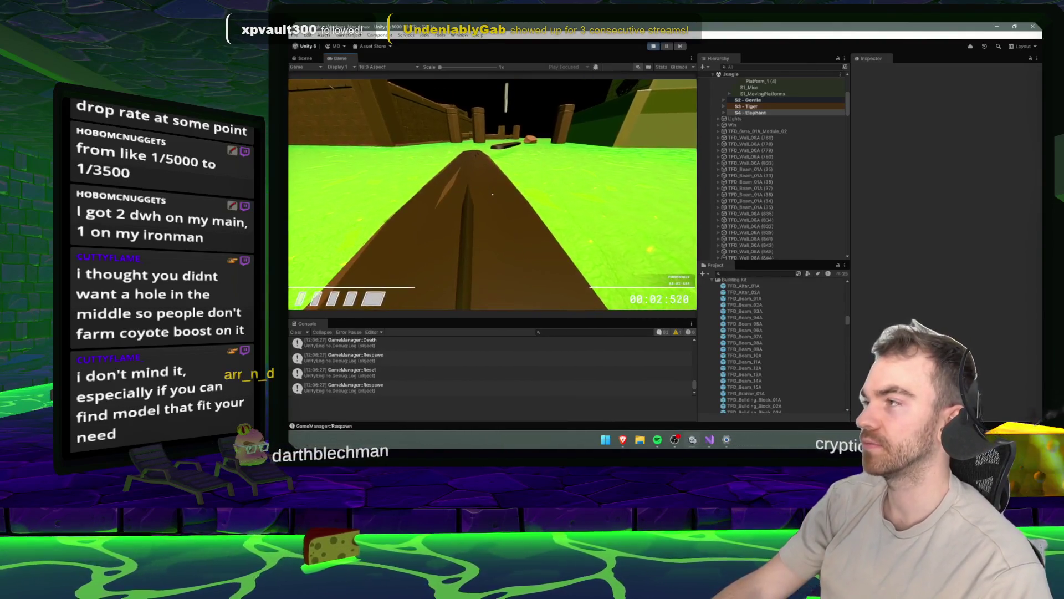
# Step: Leave play mode, fly over the temple area and preview the TFD_Beam_04A prefab
pyautogui.press('Escape')
pyautogui.hotkey('ctrl', 'p')
pyautogui.moveTo(532, 201)
pyautogui.mouseDown()
pyautogui.moveTo(455, 192)
pyautogui.moveTo(615, 194)
pyautogui.mouseUp()
pyautogui.click(765, 320)
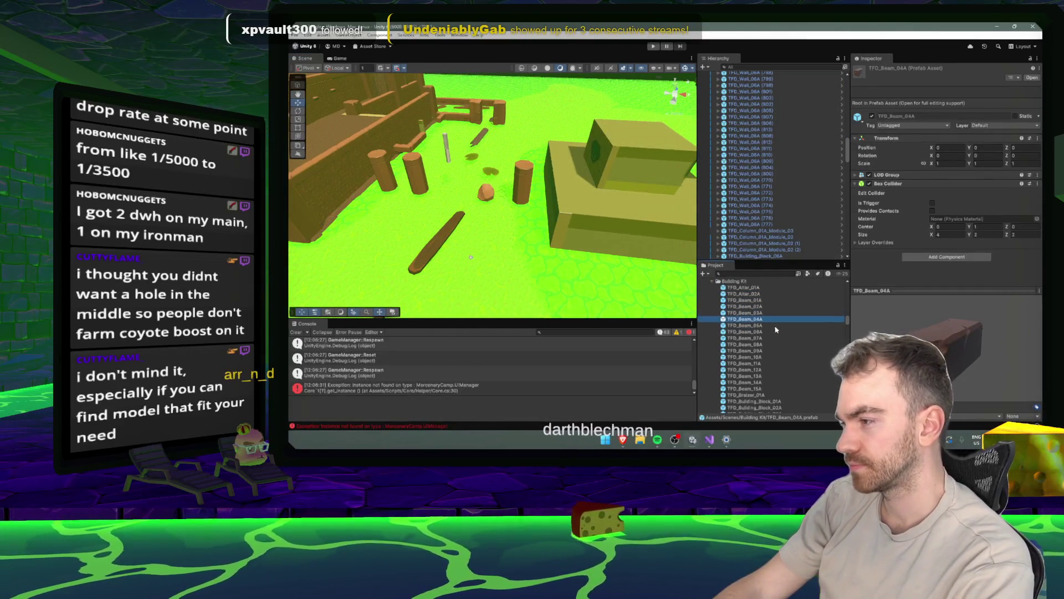
# Step: Browse past TFD_Braizer_01A and TFD_Building_Block_03A, then place and frame a TFD_Building_Block_04A
pyautogui.press('Down')
pyautogui.press('Down')
pyautogui.press('Down')
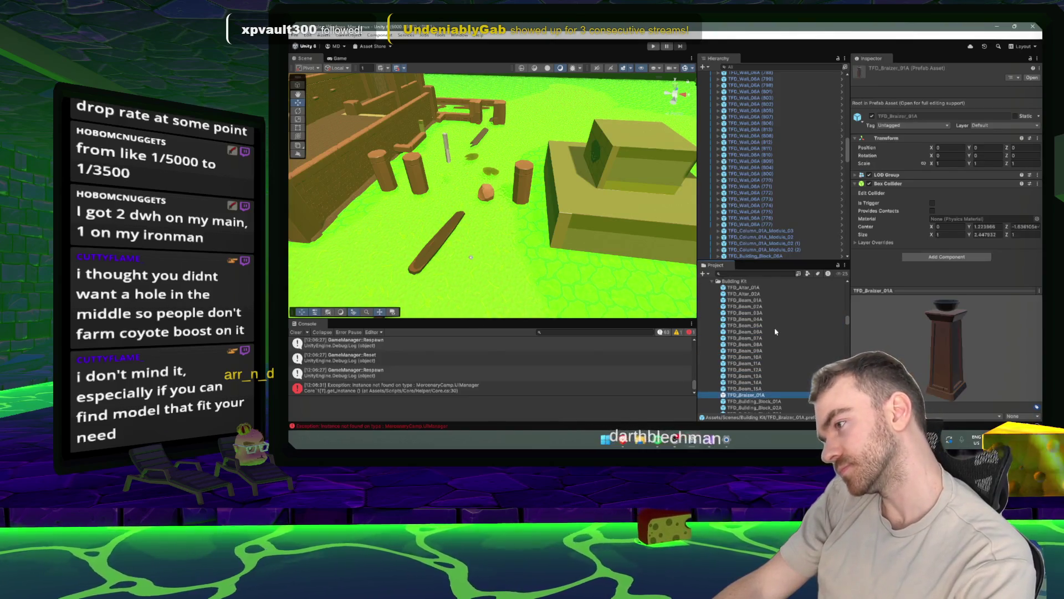
pyautogui.press('Down')
pyautogui.press('Down')
pyautogui.press('Down')
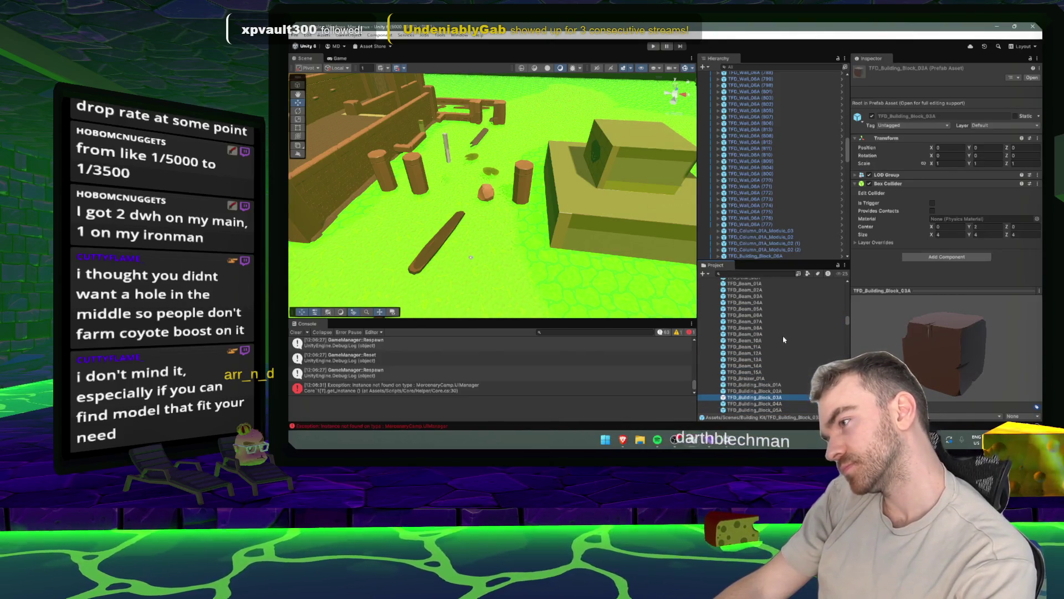
pyautogui.click(765, 404)
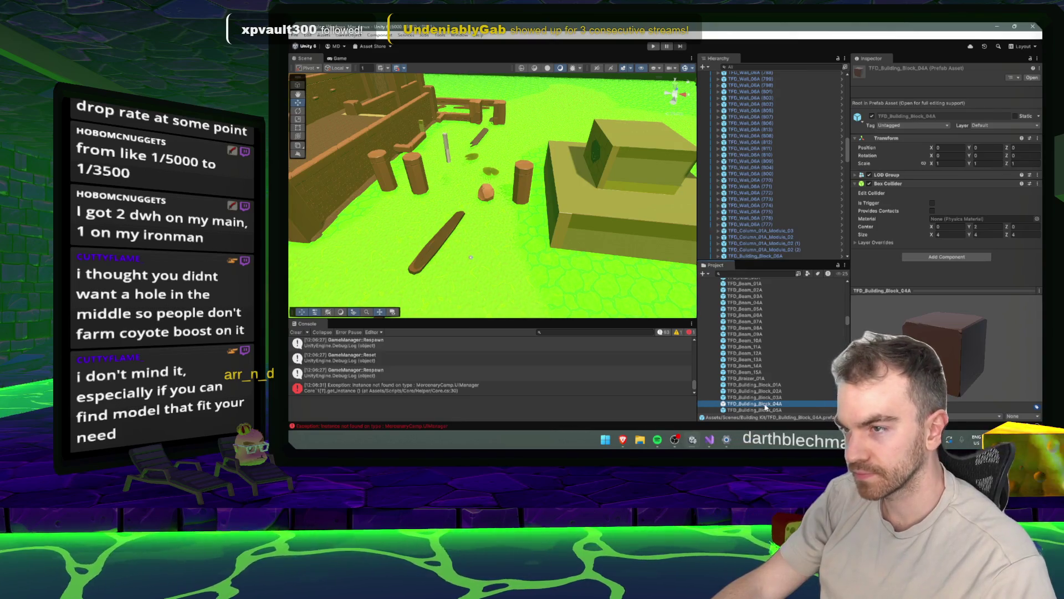
pyautogui.moveTo(650, 296)
pyautogui.mouseDown()
pyautogui.moveTo(564, 241)
pyautogui.moveTo(570, 206)
pyautogui.mouseUp()
pyautogui.press('f')
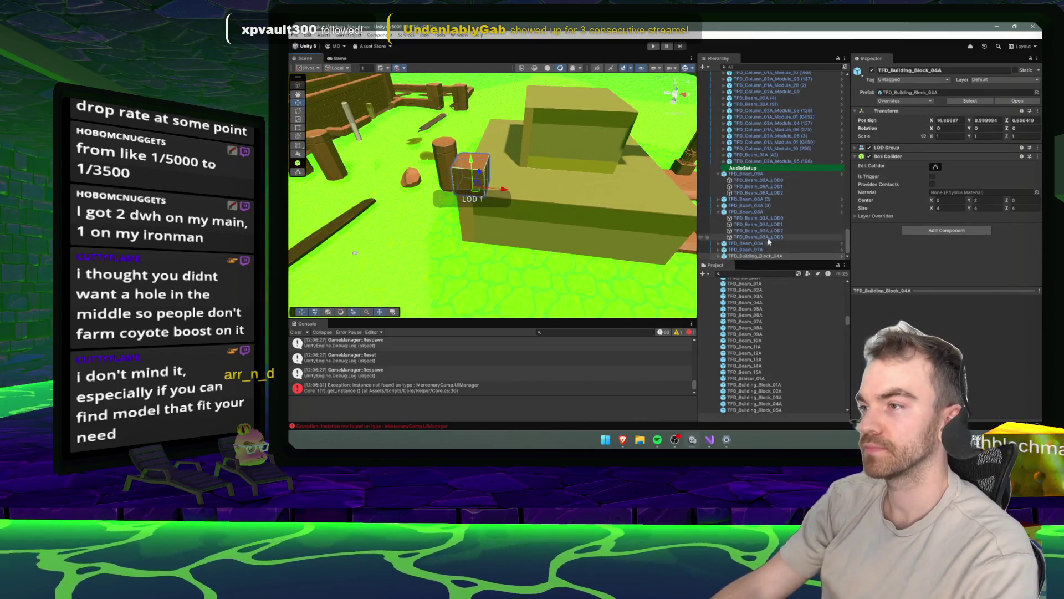
# Step: Collapse the Level hierarchy groups and select the placed building block
pyautogui.moveTo(764, 168)
pyautogui.mouseDown()
pyautogui.moveTo(764, 53)
pyautogui.moveTo(770, 79)
pyautogui.mouseUp()
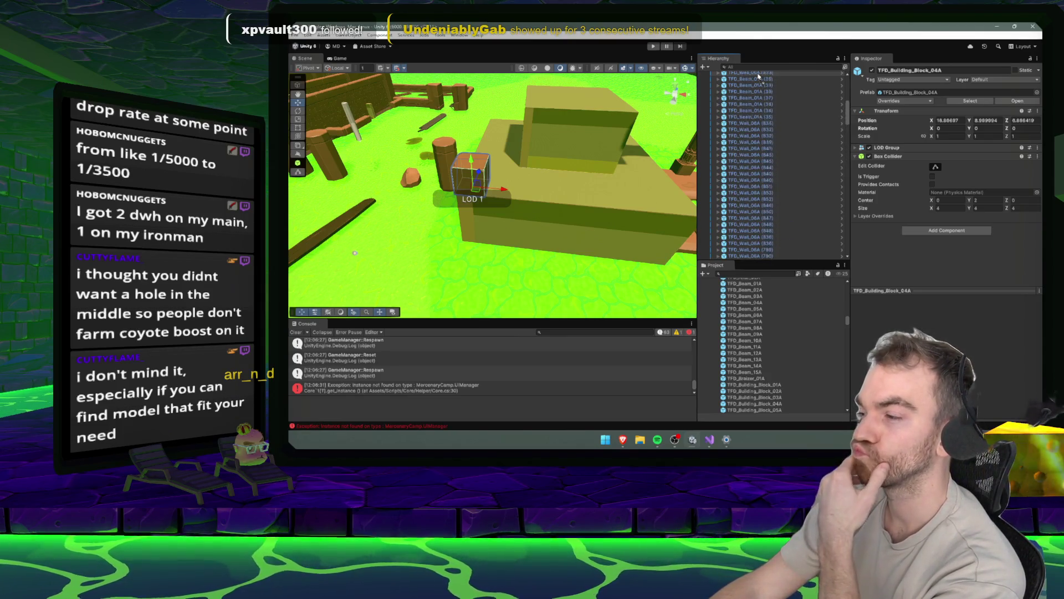
pyautogui.scroll(10, 759, 76)
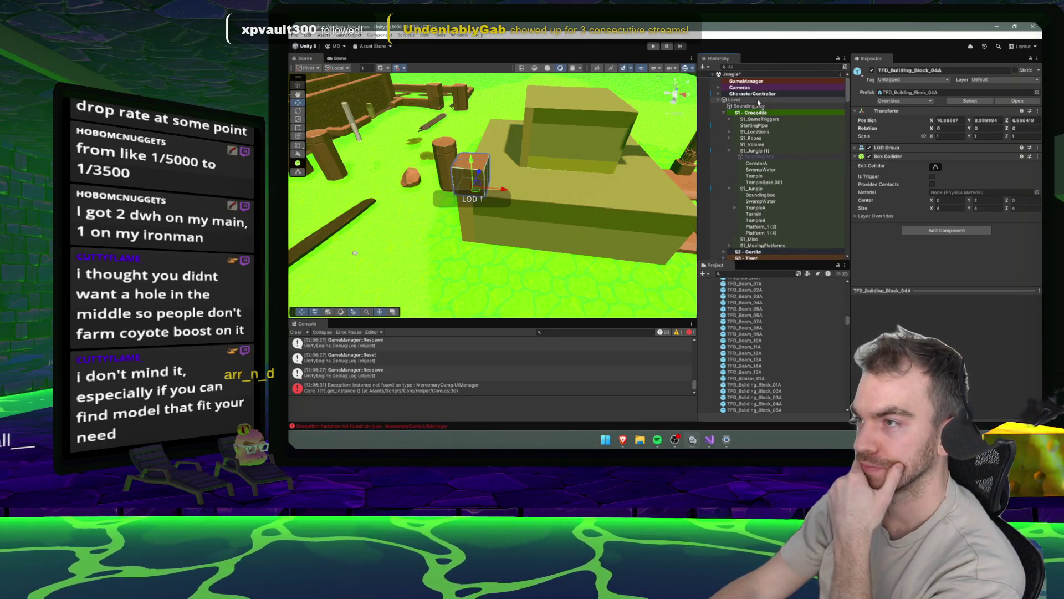
pyautogui.click(755, 99)
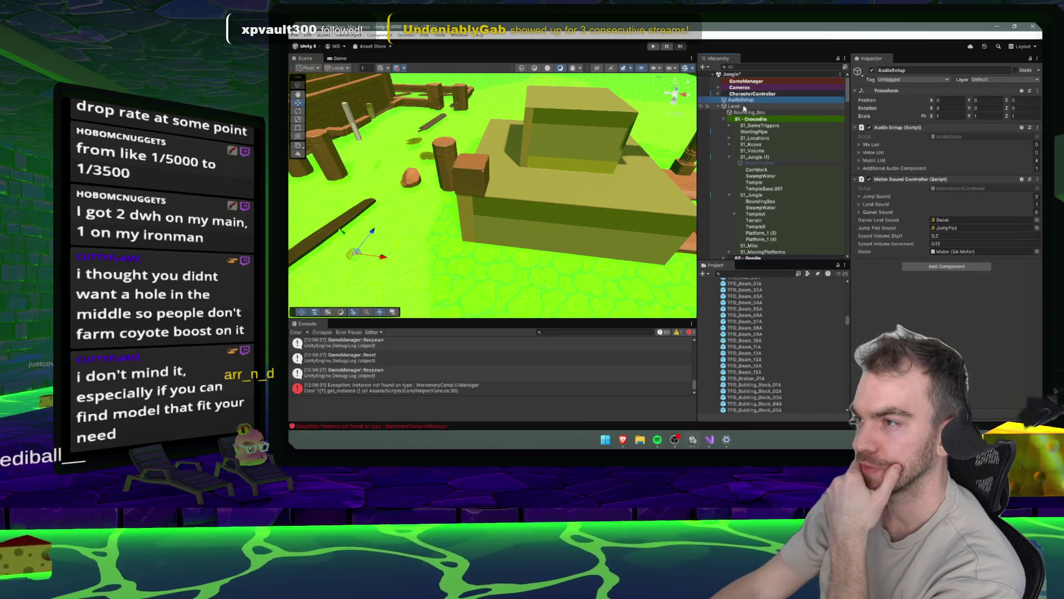
pyautogui.press('Left')
pyautogui.click(749, 113)
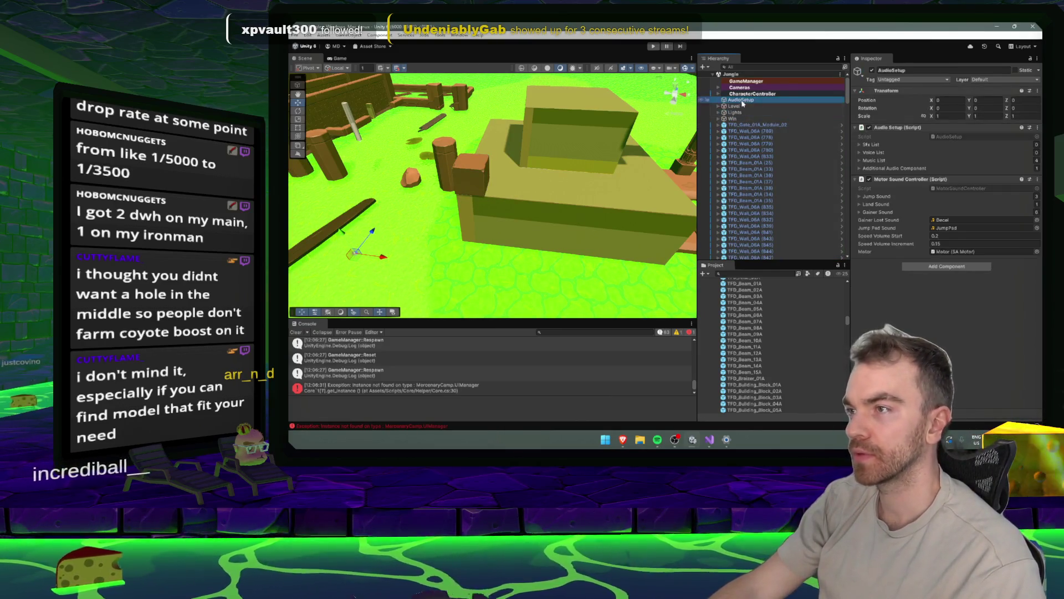
pyautogui.click(514, 183)
# Step: Scale the building block to 5 on all axes and view it from above
pyautogui.press('f')
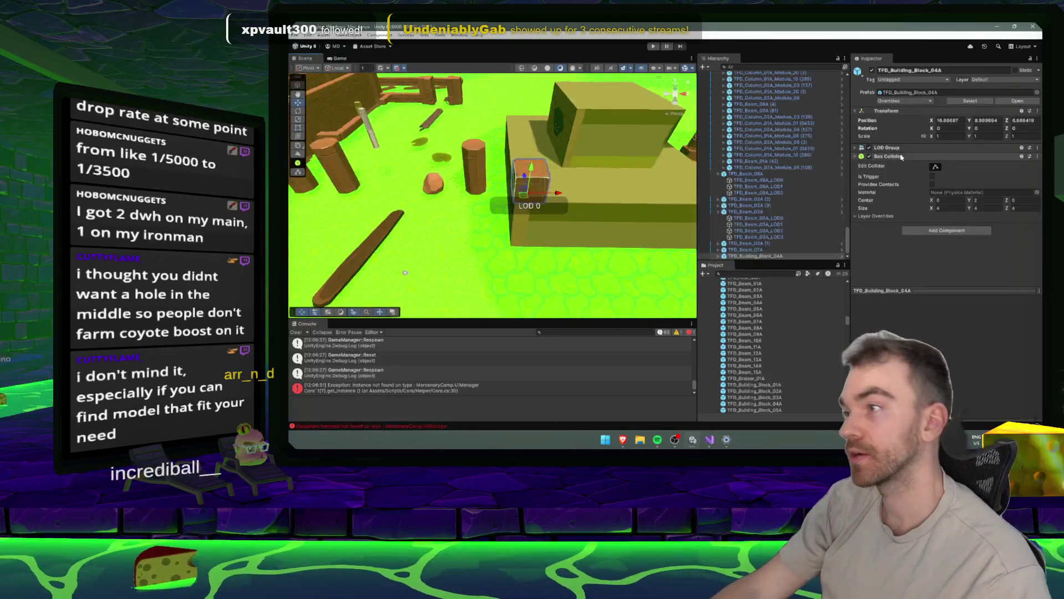
pyautogui.write('5')
pyautogui.press('Tab')
pyautogui.write('5')
pyautogui.press('Tab')
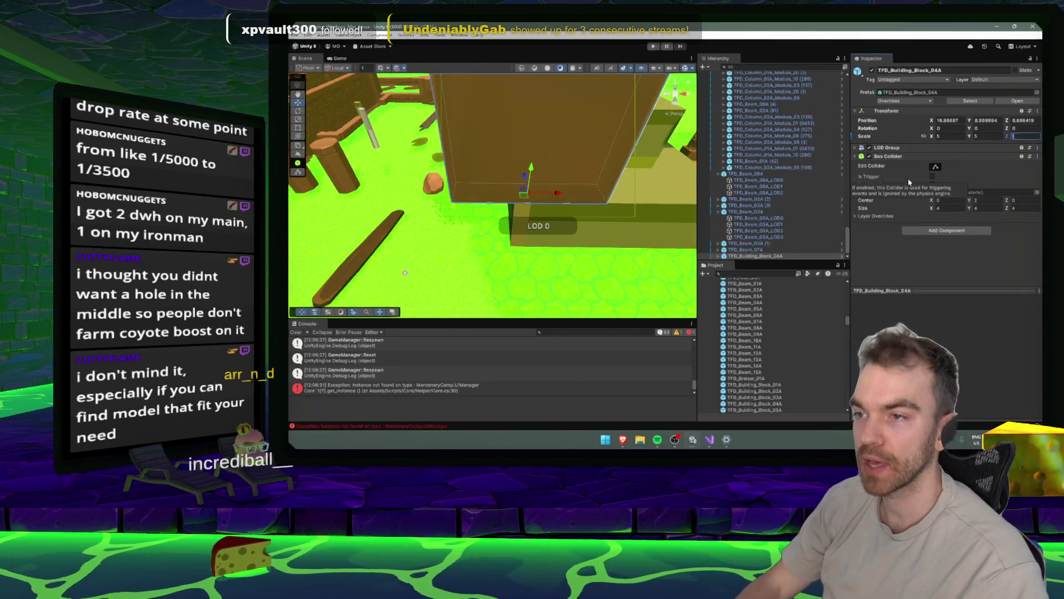
pyautogui.write('5')
pyautogui.press('Return')
pyautogui.scroll(-5, 682, 171)
pyautogui.scroll(5, 610, 183)
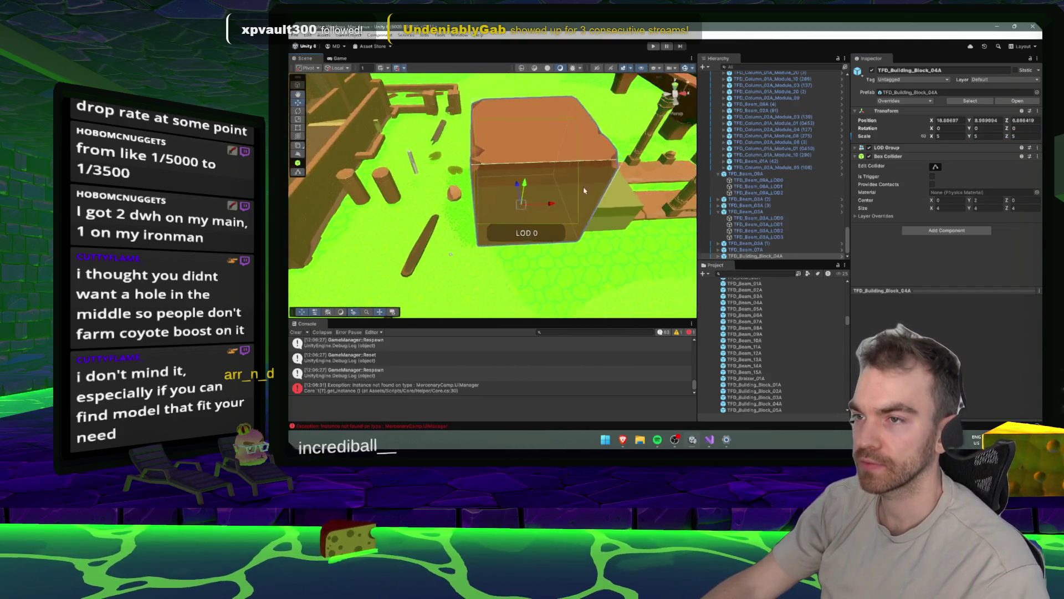
pyautogui.moveTo(584, 190)
pyautogui.mouseDown()
pyautogui.moveTo(517, 192)
pyautogui.moveTo(485, 119)
pyautogui.moveTo(488, 139)
pyautogui.moveTo(488, 128)
pyautogui.mouseUp()
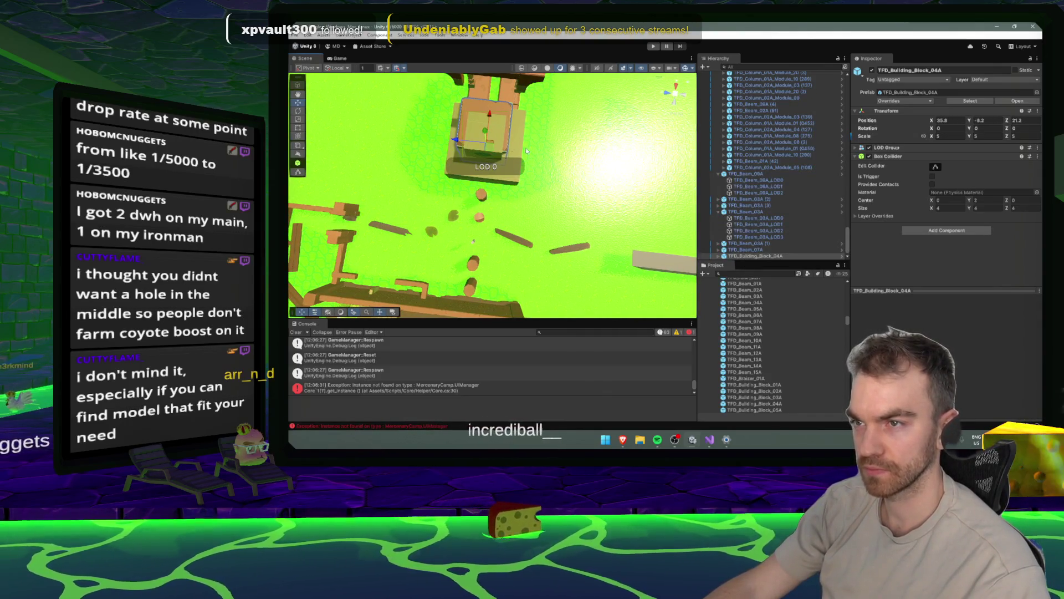
# Step: Rescale the block to 8, then lower it and push it back along Z
pyautogui.click(950, 136)
pyautogui.write('8')
pyautogui.press('Tab')
pyautogui.write('8')
pyautogui.press('Tab')
pyautogui.write('8')
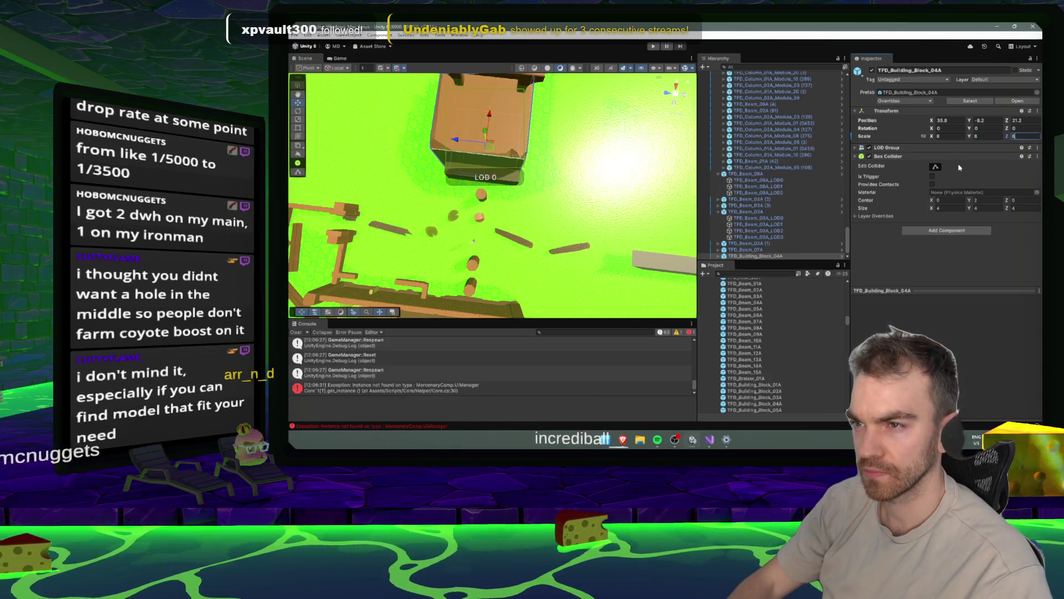
pyautogui.moveTo(484, 131); pyautogui.dragTo(513, 143)
pyautogui.press('f')
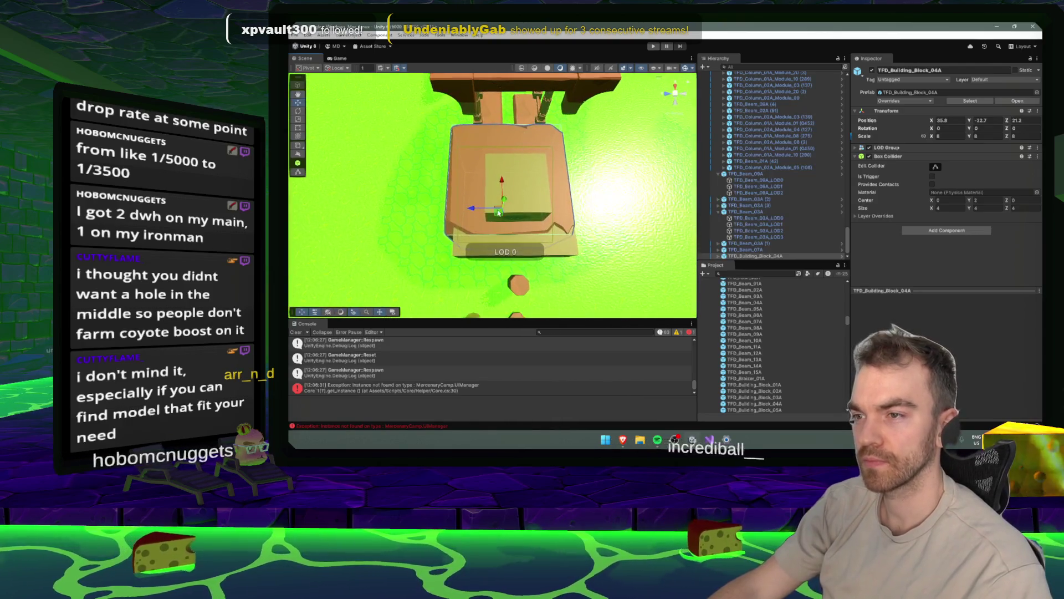
pyautogui.moveTo(463, 209); pyautogui.dragTo(488, 209)
# Step: Set the block's scale to 7, then raise it and slide it along X
pyautogui.click(945, 136)
pyautogui.write('7')
pyautogui.press('Tab')
pyautogui.write('7')
pyautogui.press('Tab')
pyautogui.write('7')
pyautogui.press('Return')
pyautogui.moveTo(541, 203)
pyautogui.mouseDown()
pyautogui.moveTo(626, 231)
pyautogui.moveTo(679, 169)
pyautogui.mouseUp()
pyautogui.moveTo(527, 239); pyautogui.dragTo(527, 190)
pyautogui.moveTo(522, 237); pyautogui.dragTo(516, 219)
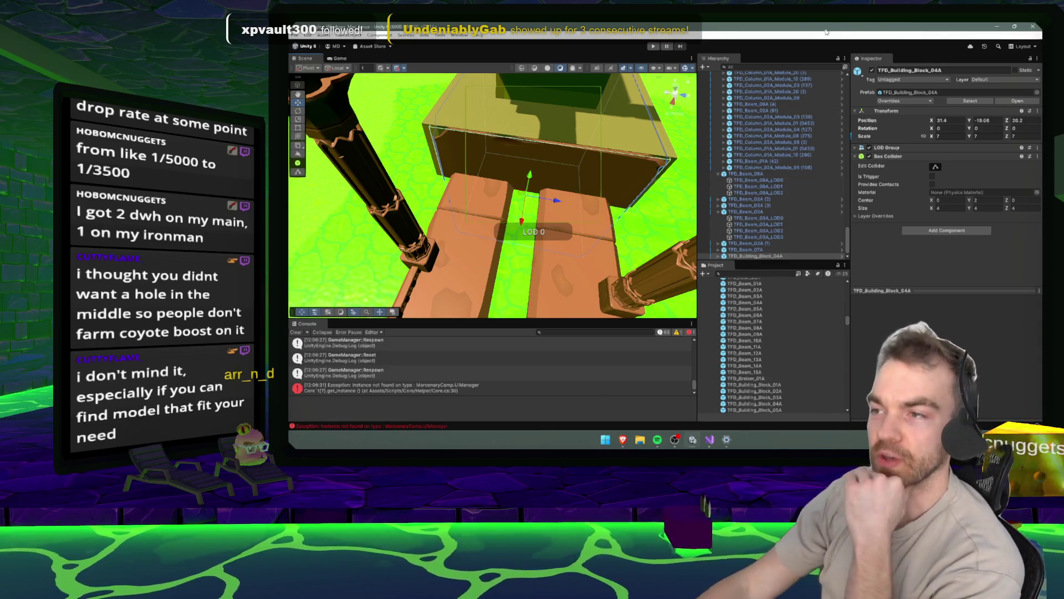
# Step: Duplicate the block, scale the copy to 3.5 and raise it onto the original
pyautogui.click(602, 164)
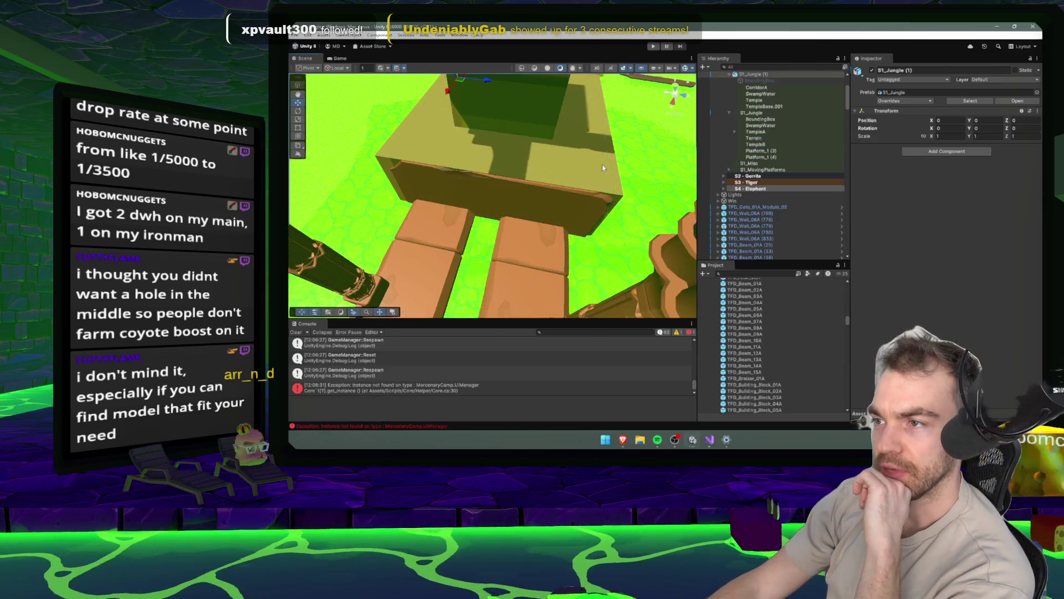
pyautogui.click(536, 215)
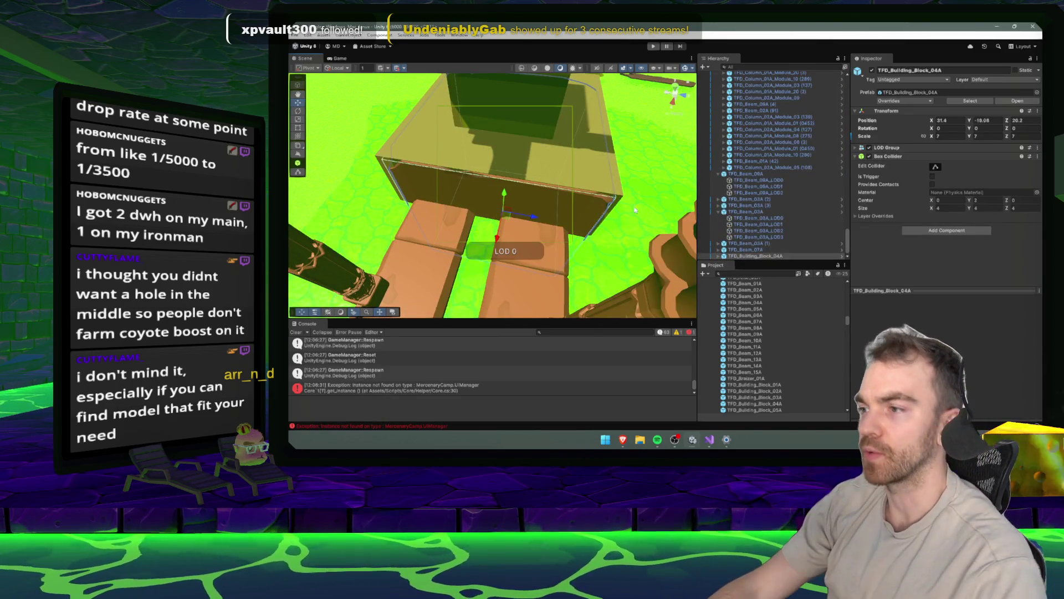
pyautogui.hotkey('ctrl', 'd')
pyautogui.moveTo(504, 197)
pyautogui.mouseDown()
pyautogui.moveTo(503, 142)
pyautogui.moveTo(499, 177)
pyautogui.mouseUp()
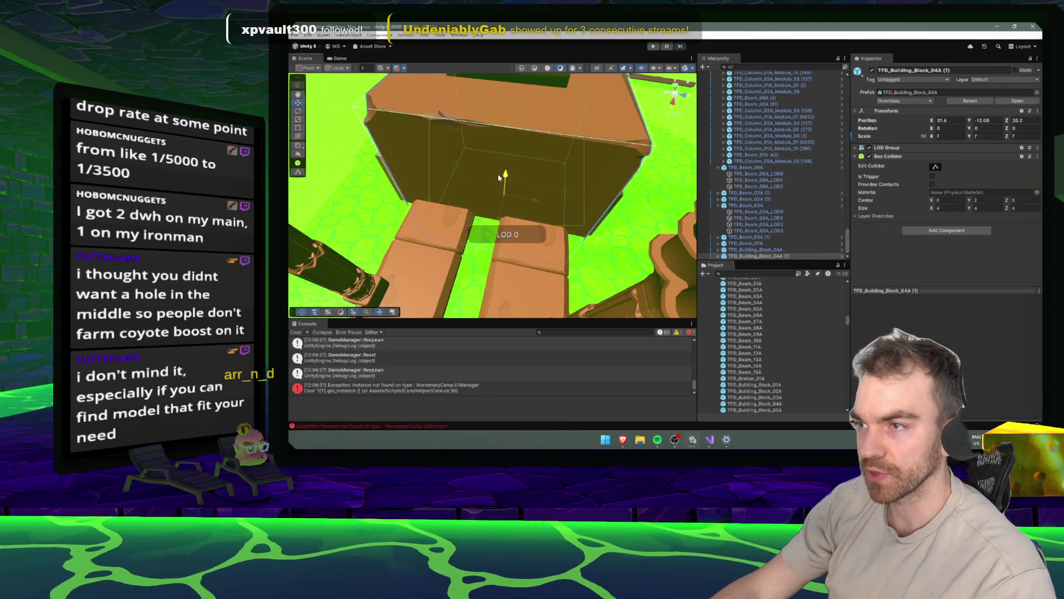
pyautogui.click(942, 137)
pyautogui.write('3.5')
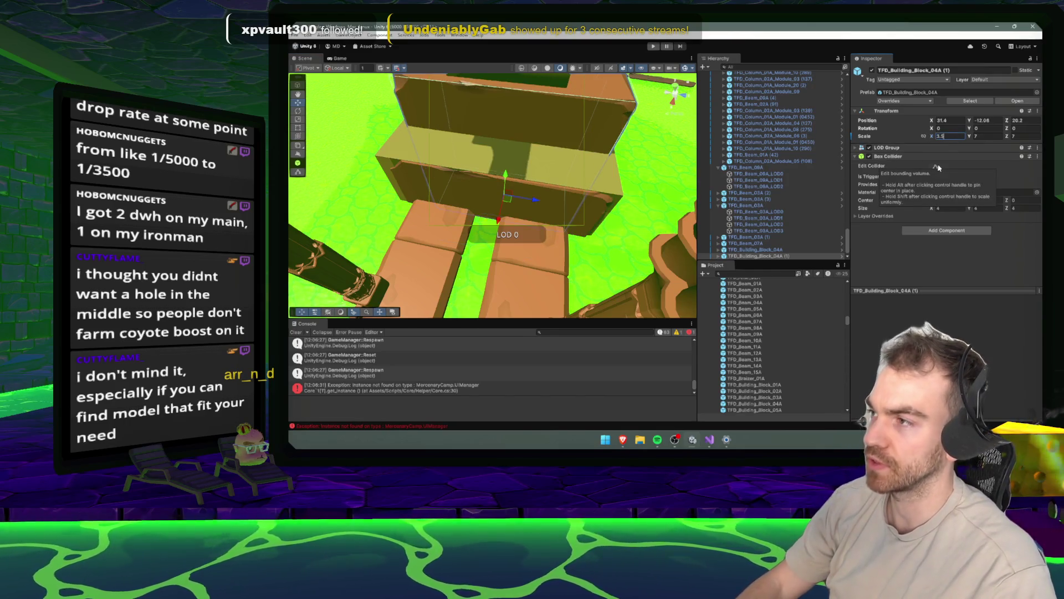
pyautogui.press('Tab')
pyautogui.press('Tab')
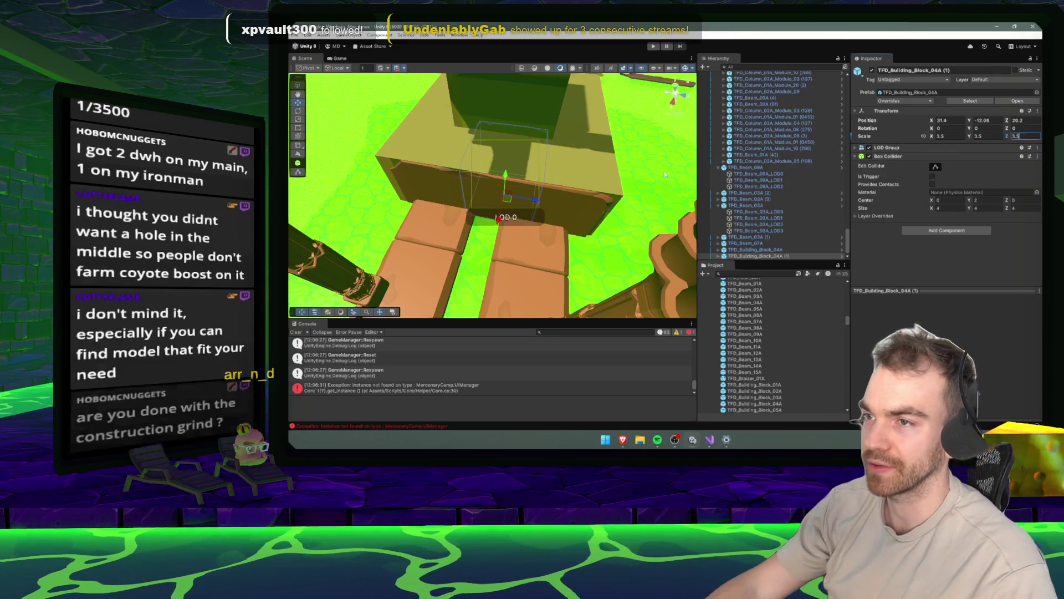
pyautogui.moveTo(504, 169)
pyautogui.mouseDown()
pyautogui.moveTo(500, 118)
pyautogui.moveTo(499, 131)
pyautogui.mouseUp()
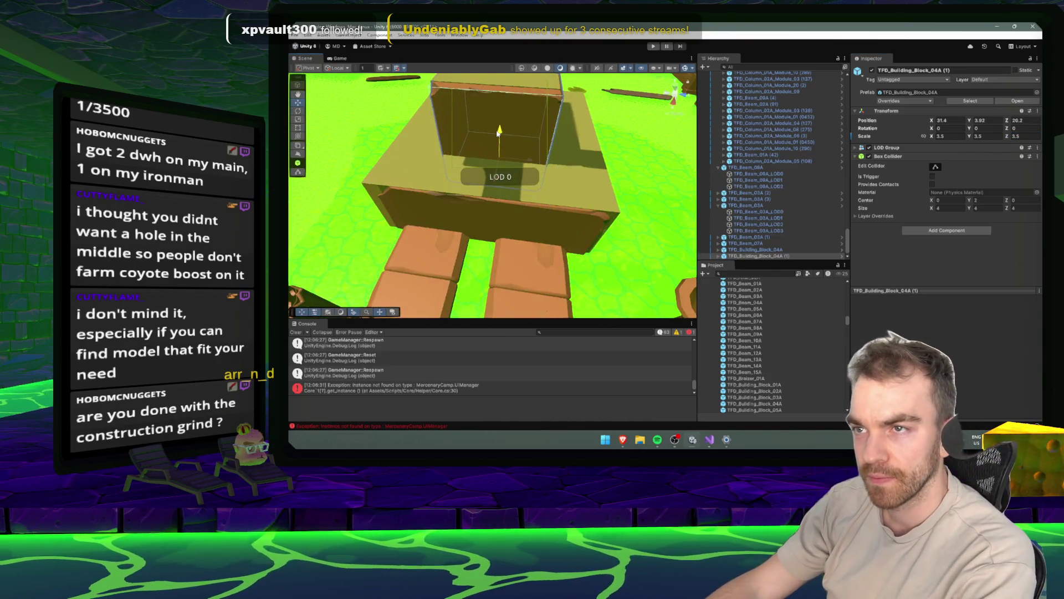
# Step: Orbit low around the stacked tiers, then switch to the Asset Store in the browser
pyautogui.click(541, 134)
pyautogui.moveTo(585, 170)
pyautogui.mouseDown()
pyautogui.moveTo(574, 181)
pyautogui.moveTo(505, 166)
pyautogui.moveTo(925, 213)
pyautogui.moveTo(676, 187)
pyautogui.mouseUp()
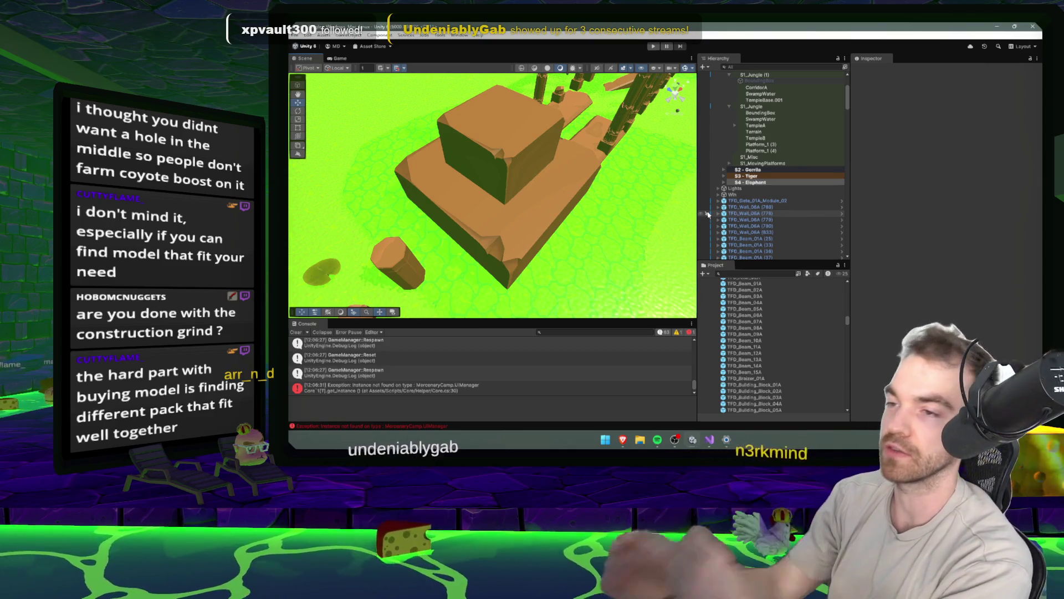
pyautogui.click(481, 144)
pyautogui.moveTo(588, 207)
pyautogui.mouseDown()
pyautogui.moveTo(537, 162)
pyautogui.moveTo(666, 185)
pyautogui.moveTo(652, 189)
pyautogui.mouseUp()
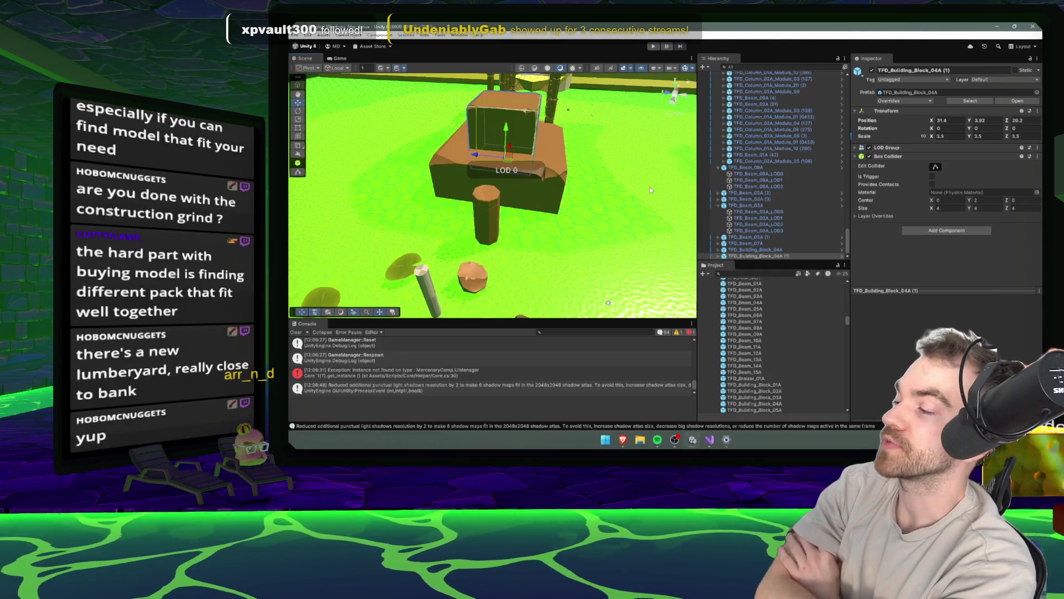
pyautogui.moveTo(623, 439)
pyautogui.click(700, 406)
pyautogui.scroll(5, 384, 301)
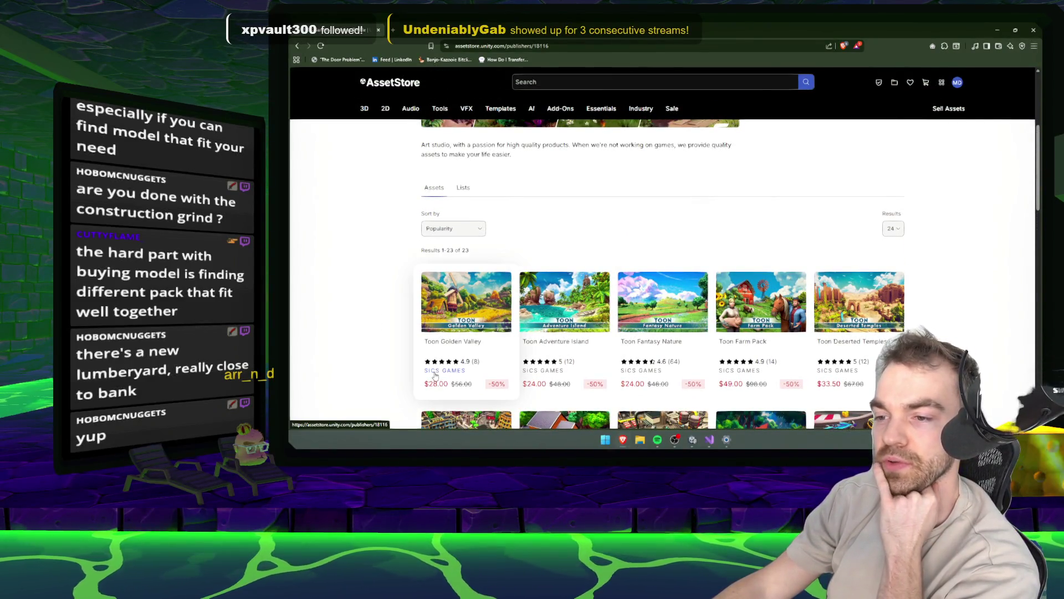
pyautogui.scroll(-2, 957, 340)
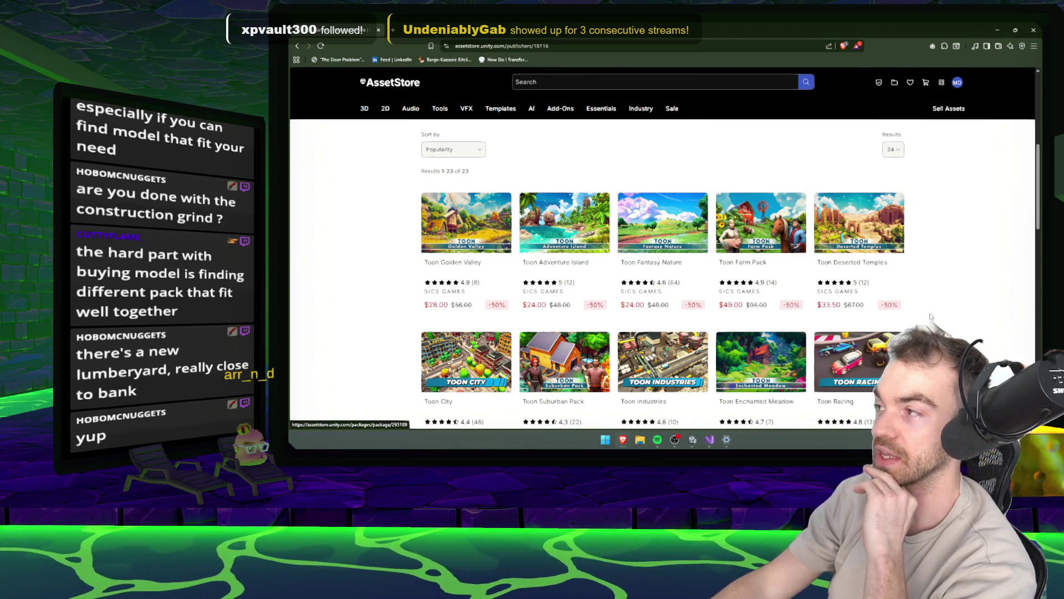
pyautogui.click(694, 440)
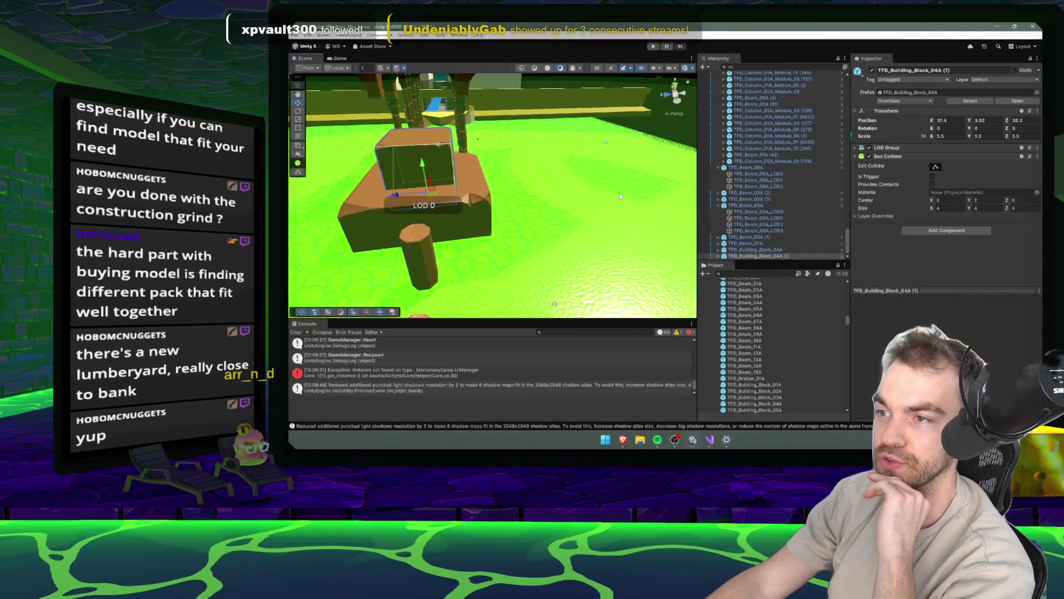
pyautogui.scroll(-10, 534, 194)
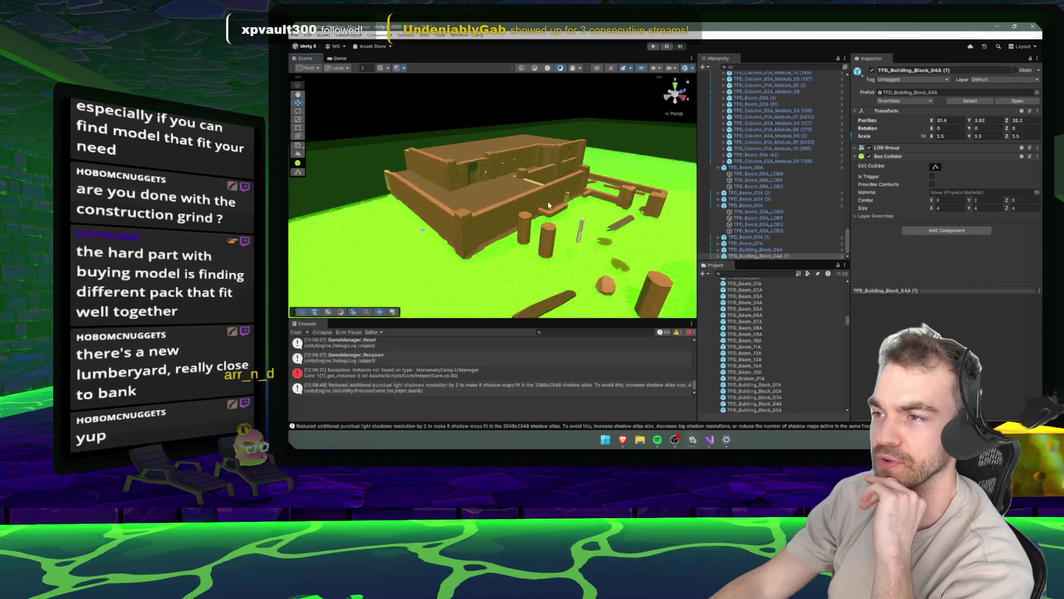
pyautogui.moveTo(551, 216); pyautogui.dragTo(541, 213)
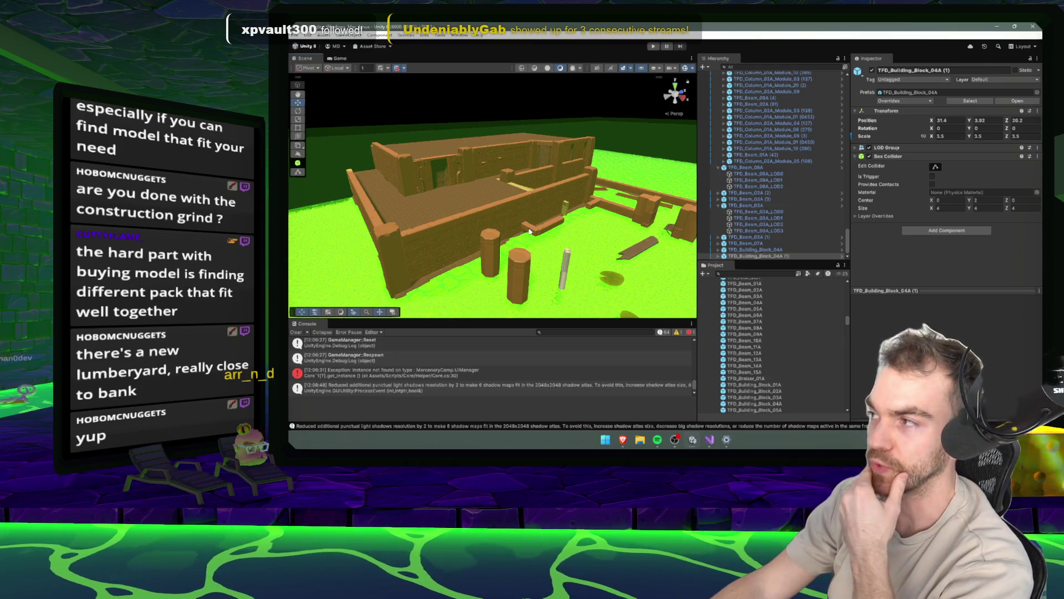
pyautogui.moveTo(526, 236)
pyautogui.mouseDown()
pyautogui.moveTo(551, 234)
pyautogui.moveTo(532, 248)
pyautogui.mouseUp()
pyautogui.scroll(-5, 496, 243)
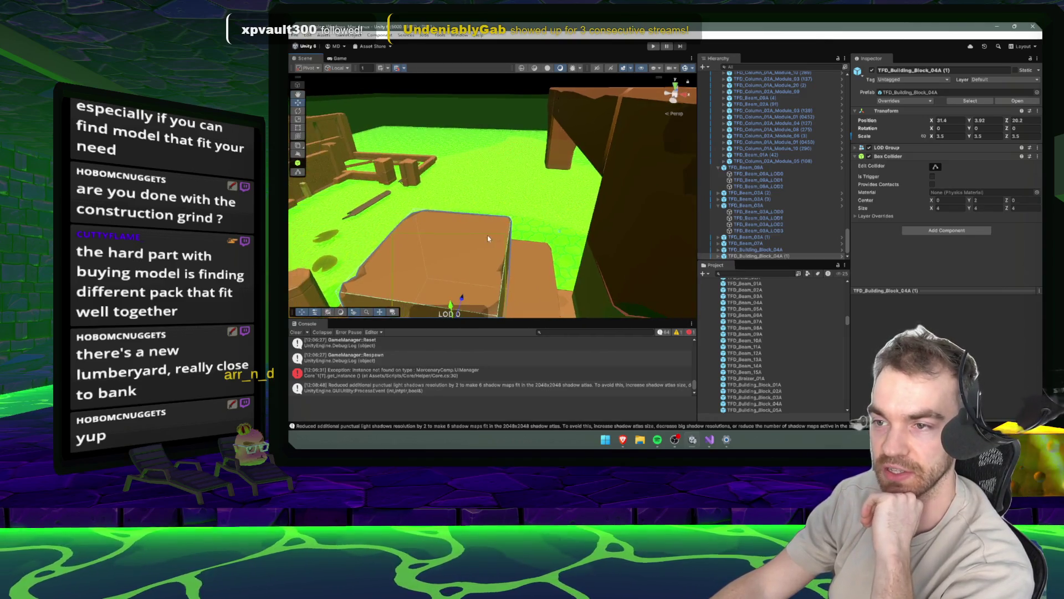
pyautogui.moveTo(558, 237)
pyautogui.mouseDown()
pyautogui.moveTo(576, 248)
pyautogui.moveTo(546, 226)
pyautogui.moveTo(484, 226)
pyautogui.mouseUp()
pyautogui.rightClick(484, 227)
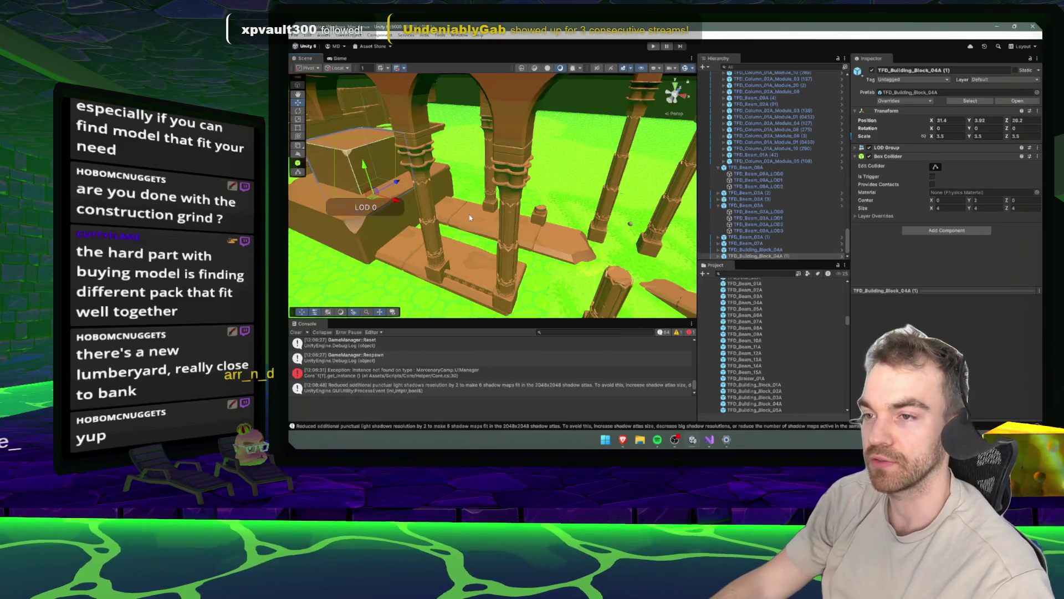
pyautogui.click(449, 208)
pyautogui.press('f')
pyautogui.scroll(2, 515, 244)
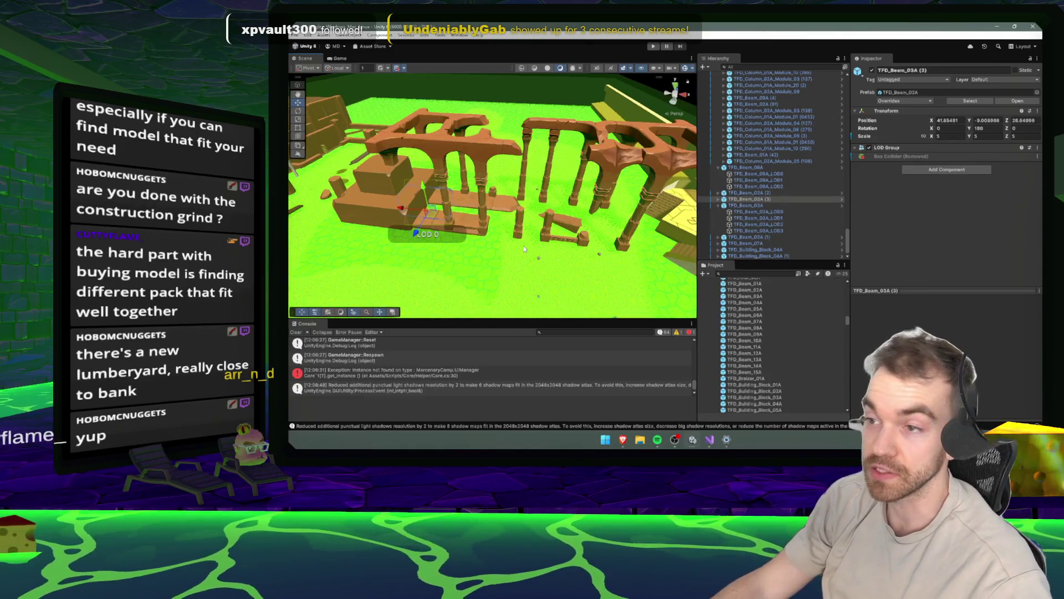
pyautogui.keyDown('shift'); pyautogui.click(478, 223); pyautogui.keyUp('shift')
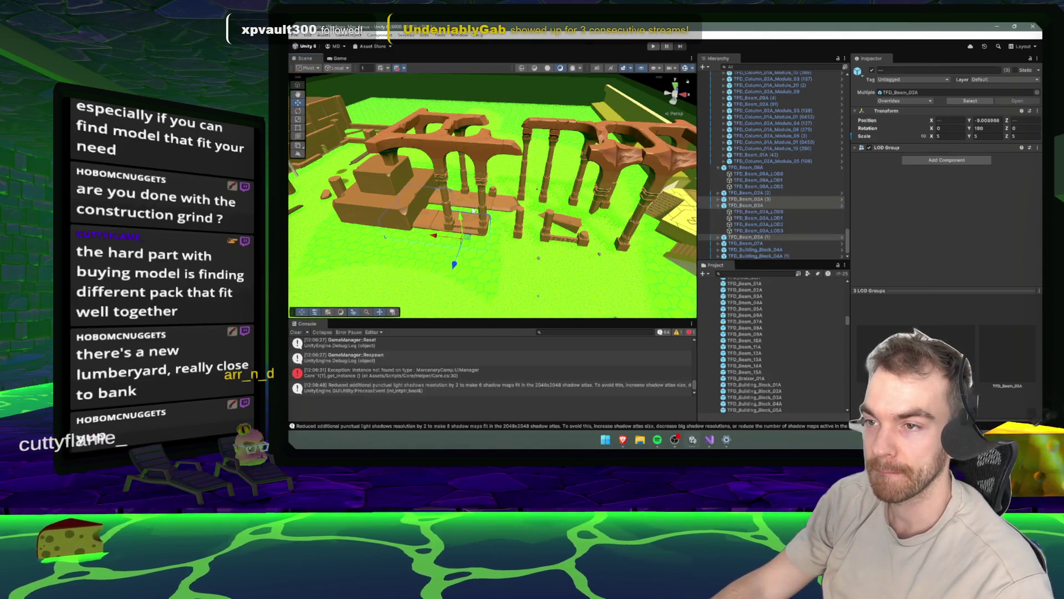
pyautogui.moveTo(506, 205); pyautogui.dragTo(497, 227)
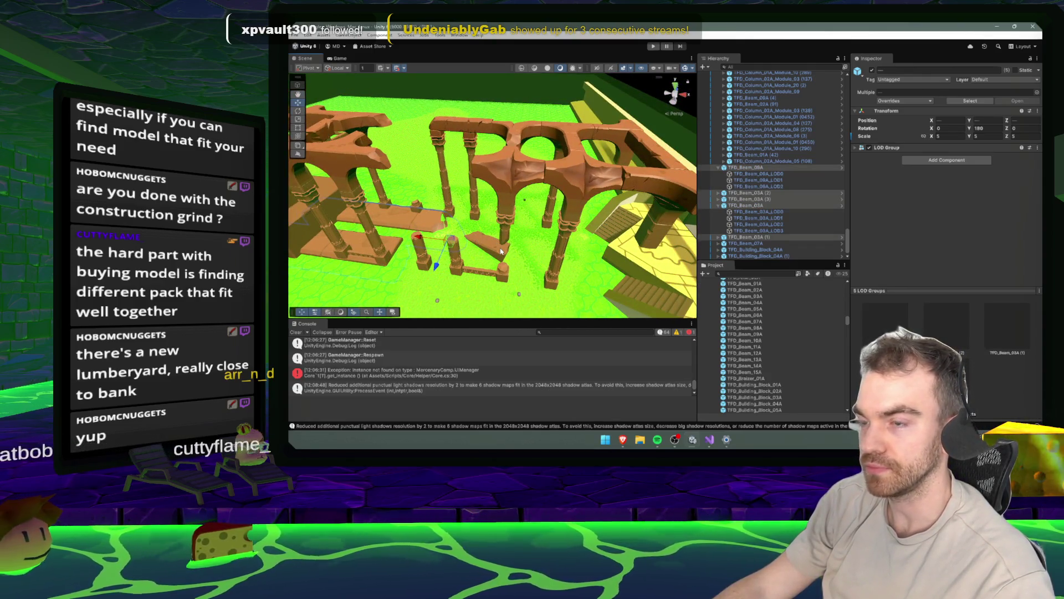
pyautogui.moveTo(500, 248); pyautogui.dragTo(405, 221)
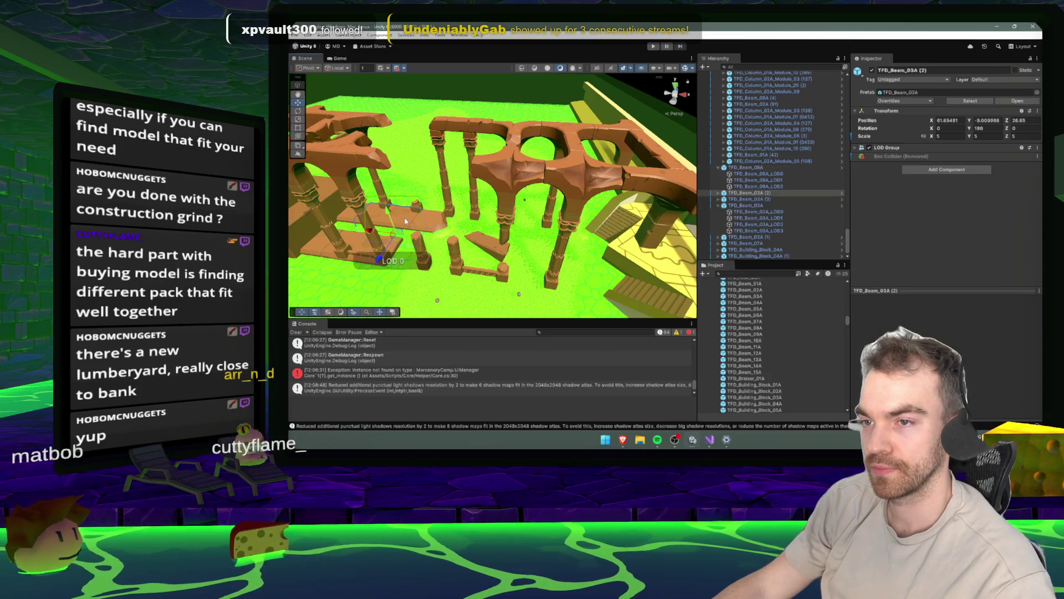
pyautogui.keyDown('shift'); pyautogui.click(350, 244); pyautogui.keyUp('shift')
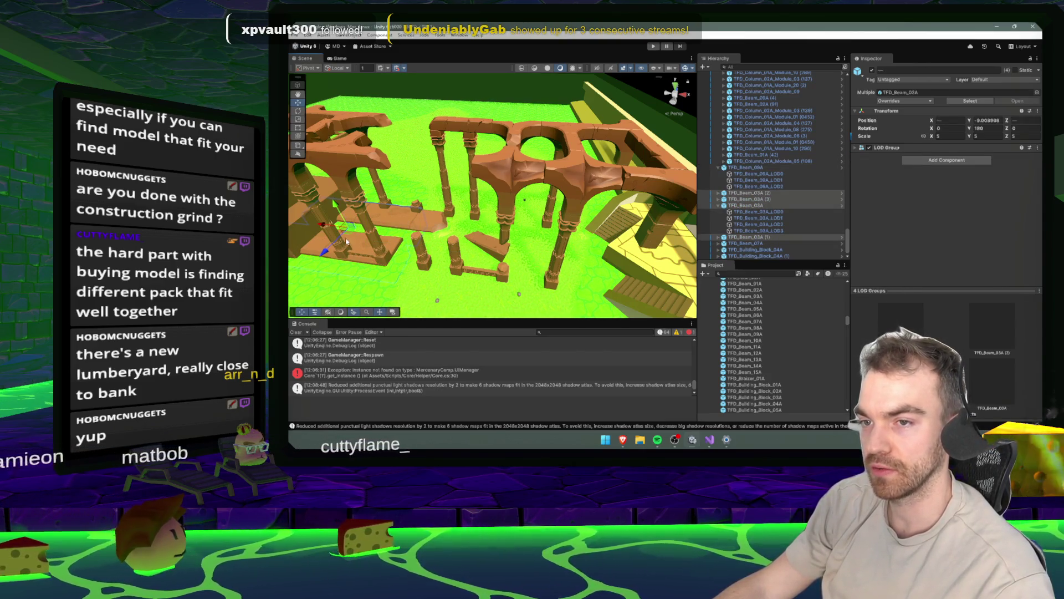
pyautogui.hotkey('ctrl', 'd')
pyautogui.moveTo(371, 232); pyautogui.dragTo(608, 272)
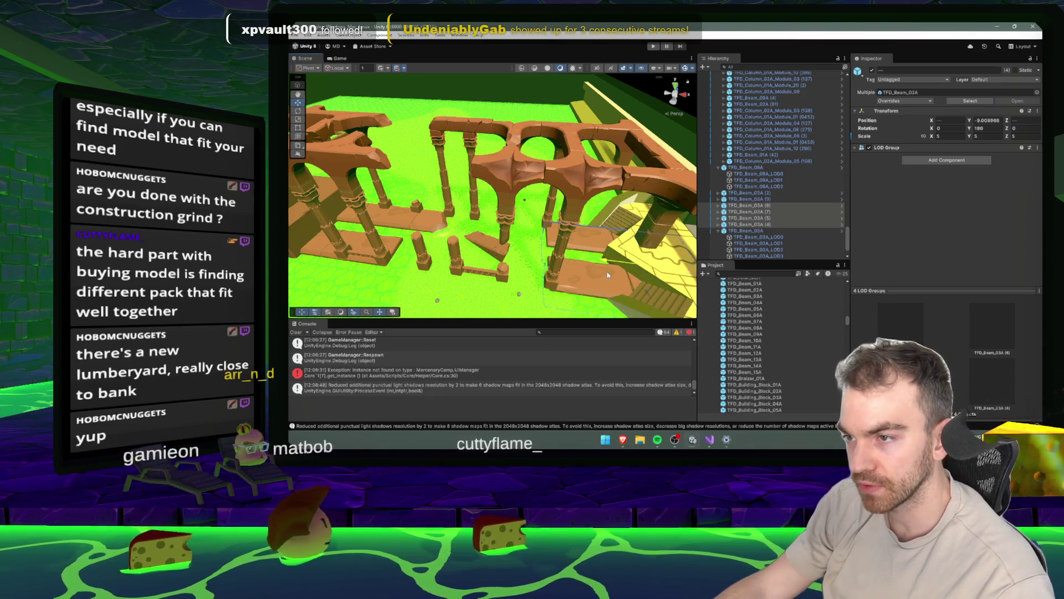
pyautogui.moveTo(608, 274)
pyautogui.mouseDown()
pyautogui.moveTo(637, 276)
pyautogui.moveTo(585, 261)
pyautogui.moveTo(497, 265)
pyautogui.moveTo(518, 259)
pyautogui.mouseUp()
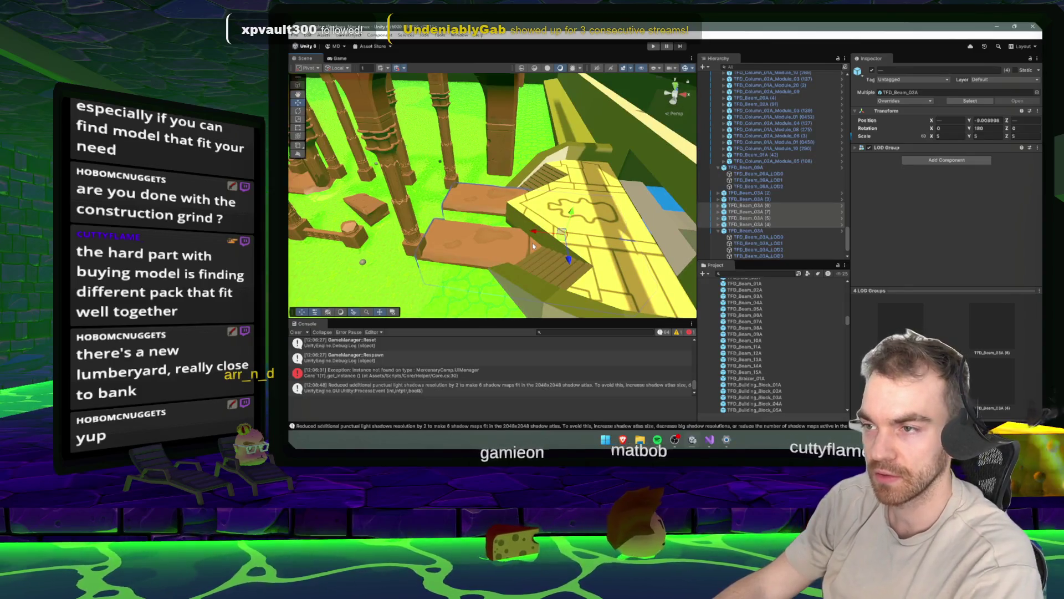
pyautogui.hotkey('ctrl', 'z')
pyautogui.press('f')
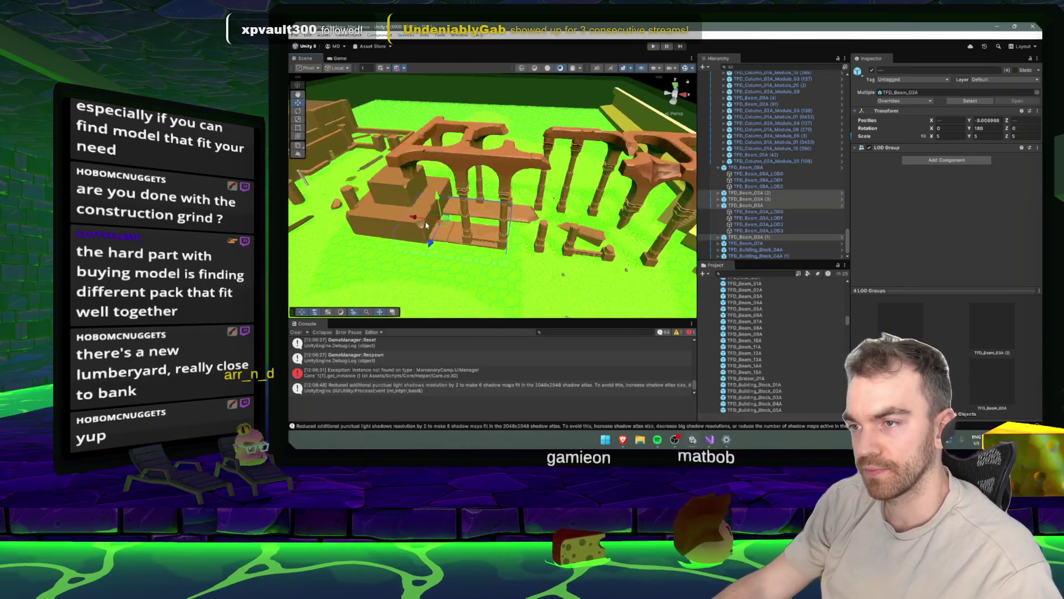
pyautogui.moveTo(415, 218); pyautogui.dragTo(716, 257)
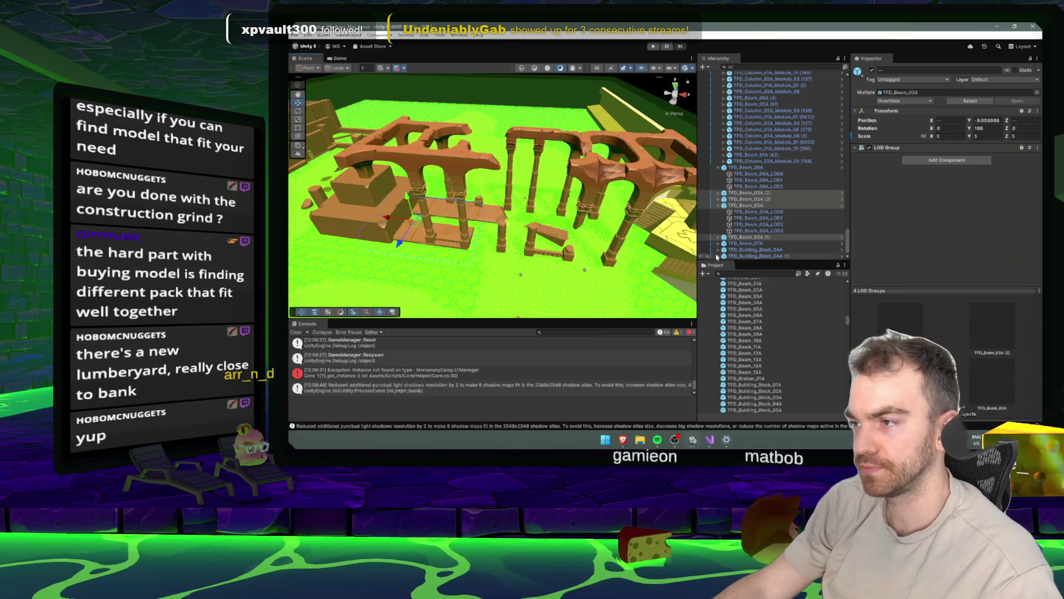
pyautogui.click(723, 206)
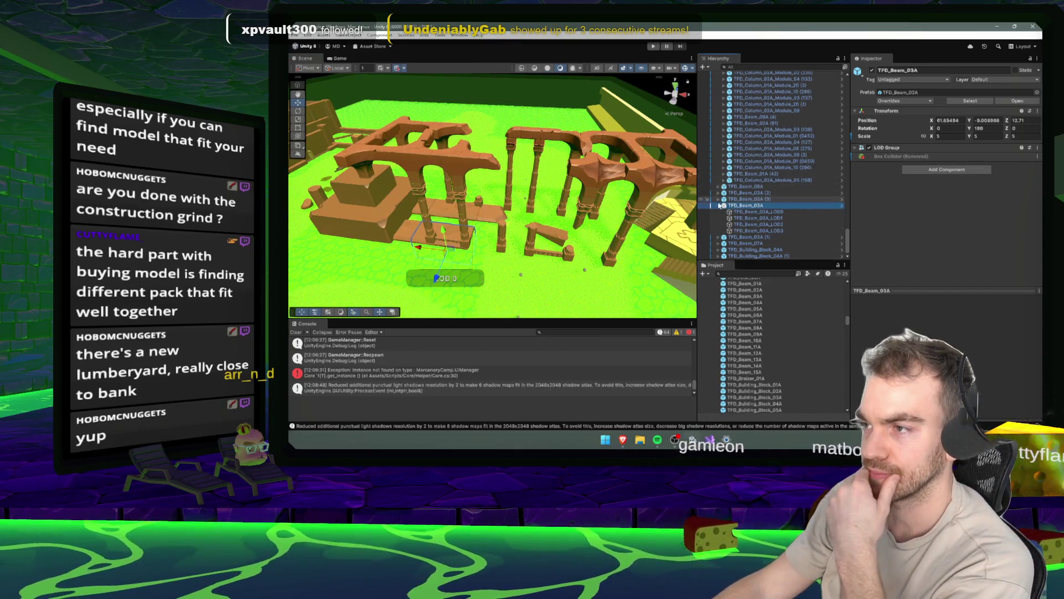
pyautogui.moveTo(488, 233); pyautogui.dragTo(541, 249)
pyautogui.click(542, 249)
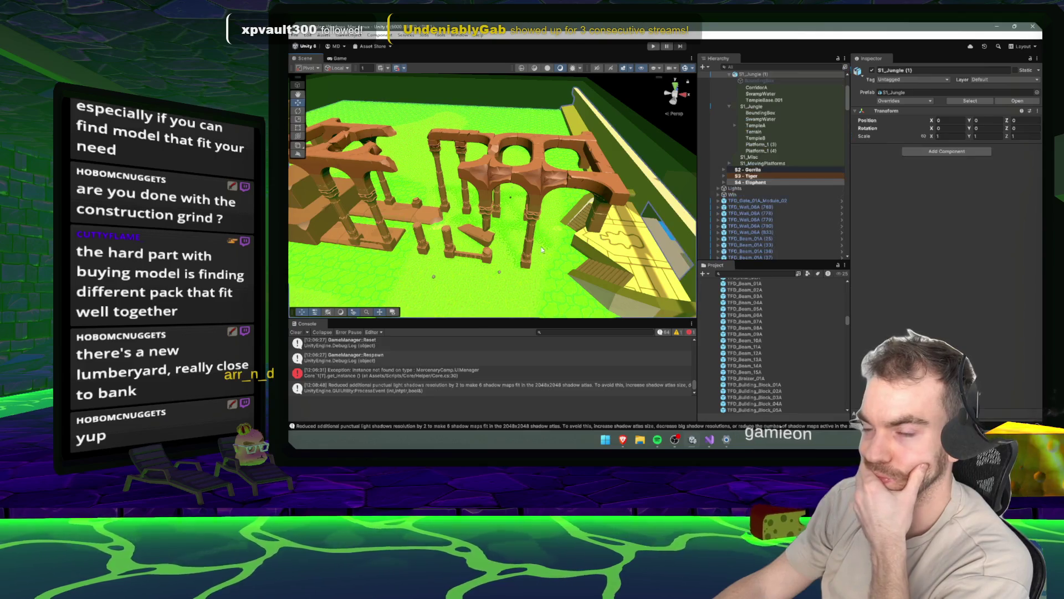
# Step: Inspect the arches and columns, then preview TFD_Building_Block_01A after TFD_Beam_12A
pyautogui.scroll(10, 469, 233)
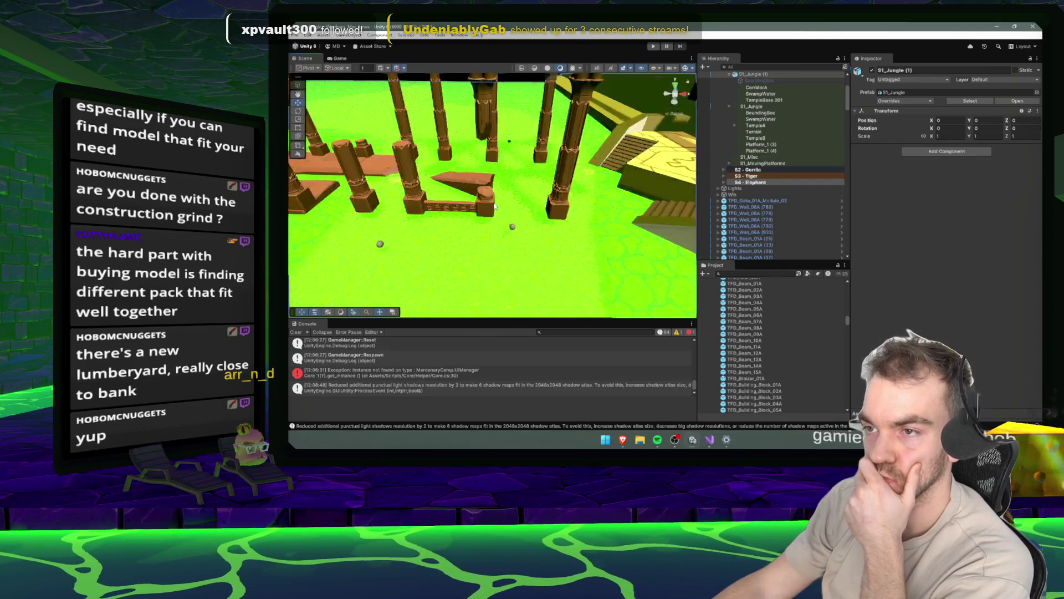
pyautogui.scroll(-10, 482, 169)
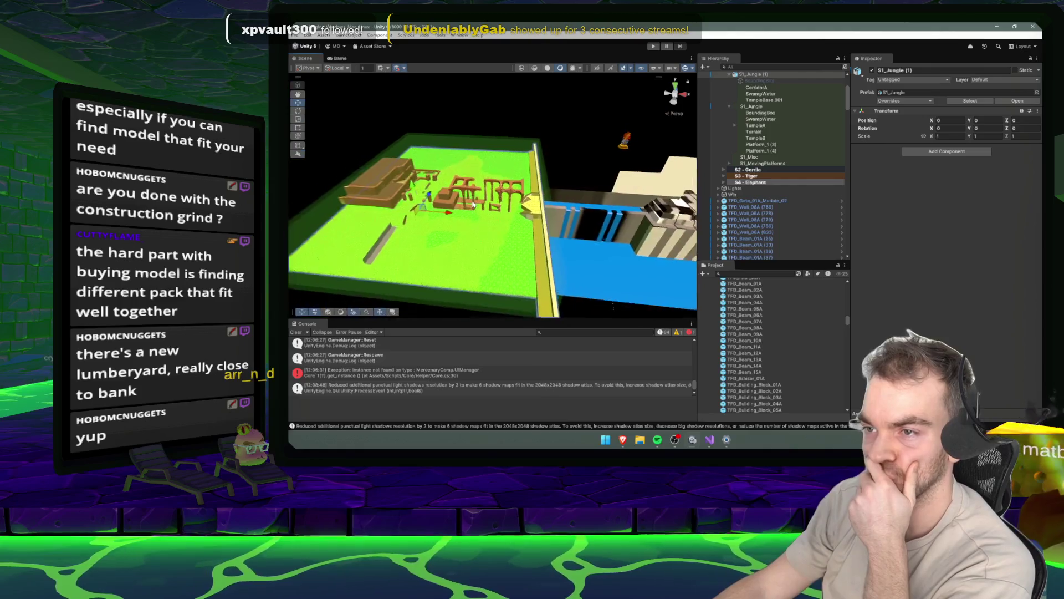
pyautogui.scroll(10, 478, 205)
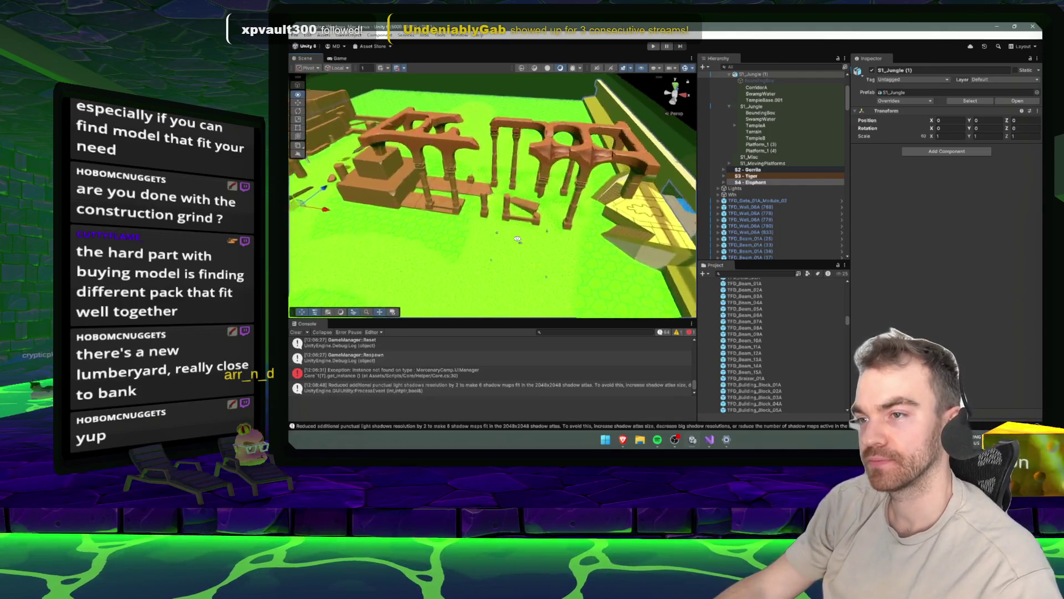
pyautogui.moveTo(523, 235)
pyautogui.mouseDown()
pyautogui.moveTo(556, 229)
pyautogui.moveTo(546, 220)
pyautogui.mouseUp()
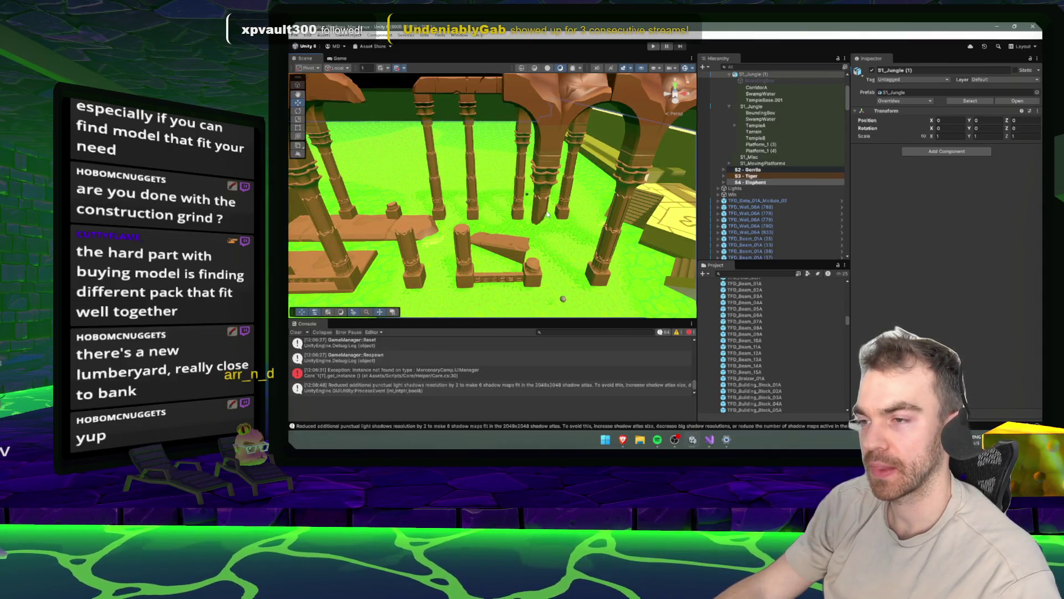
pyautogui.click(546, 222)
pyautogui.press('f')
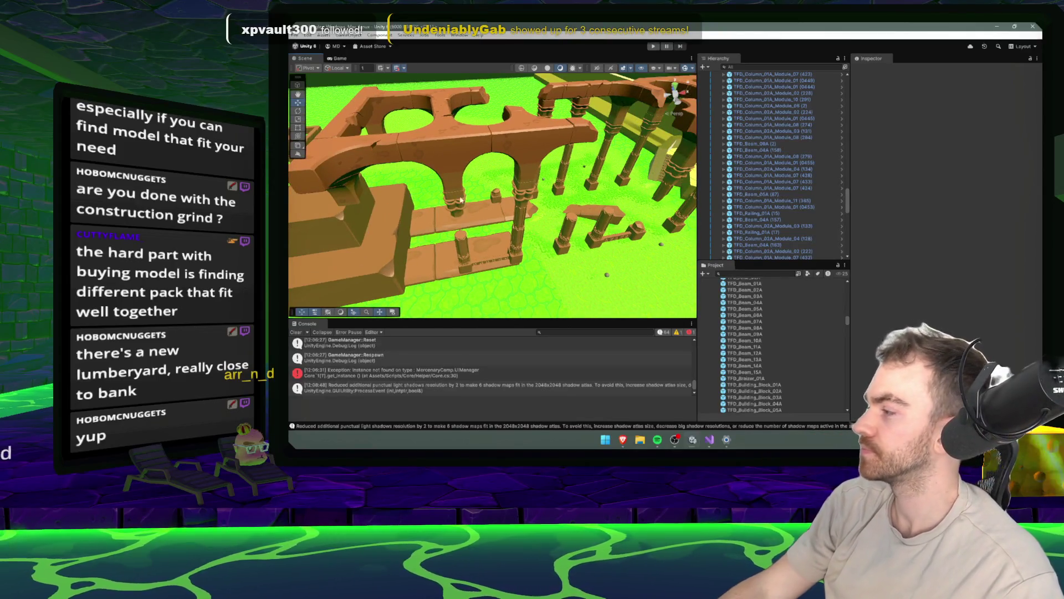
pyautogui.moveTo(449, 147)
pyautogui.mouseDown()
pyautogui.moveTo(516, 190)
pyautogui.moveTo(455, 170)
pyautogui.mouseUp()
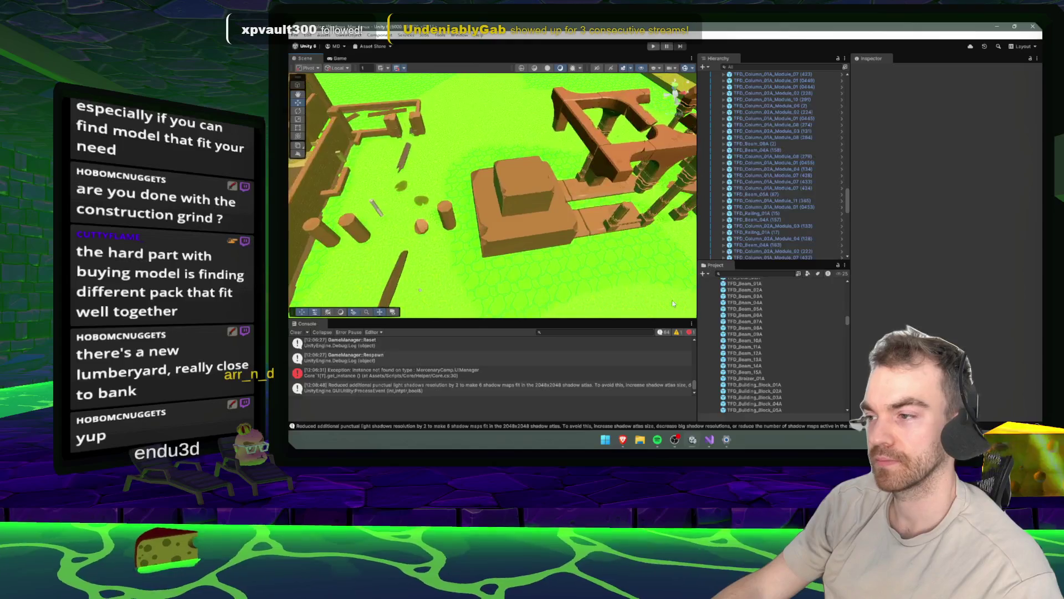
pyautogui.click(776, 353)
pyautogui.press('Down')
pyautogui.press('Down')
pyautogui.press('Down')
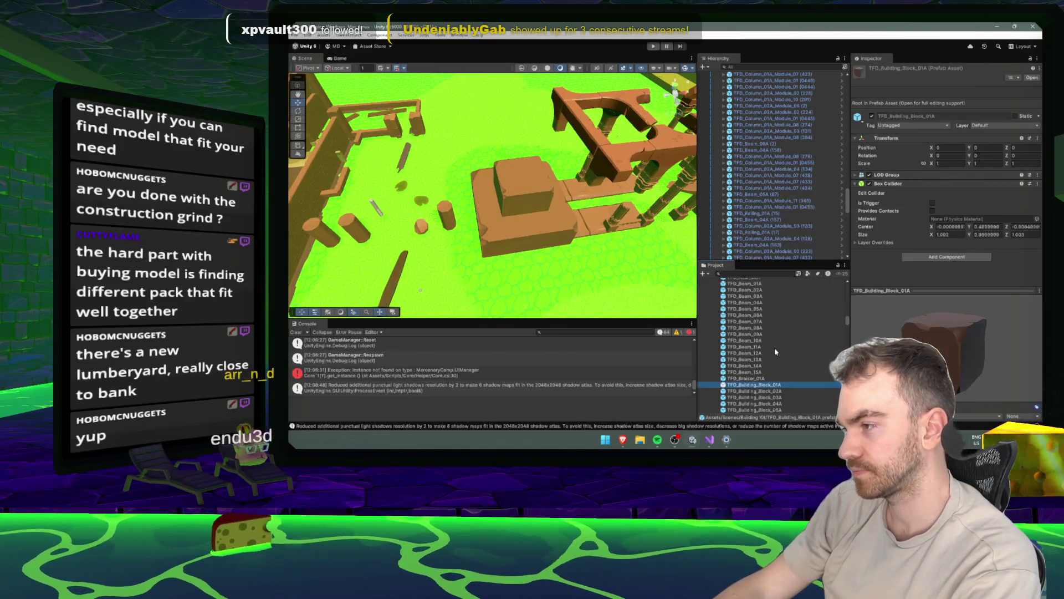
# Step: Step through the prefabs past TFD_Building_Block_06A and TFD_Ceiling_01A to TFD_Wall_Nub_02A
pyautogui.press('Down')
pyautogui.press('Down')
pyautogui.press('Down')
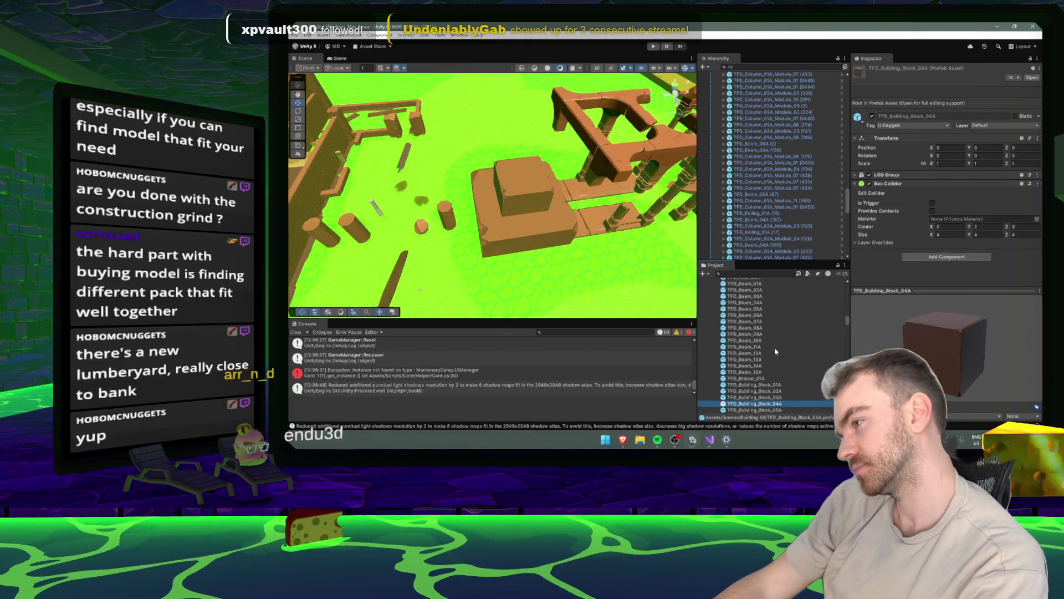
pyautogui.press('Down')
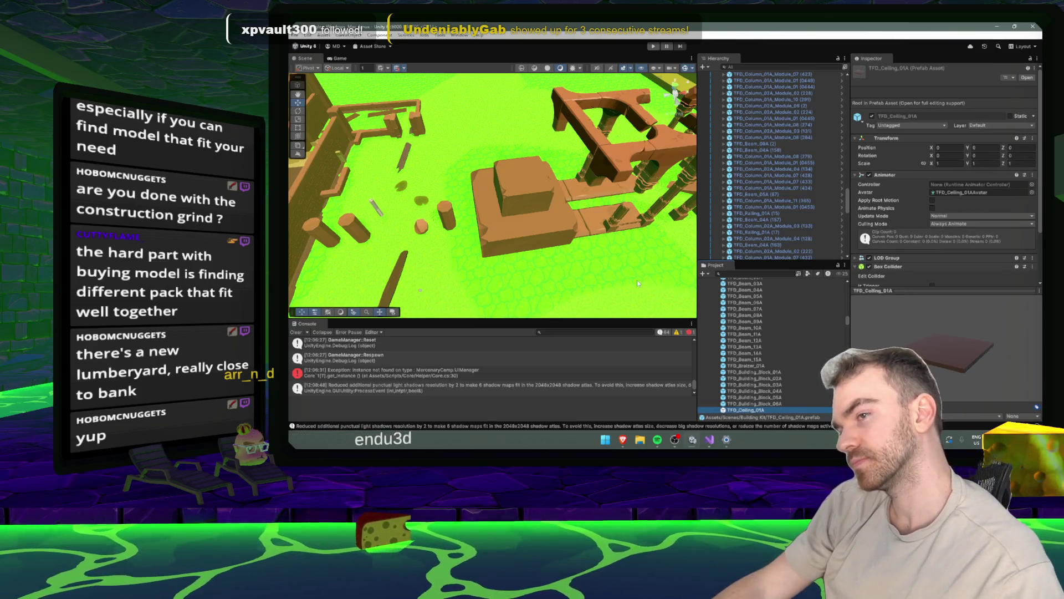
pyautogui.scroll(-3, 811, 341)
pyautogui.scroll(-10, 811, 341)
pyautogui.click(729, 409)
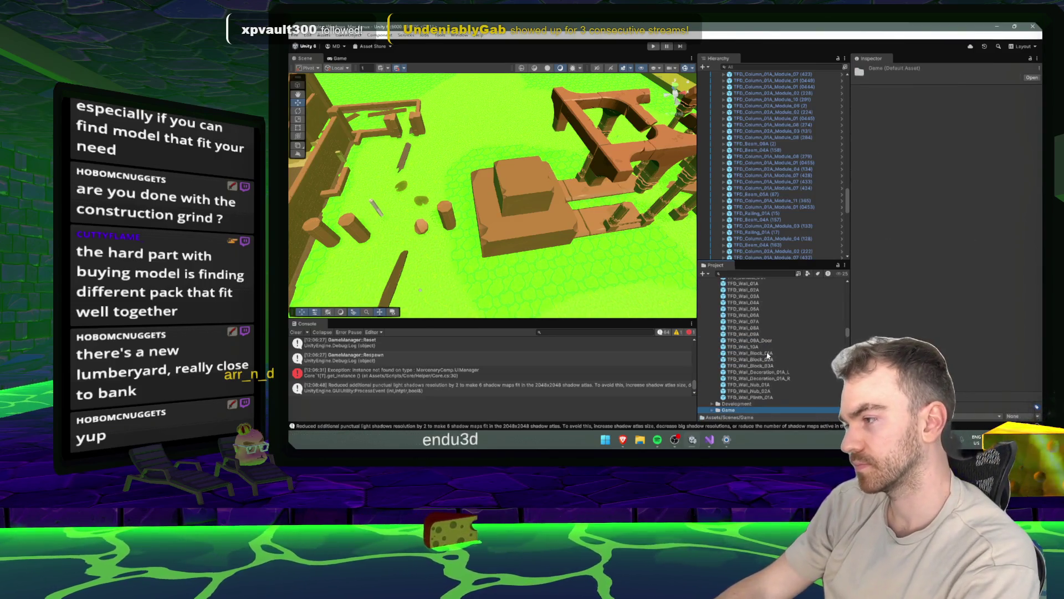
pyautogui.press('Up')
pyautogui.press('Up')
# Step: Drop a TFD_Wall_Nub_02A into the scene beside the brown platform
pyautogui.moveTo(654, 261)
pyautogui.mouseDown()
pyautogui.moveTo(643, 259)
pyautogui.moveTo(659, 262)
pyautogui.moveTo(643, 271)
pyautogui.mouseUp()
pyautogui.click(770, 395)
pyautogui.moveTo(499, 222)
pyautogui.mouseDown()
pyautogui.moveTo(471, 227)
pyautogui.moveTo(488, 222)
pyautogui.mouseUp()
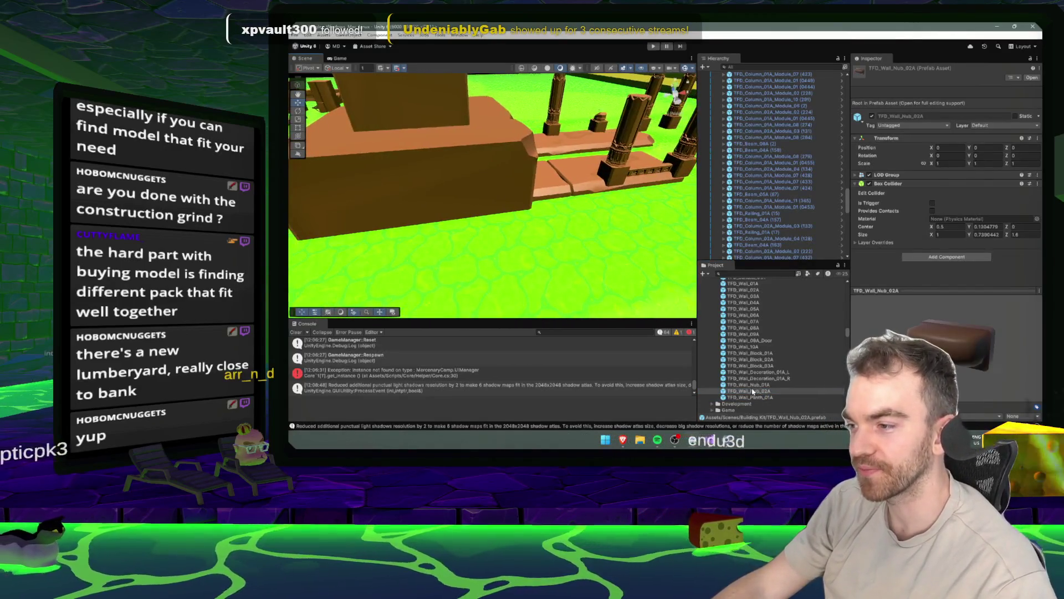
pyautogui.moveTo(752, 392); pyautogui.dragTo(526, 223)
pyautogui.moveTo(495, 181); pyautogui.dragTo(499, 202)
# Step: Rotate the wall nub about 95° on Y, select column modules and begin the 'Co' search
pyautogui.press('e')
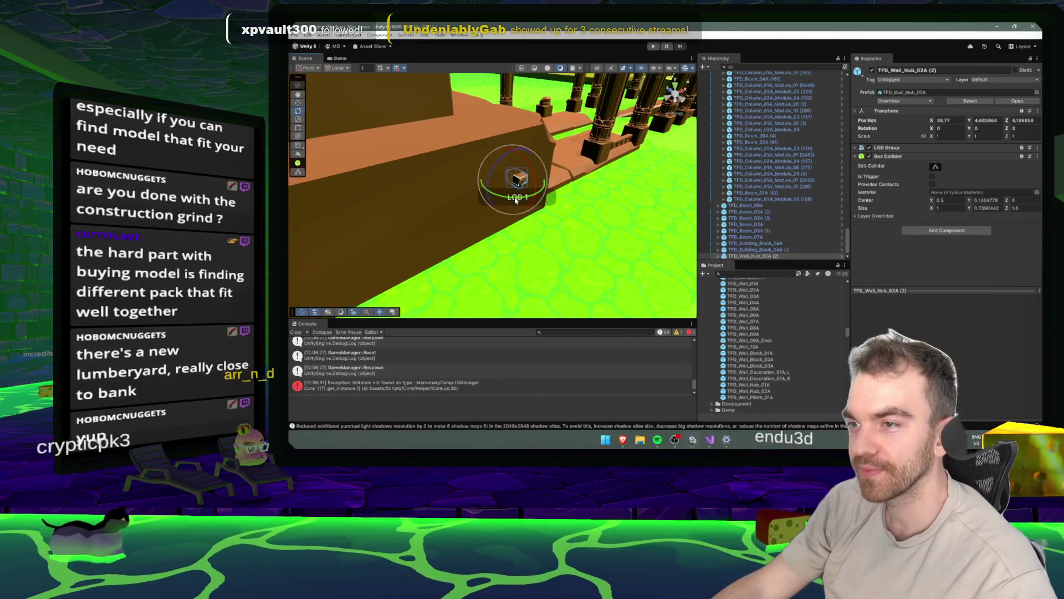
pyautogui.click(401, 195)
pyautogui.moveTo(401, 195)
pyautogui.mouseDown()
pyautogui.moveTo(551, 223)
pyautogui.moveTo(499, 228)
pyautogui.moveTo(694, 241)
pyautogui.moveTo(401, 238)
pyautogui.moveTo(410, 235)
pyautogui.mouseUp()
pyautogui.click(465, 158)
pyautogui.press('f')
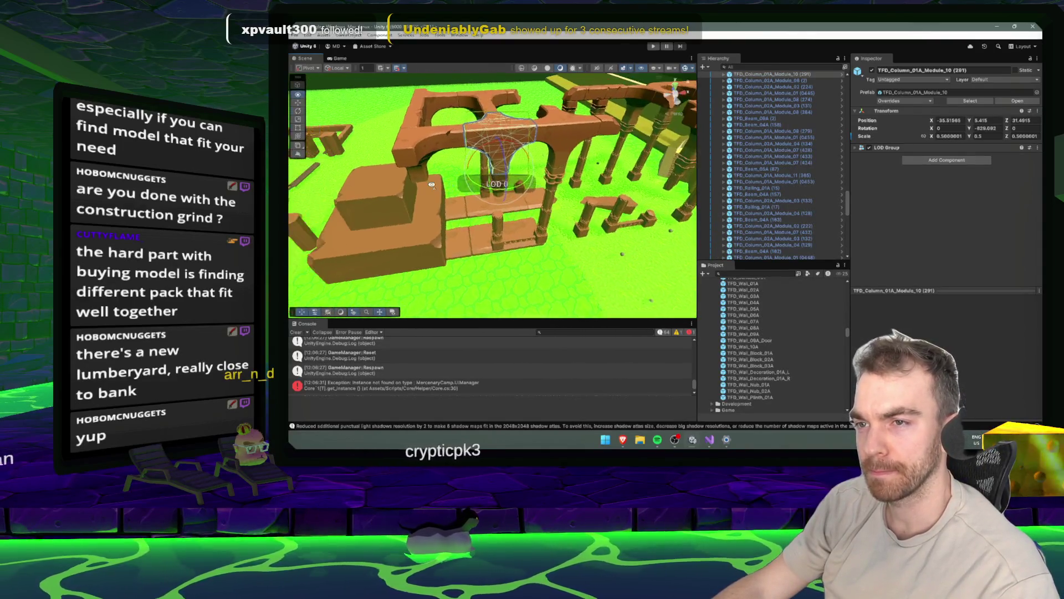
pyautogui.click(513, 191)
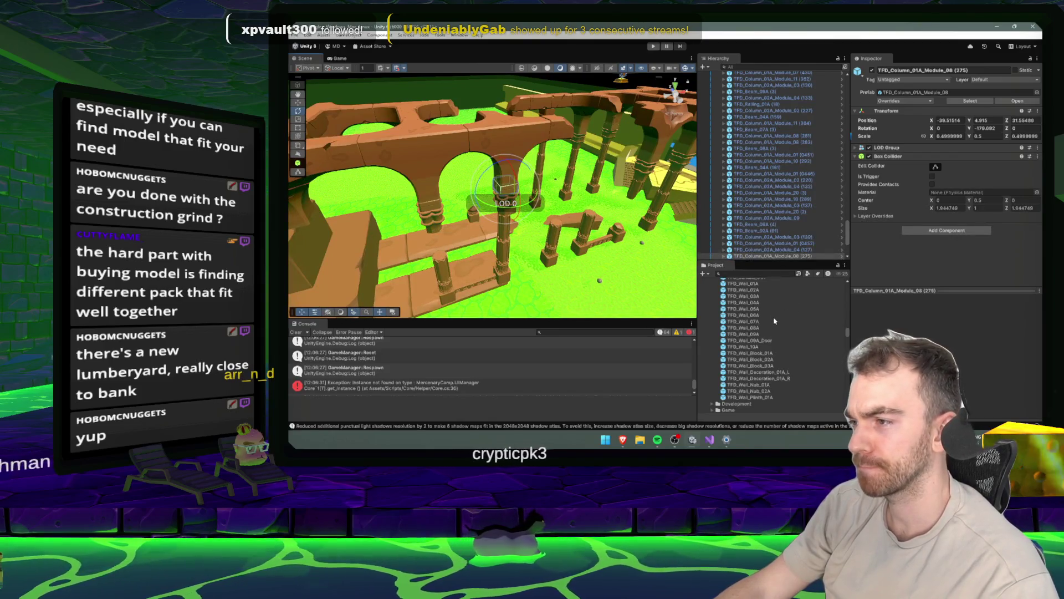
pyautogui.write('olumn')
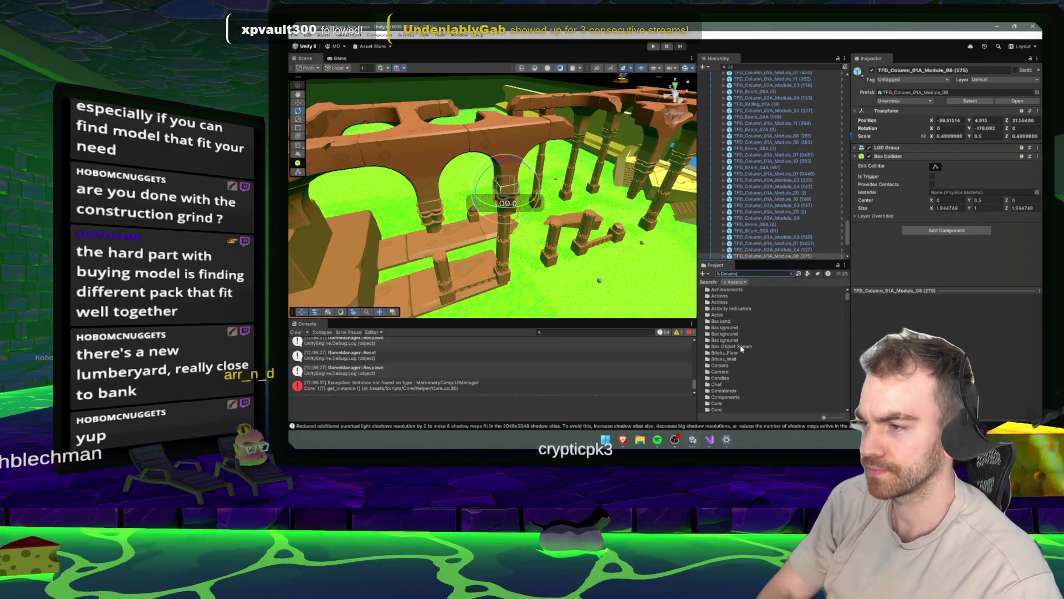
pyautogui.click(743, 317)
pyautogui.click(746, 366)
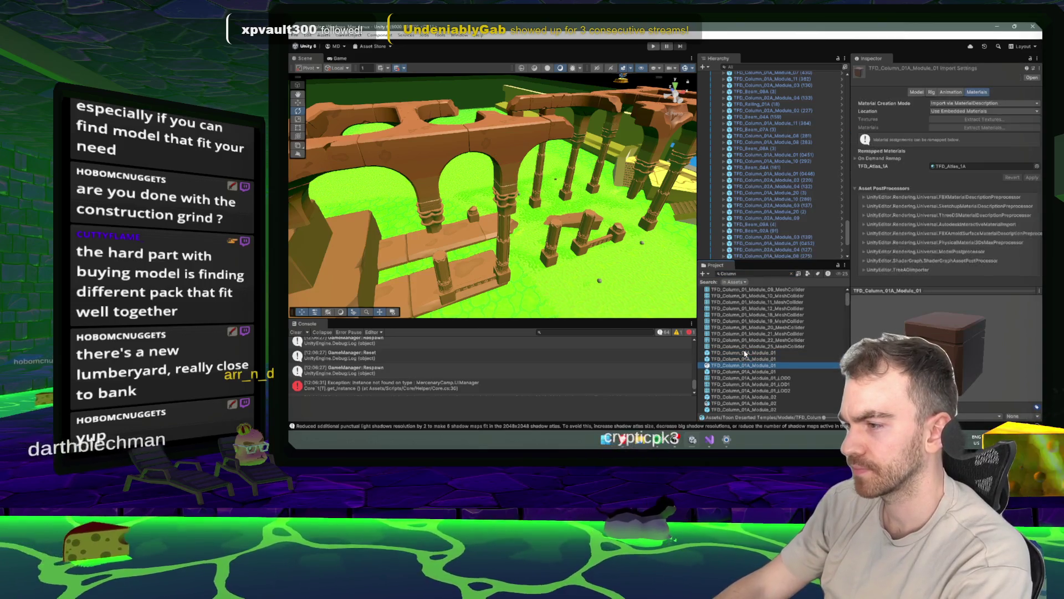
pyautogui.click(783, 403)
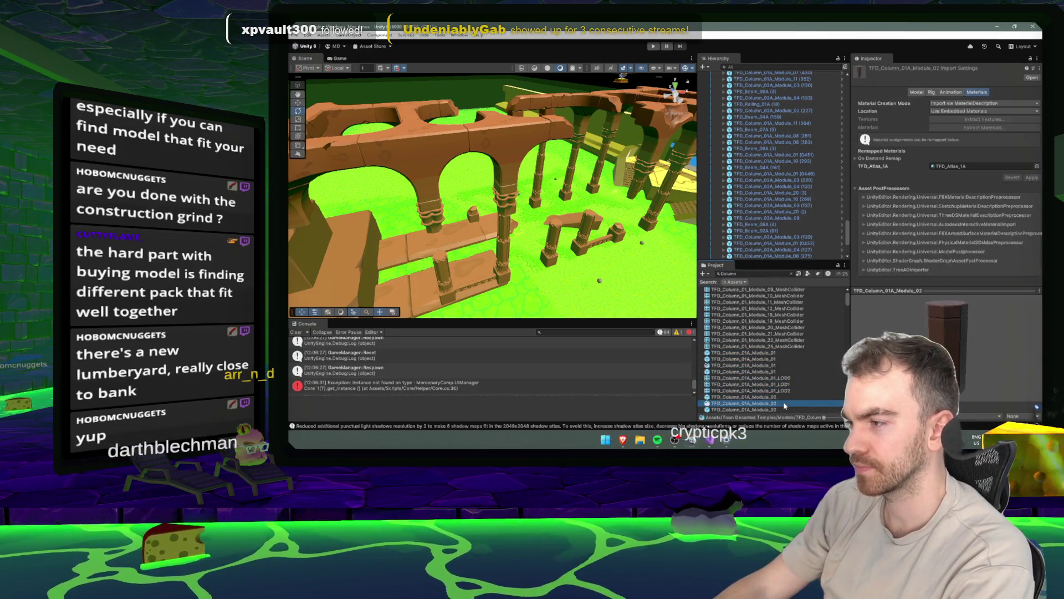
pyautogui.press('Down')
pyautogui.press('Down')
pyautogui.press('Down')
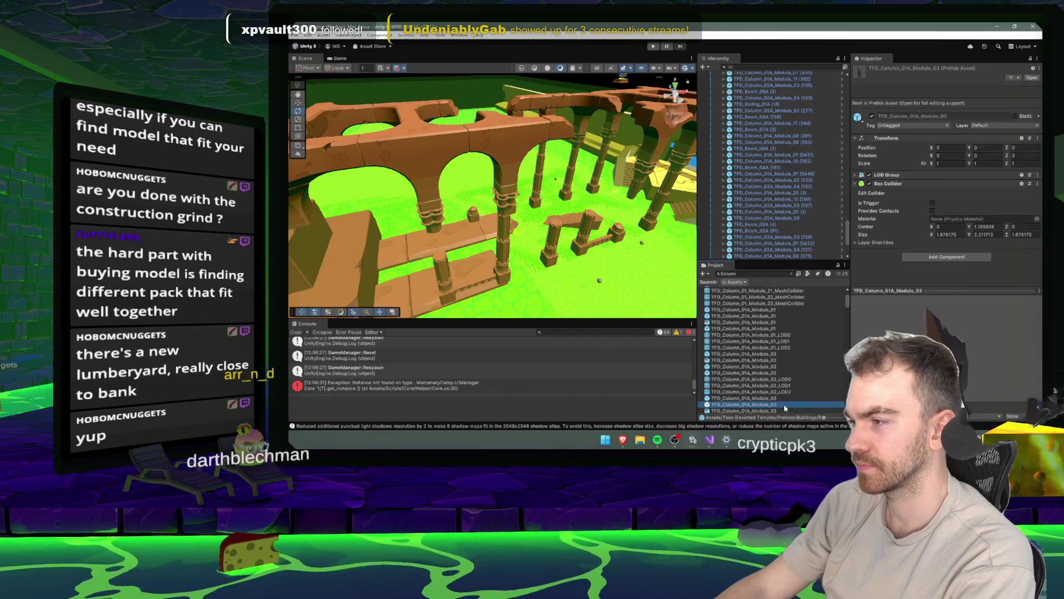
pyautogui.press('Down')
pyautogui.press('Down')
pyautogui.press('Down')
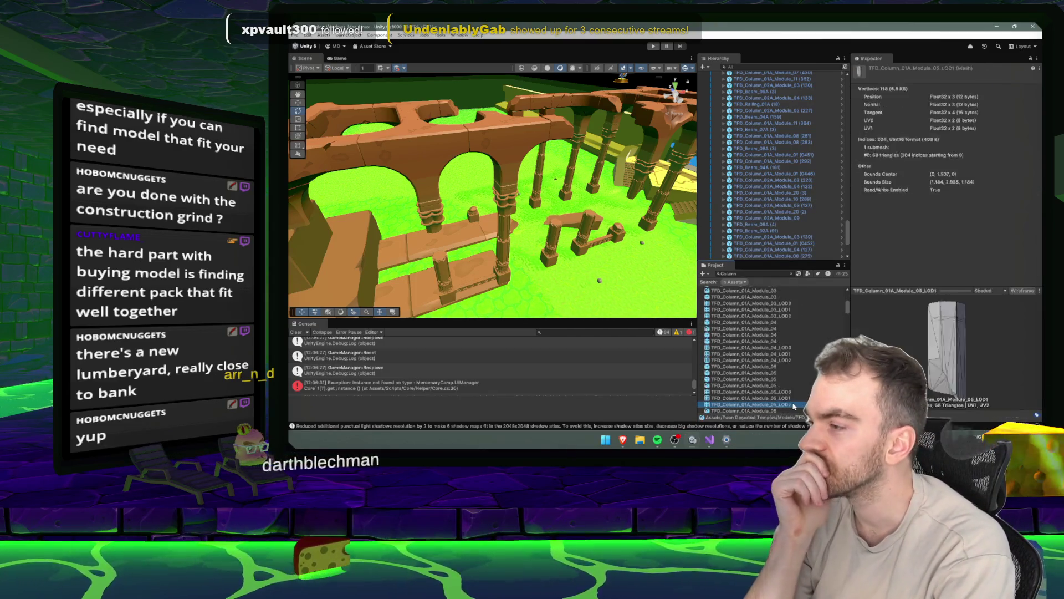
pyautogui.press('Down')
pyautogui.press('Down')
pyautogui.press('Down')
pyautogui.press('Down')
pyautogui.press('Down')
pyautogui.press('Down')
pyautogui.press('Down')
pyautogui.press('Down')
pyautogui.press('Down')
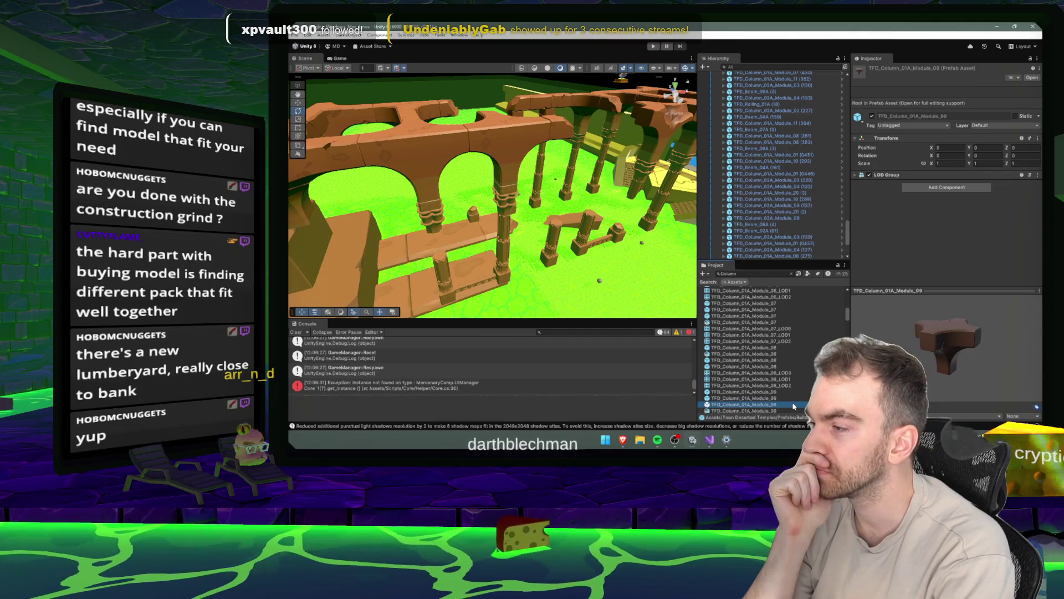
pyautogui.press('Down')
pyautogui.press('Down')
pyautogui.press('Down')
pyautogui.press('Down')
pyautogui.press('Down')
pyautogui.press('Down')
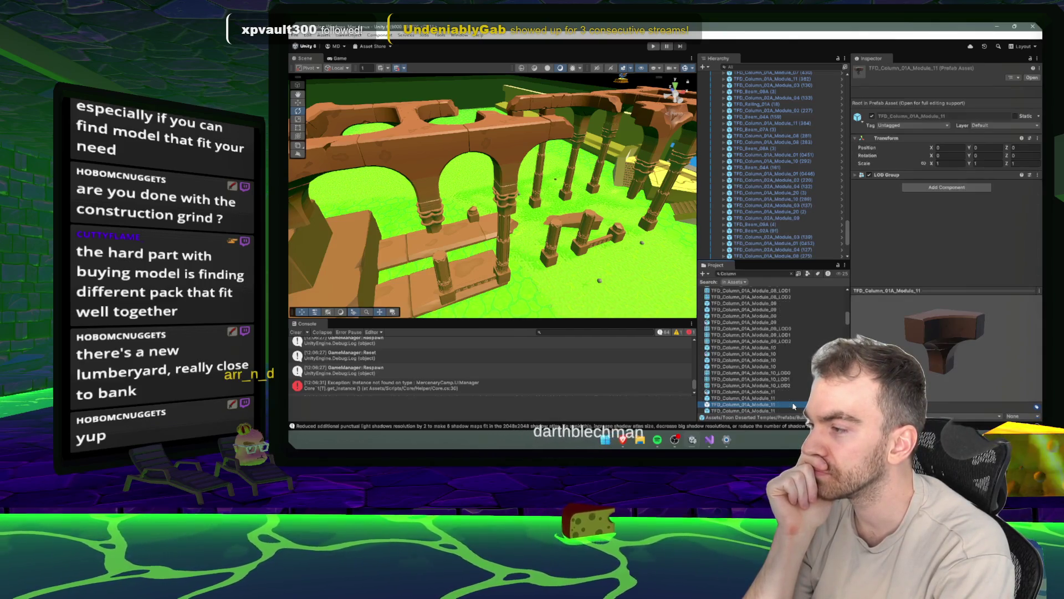
pyautogui.press('Down')
pyautogui.press('Down')
pyautogui.press('Down')
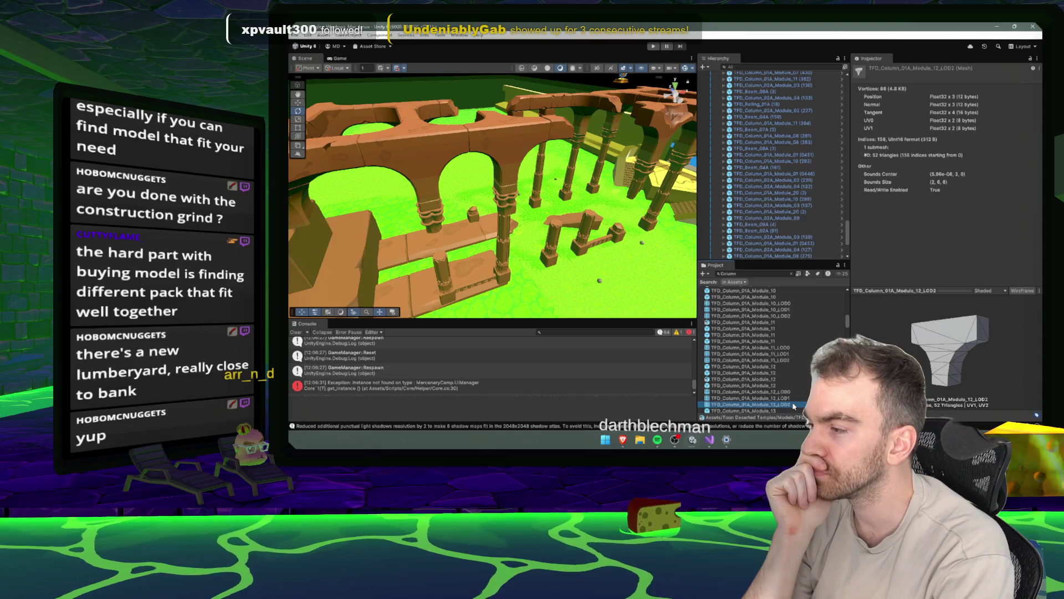
pyautogui.press('Down')
pyautogui.press('Down')
pyautogui.press('Down')
pyautogui.press('Down')
pyautogui.press('Down')
pyautogui.press('Down')
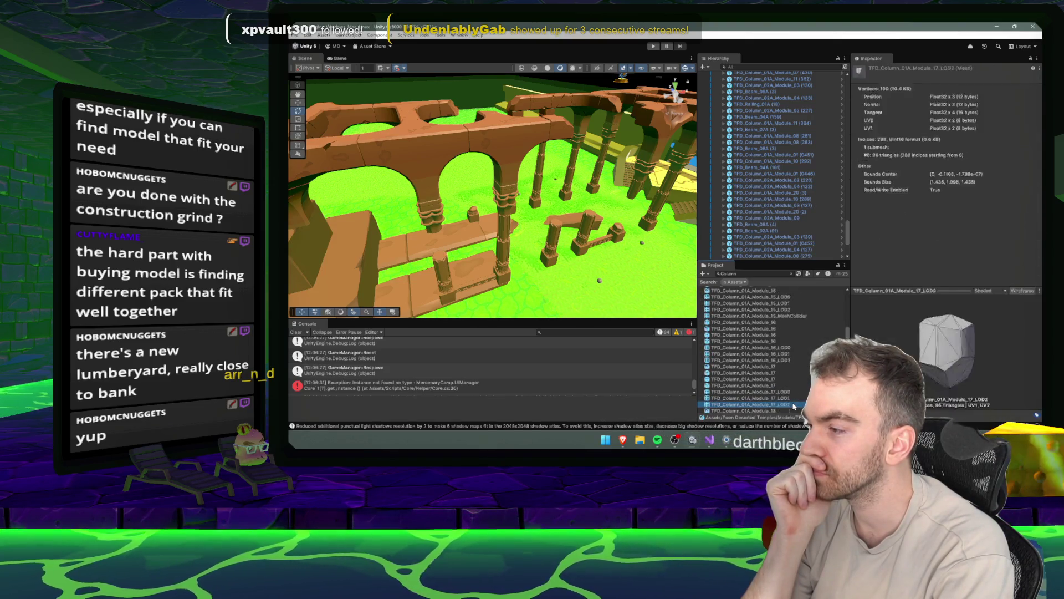
pyautogui.press('Down')
pyautogui.press('Down')
pyautogui.press('Down')
pyautogui.press('Down')
pyautogui.press('Down')
pyautogui.press('Down')
pyautogui.press('Down')
pyautogui.press('Down')
pyautogui.press('Down')
pyautogui.press('Down')
pyautogui.press('Up')
pyautogui.press('Up')
pyautogui.click(793, 405)
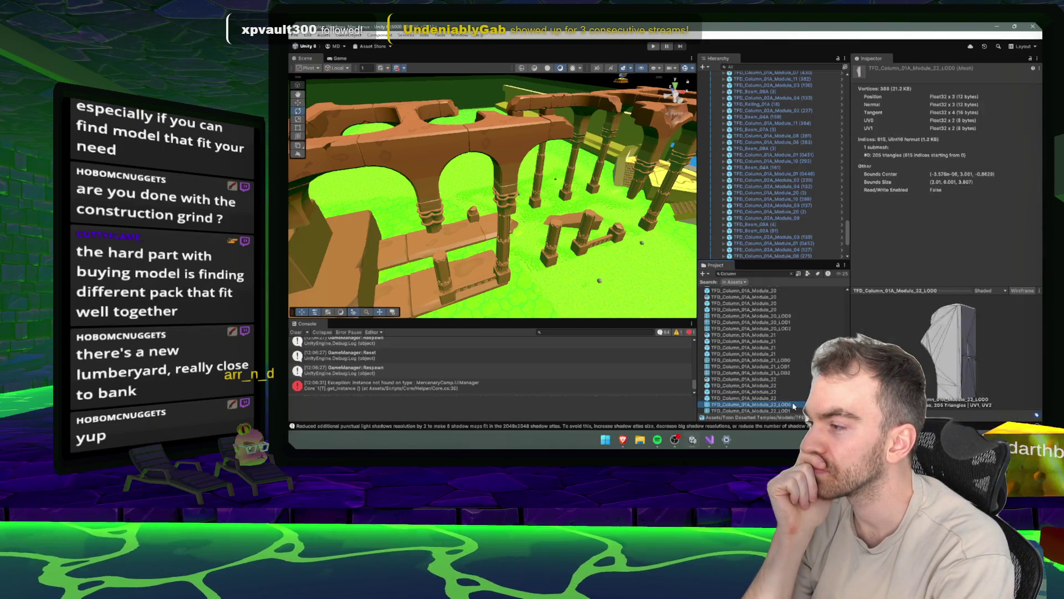
pyautogui.scroll(-1, 776, 388)
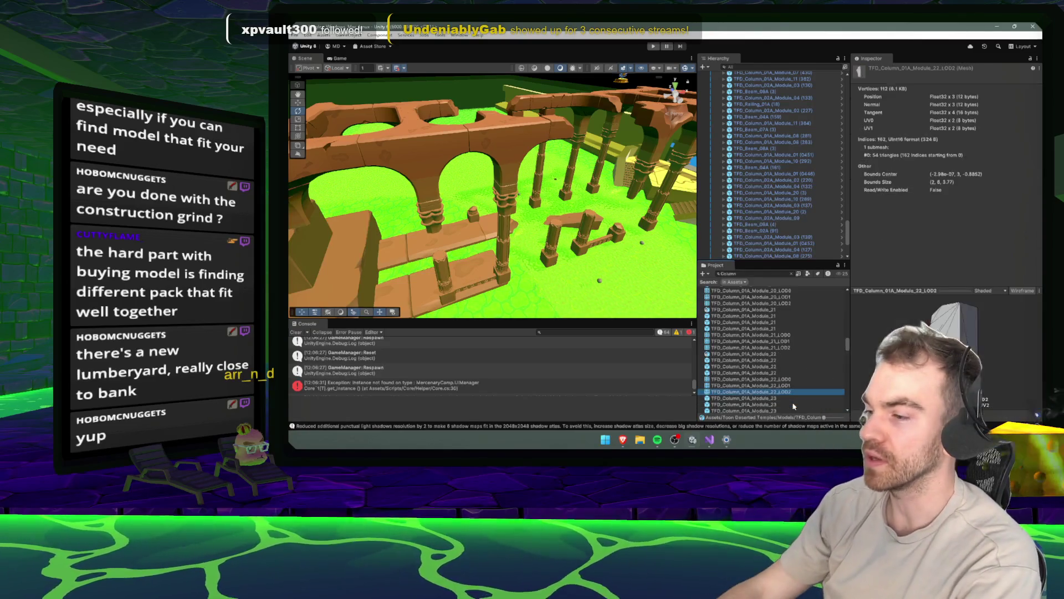
pyautogui.click(748, 385)
pyautogui.click(745, 373)
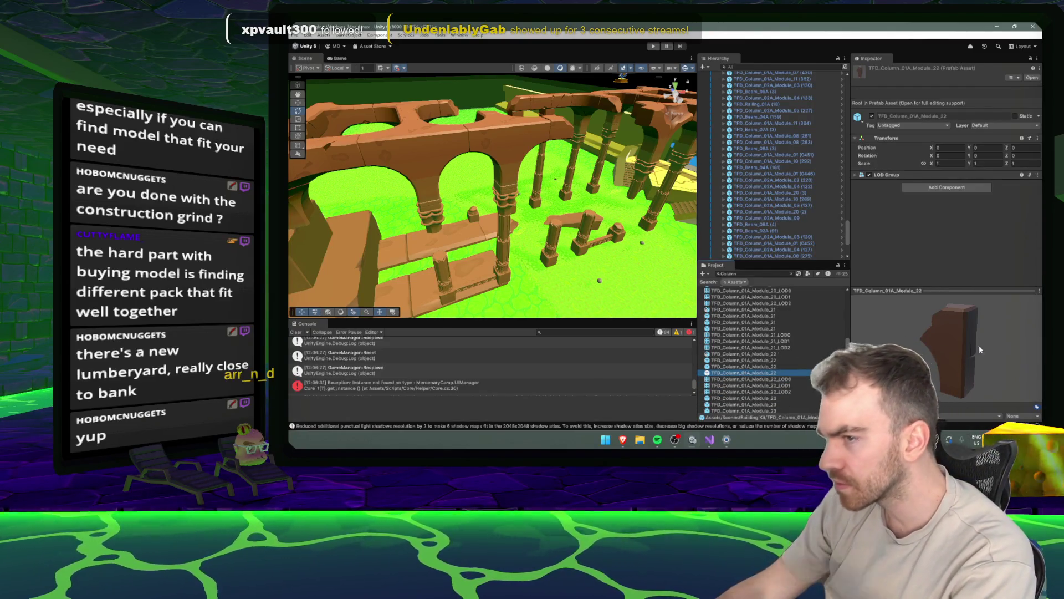
pyautogui.moveTo(967, 349); pyautogui.dragTo(925, 343)
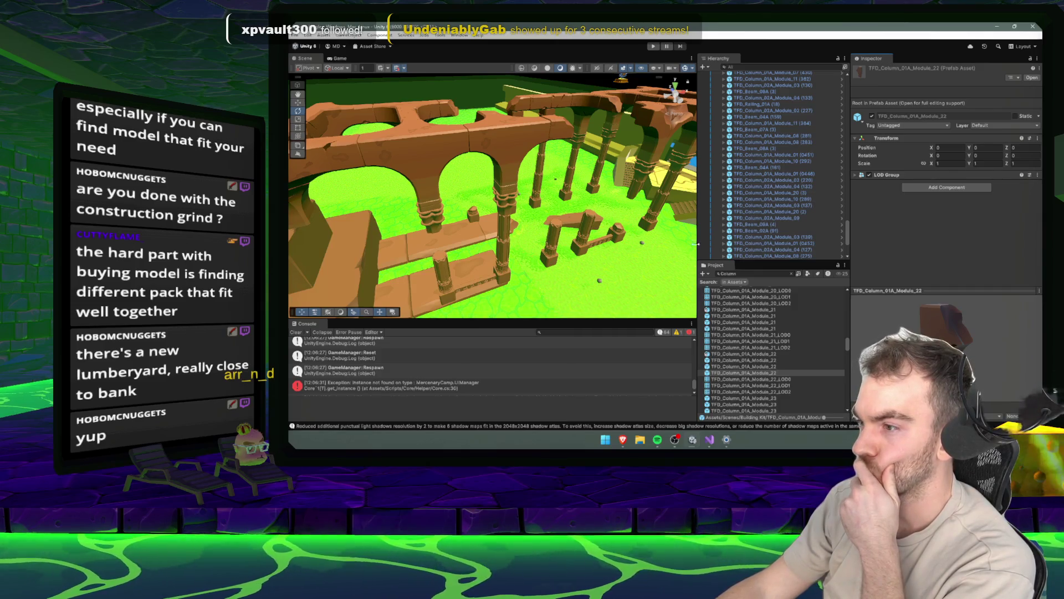
pyautogui.scroll(-5, 768, 383)
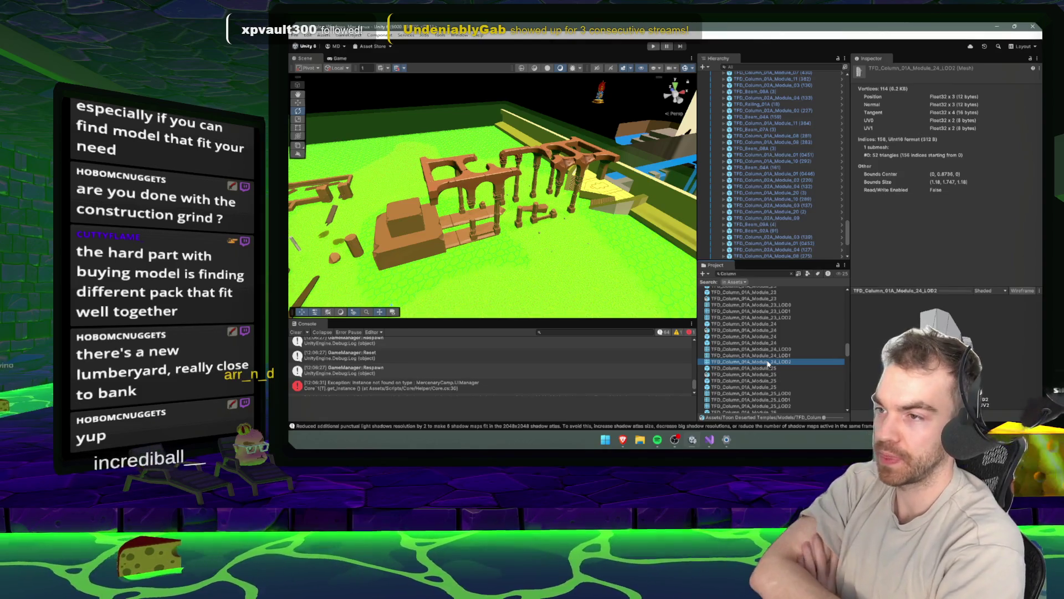
# Step: Frame the TFD_Beam_03A (2) beam, fly down the temple stairs and delete Wall10x10x2 (10)
pyautogui.moveTo(432, 183)
pyautogui.mouseDown()
pyautogui.moveTo(391, 177)
pyautogui.moveTo(586, 234)
pyautogui.moveTo(527, 212)
pyautogui.moveTo(604, 208)
pyautogui.moveTo(499, 202)
pyautogui.moveTo(452, 178)
pyautogui.moveTo(458, 225)
pyautogui.moveTo(511, 181)
pyautogui.moveTo(406, 197)
pyautogui.moveTo(483, 168)
pyautogui.mouseUp()
pyautogui.scroll(5, 470, 200)
pyautogui.click(469, 199)
pyautogui.press('f')
pyautogui.moveTo(545, 213)
pyautogui.mouseDown()
pyautogui.moveTo(477, 206)
pyautogui.moveTo(537, 257)
pyautogui.moveTo(520, 230)
pyautogui.moveTo(484, 233)
pyautogui.moveTo(461, 266)
pyautogui.moveTo(555, 238)
pyautogui.mouseUp()
pyautogui.click(571, 228)
pyautogui.press('Delete')
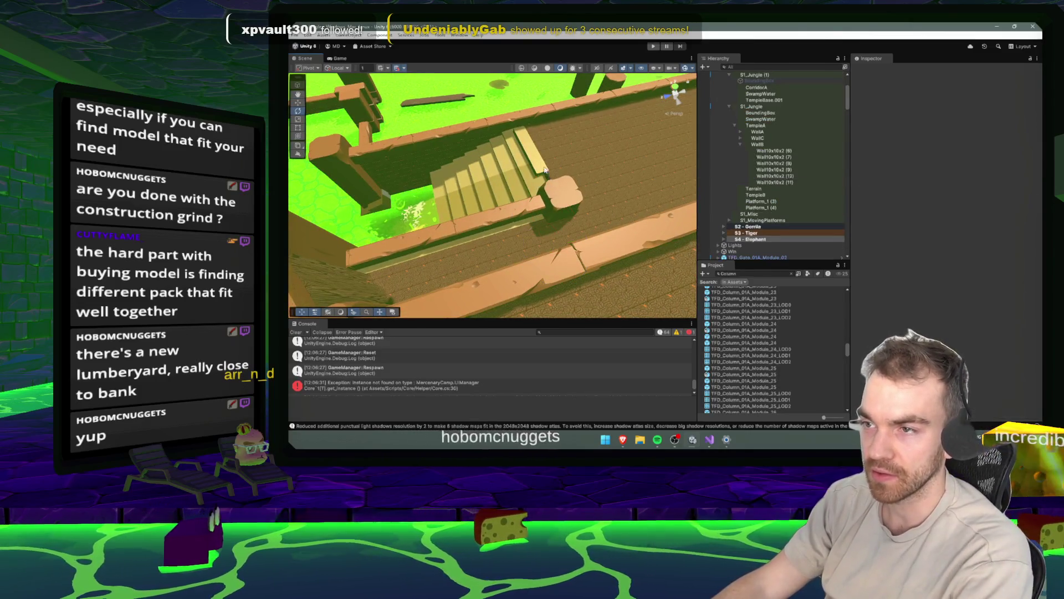
# Step: Delete Wall10x10x2 (8), nearby walls and Wall10x10x2 (7) around the temple
pyautogui.click(527, 222)
pyautogui.press('Delete')
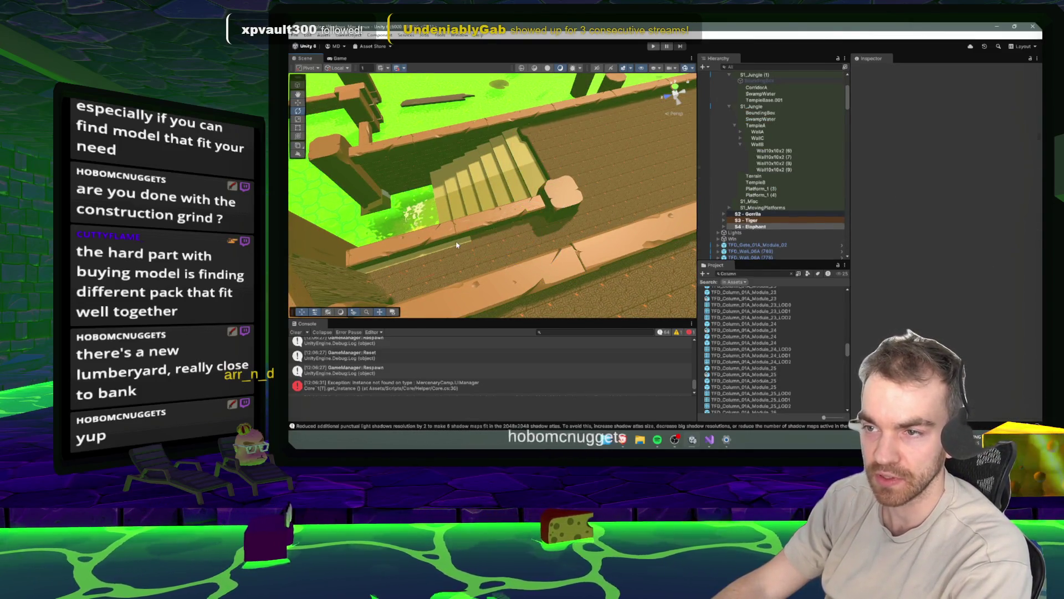
pyautogui.press('Delete')
pyautogui.moveTo(376, 269)
pyautogui.mouseDown()
pyautogui.moveTo(387, 176)
pyautogui.moveTo(527, 216)
pyautogui.moveTo(629, 197)
pyautogui.moveTo(465, 188)
pyautogui.moveTo(566, 186)
pyautogui.moveTo(624, 225)
pyautogui.mouseUp()
pyautogui.click(527, 216)
pyautogui.click(466, 188)
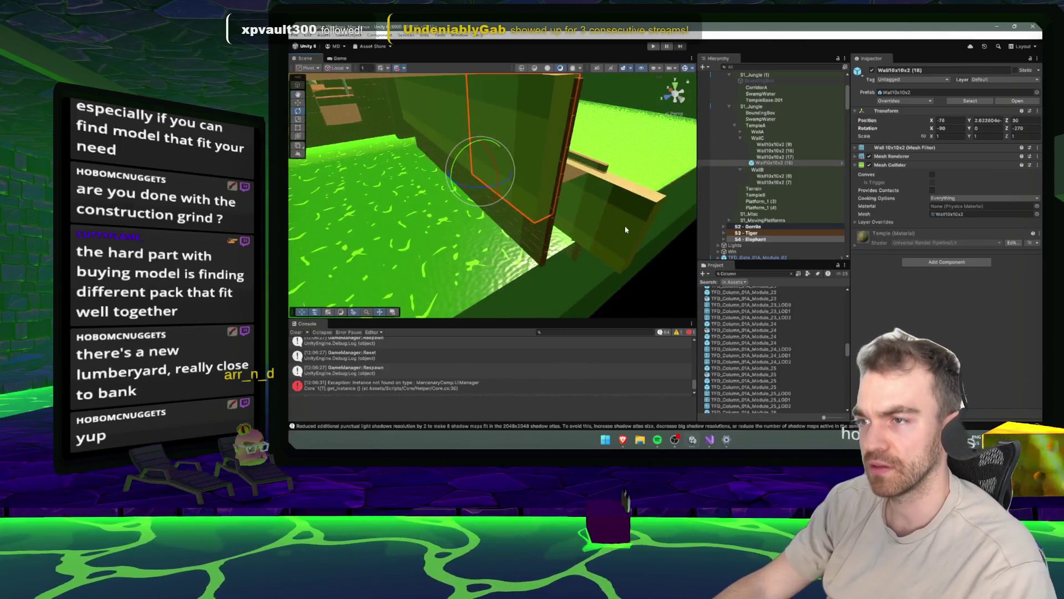
pyautogui.click(565, 198)
pyautogui.moveTo(565, 197)
pyautogui.mouseDown()
pyautogui.moveTo(435, 178)
pyautogui.moveTo(504, 183)
pyautogui.moveTo(522, 172)
pyautogui.moveTo(520, 151)
pyautogui.mouseUp()
pyautogui.click(442, 178)
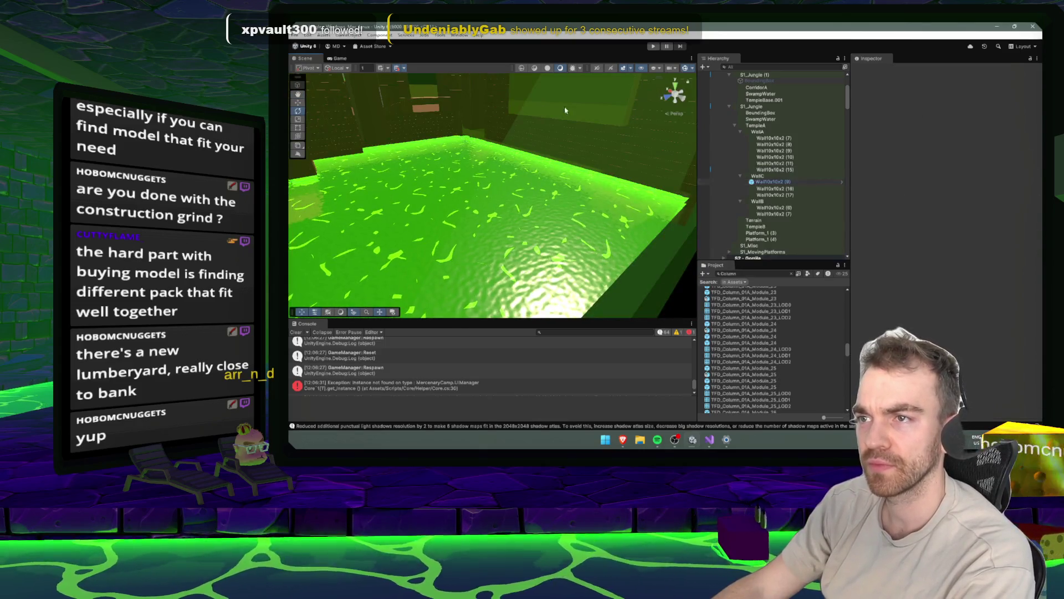
pyautogui.click(433, 92)
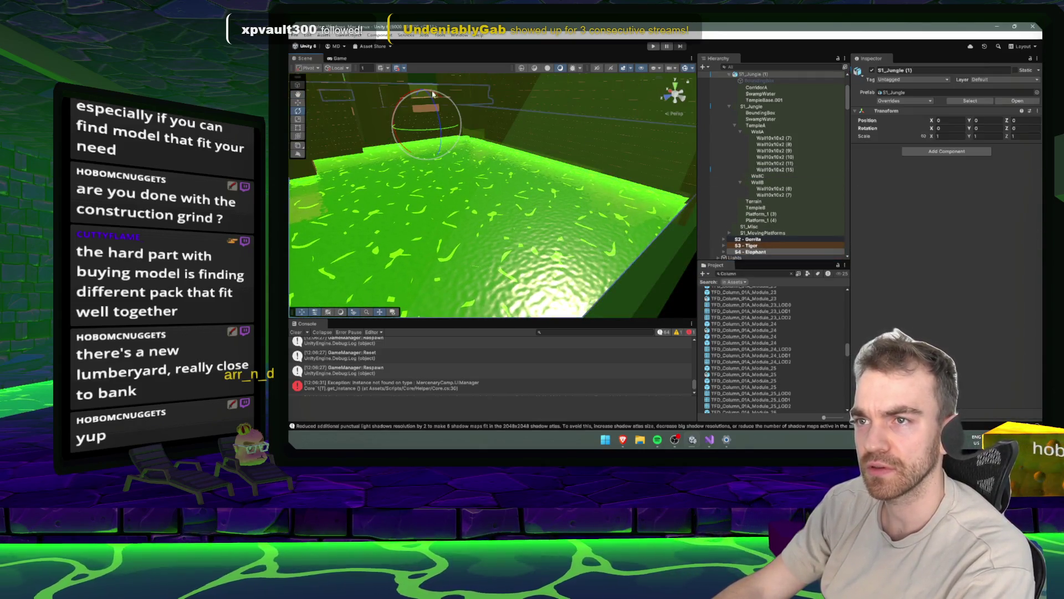
pyautogui.press('Delete')
# Step: Delete another wall and the TFD_Wall_06A (831) wall
pyautogui.click(485, 139)
pyautogui.press('Delete')
pyautogui.click(643, 183)
pyautogui.press('f')
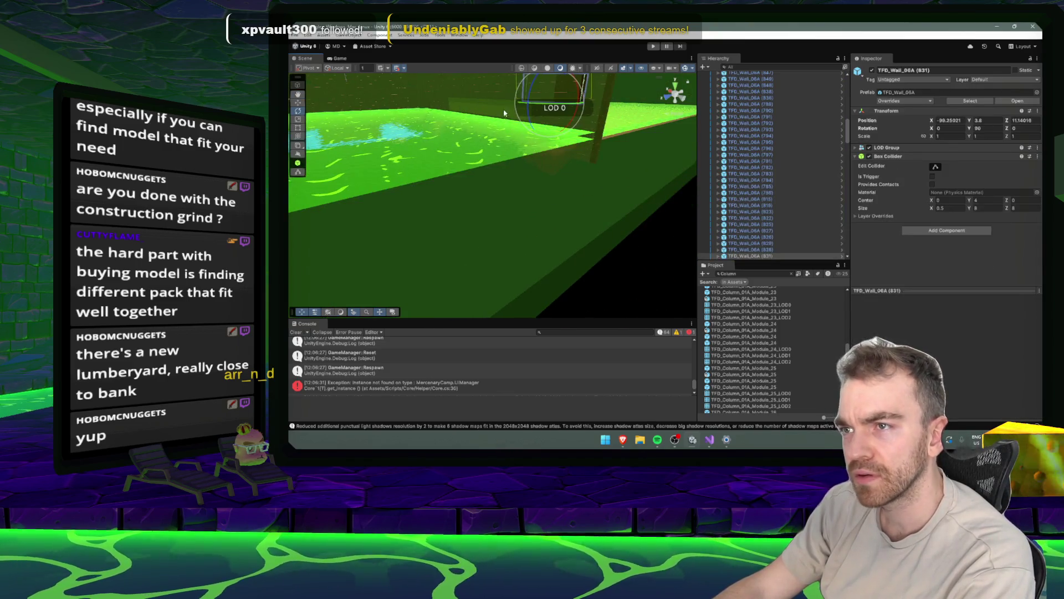
pyautogui.press('Delete')
# Step: Delete Wall10x10x2 (6) and Wall10x10x2 (7) near the brown platform
pyautogui.moveTo(507, 143)
pyautogui.mouseDown()
pyautogui.moveTo(531, 145)
pyautogui.moveTo(438, 170)
pyautogui.mouseUp()
pyautogui.moveTo(441, 167); pyautogui.dragTo(499, 135)
pyautogui.click(509, 131)
pyautogui.press('Delete')
pyautogui.click(509, 131)
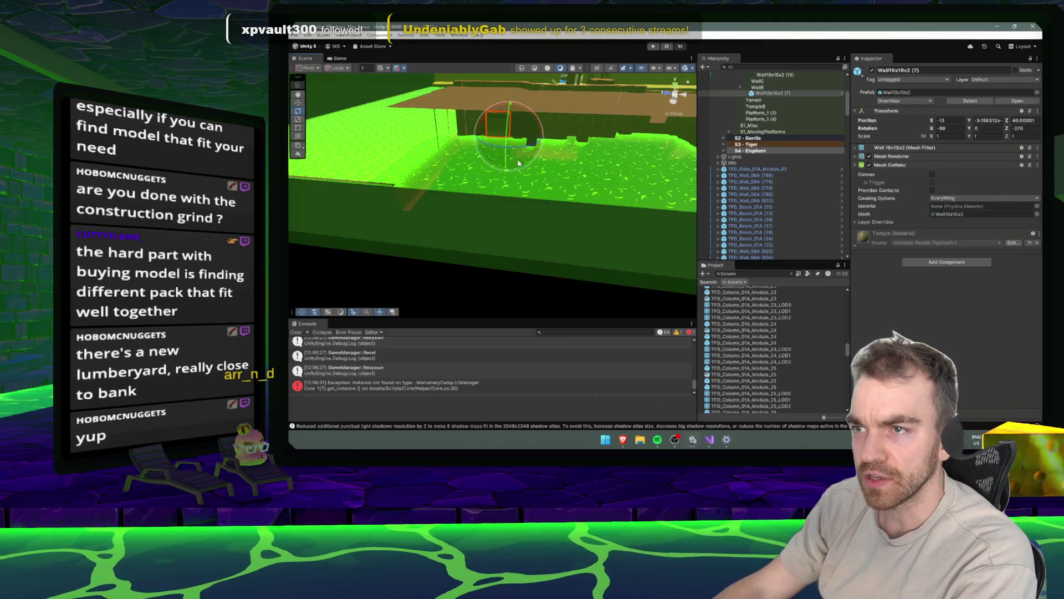
pyautogui.press('Delete')
# Step: Frame the whole S1_Jungle level and orbit around it
pyautogui.moveTo(509, 140); pyautogui.dragTo(545, 141)
pyautogui.click(545, 141)
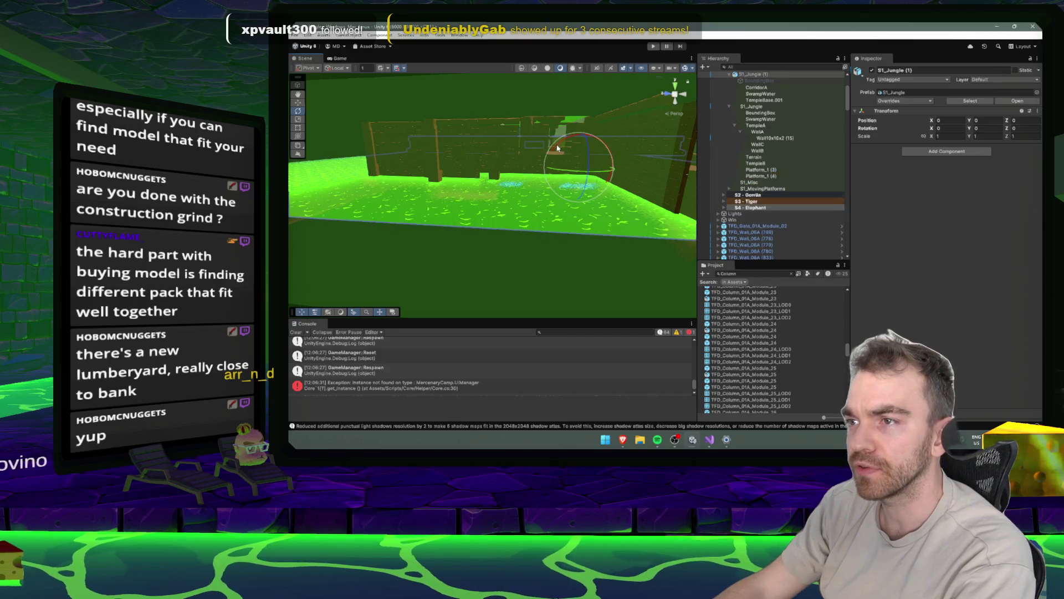
pyautogui.press('f')
pyautogui.moveTo(531, 222)
pyautogui.mouseDown()
pyautogui.moveTo(638, 208)
pyautogui.moveTo(636, 226)
pyautogui.mouseUp()
pyautogui.click(641, 207)
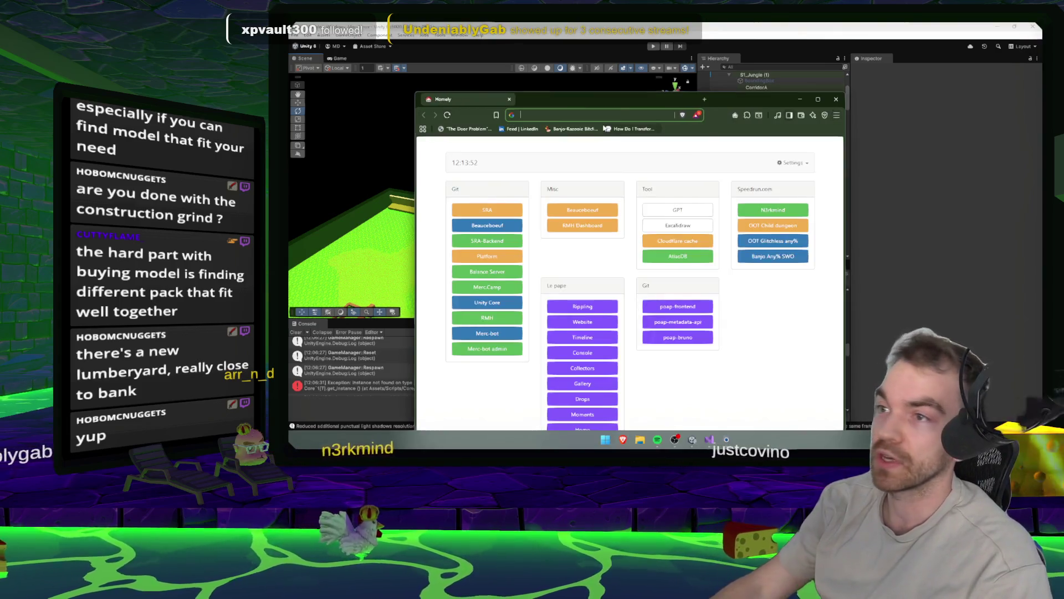
# Step: Load the Run mon homme home page and check its stats: 36.26, 0d3h19m, 4 runs
pyautogui.click(609, 112)
pyautogui.press('Return')
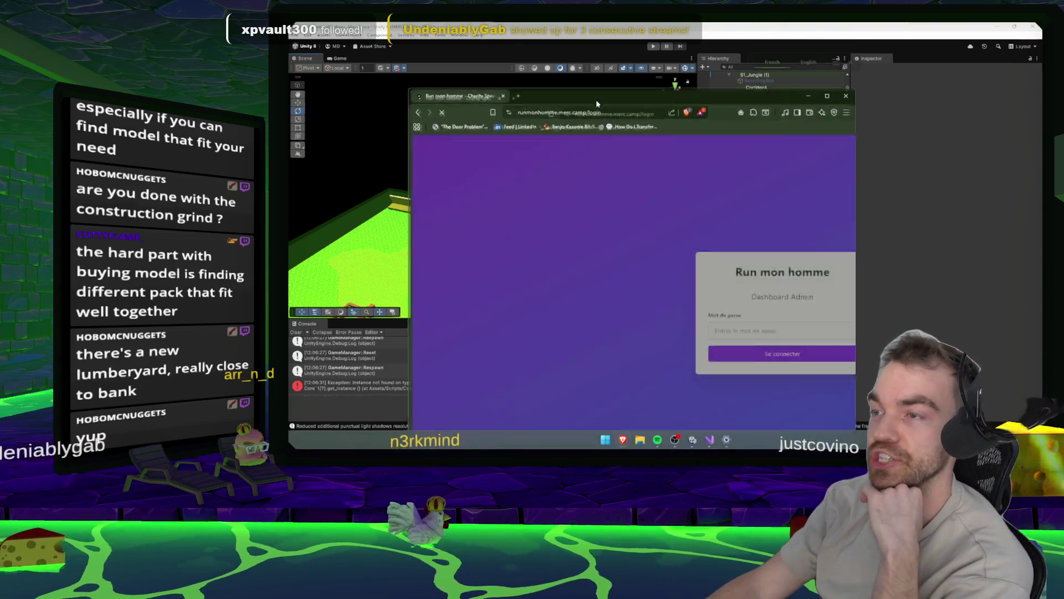
pyautogui.doubleClick(596, 99)
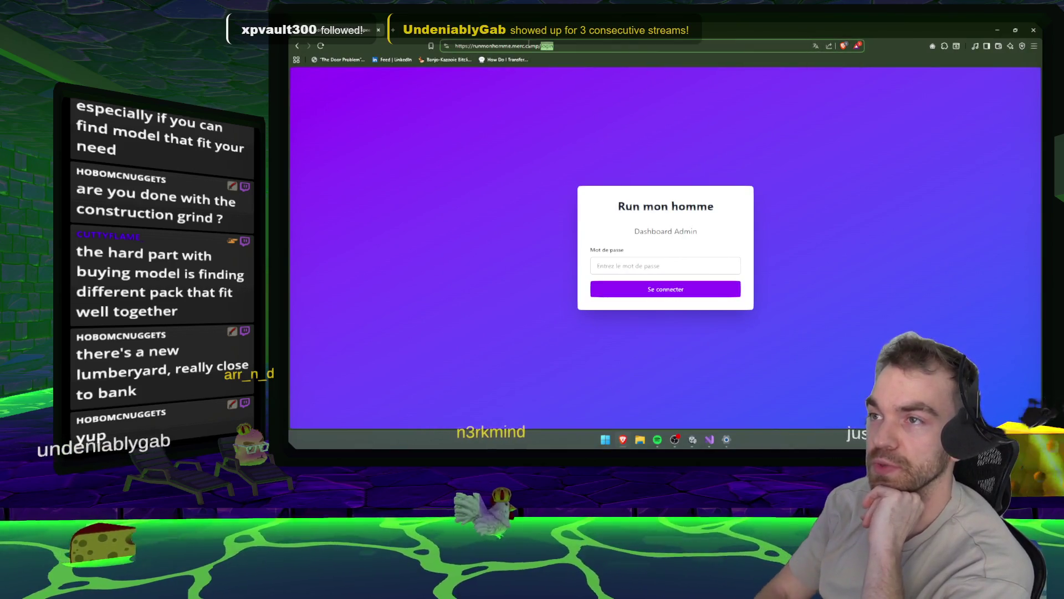
pyautogui.press('BackSpace')
pyautogui.press('Return')
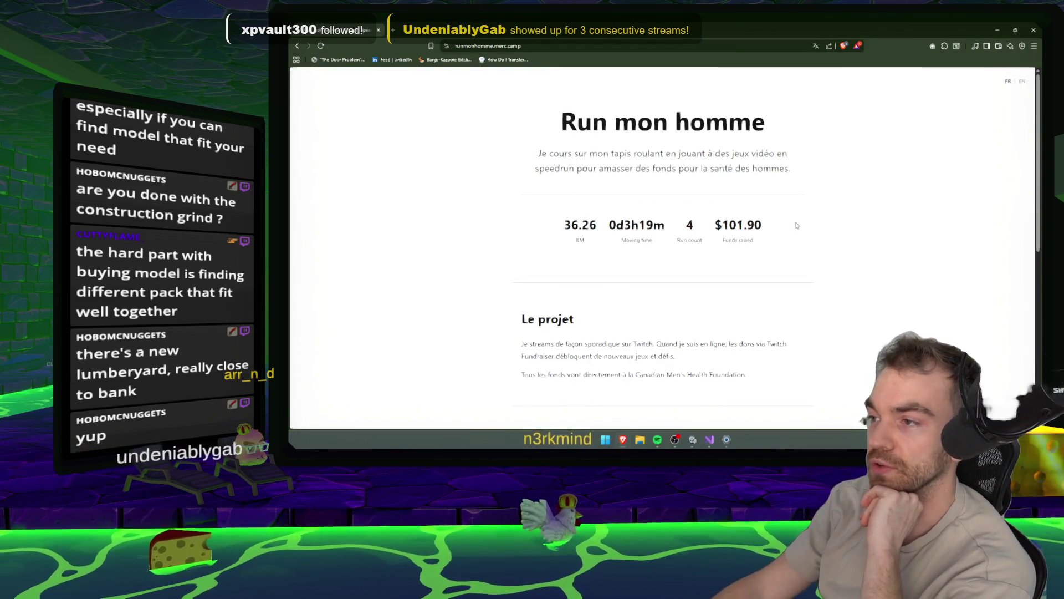
pyautogui.tripleClick(550, 225)
pyautogui.click(579, 224)
pyautogui.moveTo(578, 224); pyautogui.dragTo(660, 225)
pyautogui.click(658, 225)
pyautogui.doubleClick(689, 225)
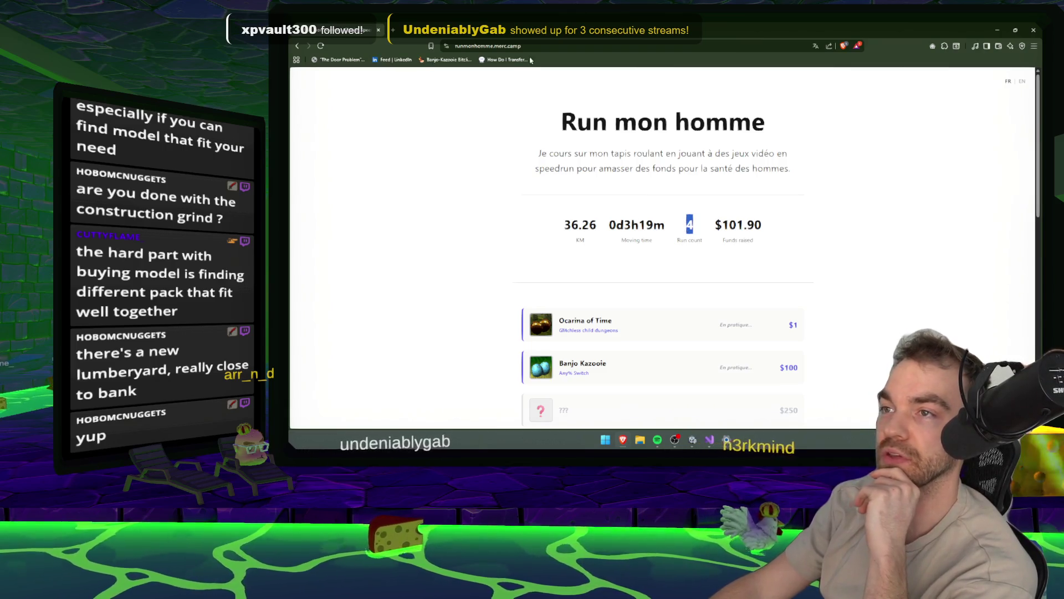
# Step: Go to /admin, then /dashboard, and log in with the admin password
pyautogui.click(550, 49)
pyautogui.write('/admin')
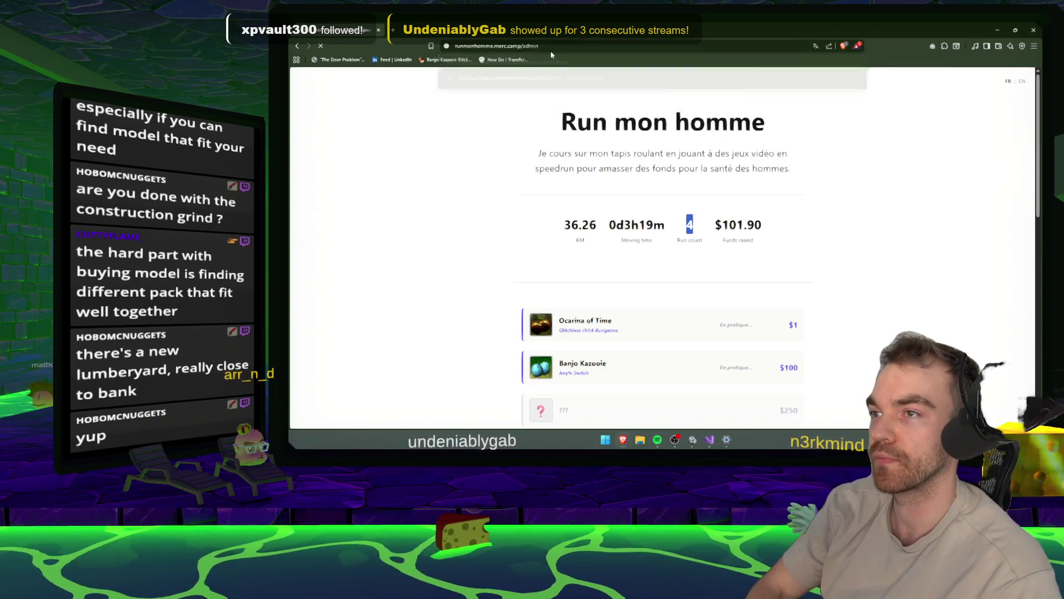
pyautogui.press('Return')
pyautogui.doubleClick(536, 49)
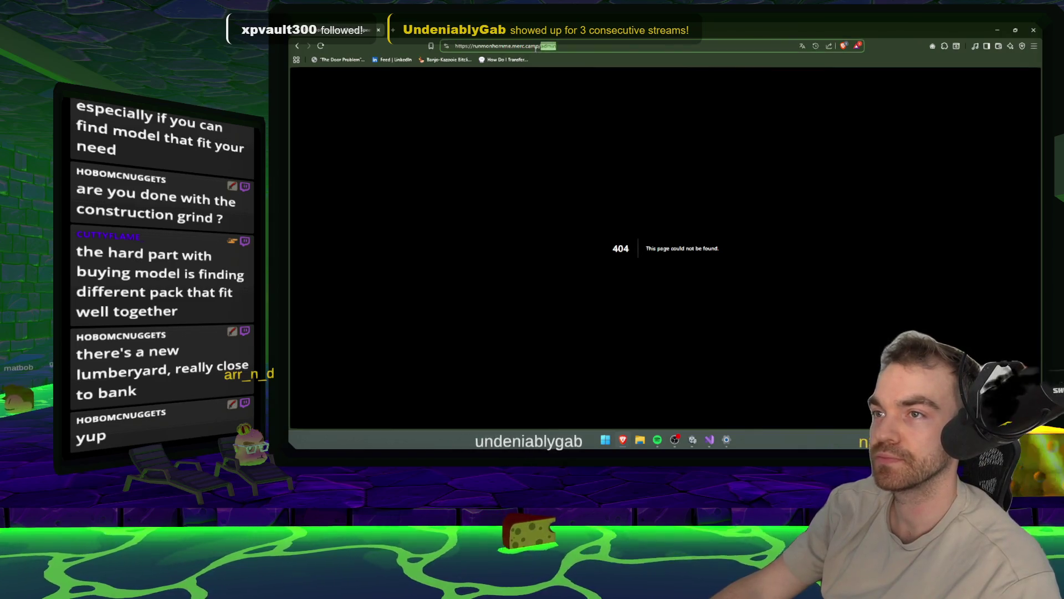
pyautogui.write('DASH')
pyautogui.press('Return')
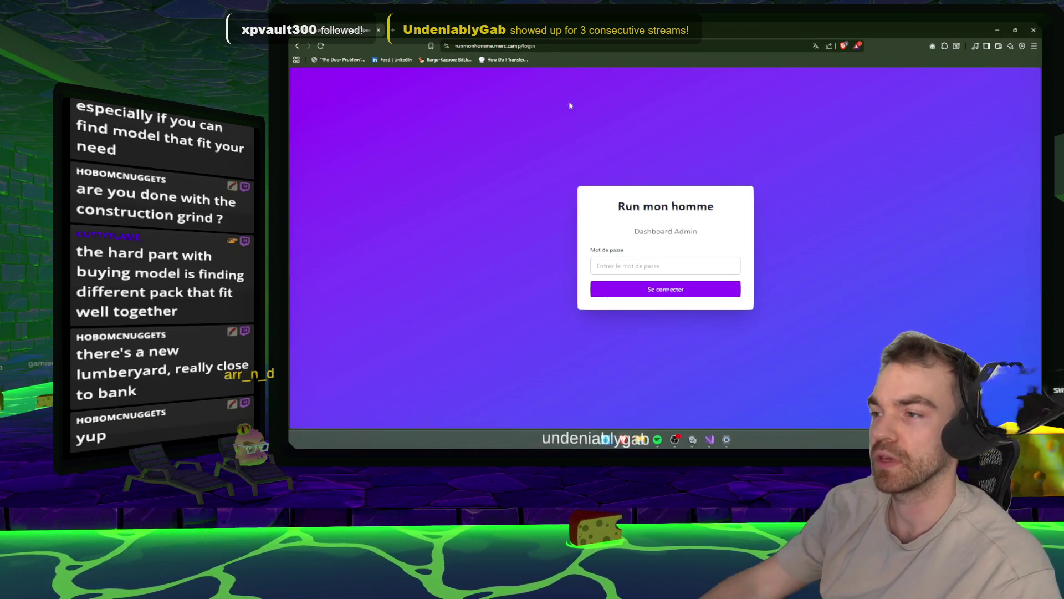
pyautogui.click(684, 268)
pyautogui.click(684, 289)
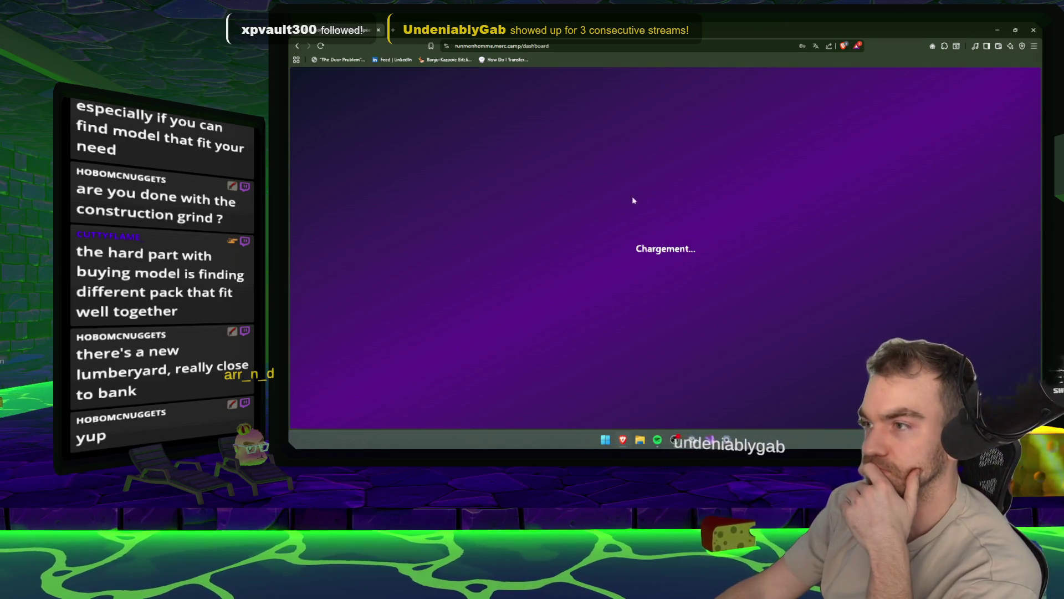
pyautogui.click(712, 281)
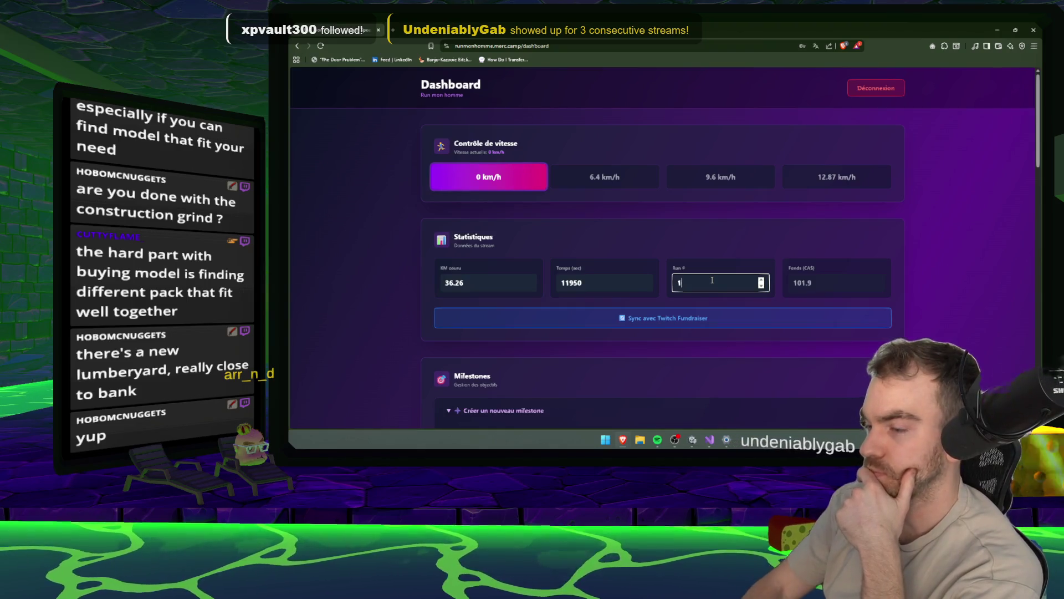
# Step: Set the Run # field to 5 in the Run mon homme dashboard
pyautogui.write('5')
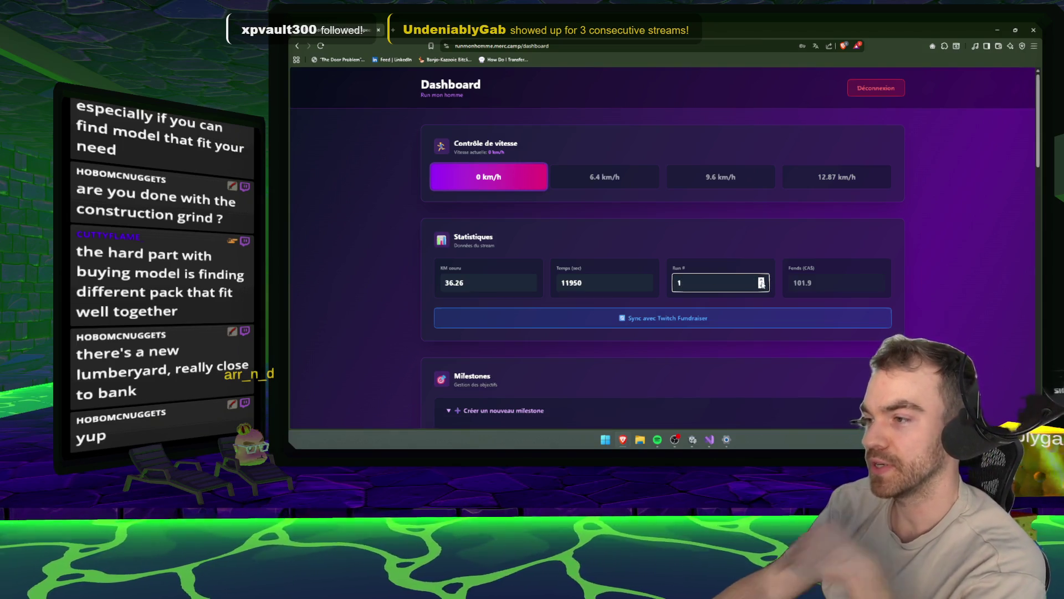
pyautogui.click(881, 260)
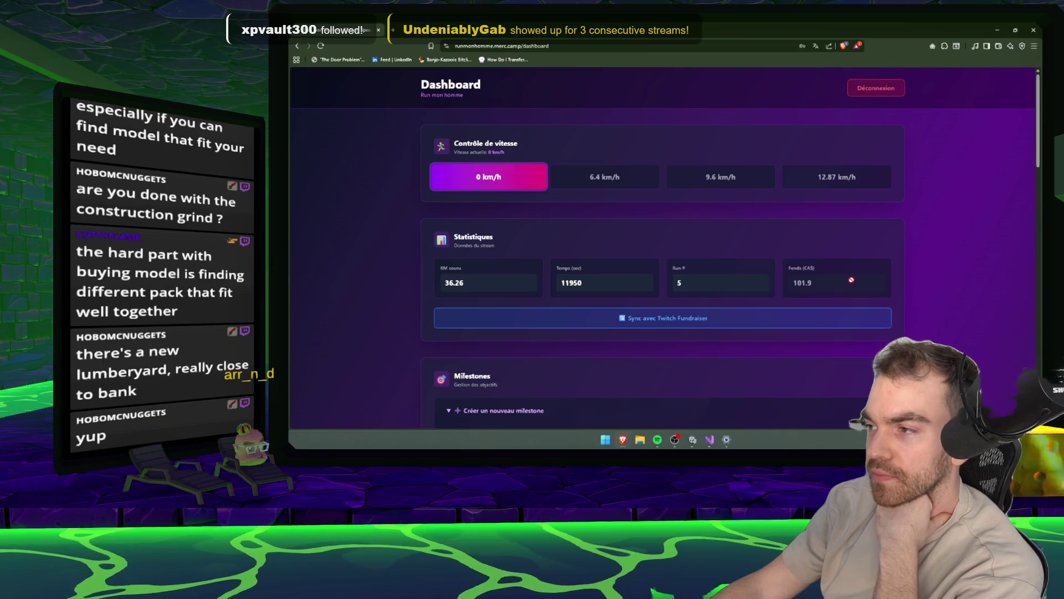
pyautogui.scroll(-5, 916, 264)
pyautogui.scroll(5, 915, 263)
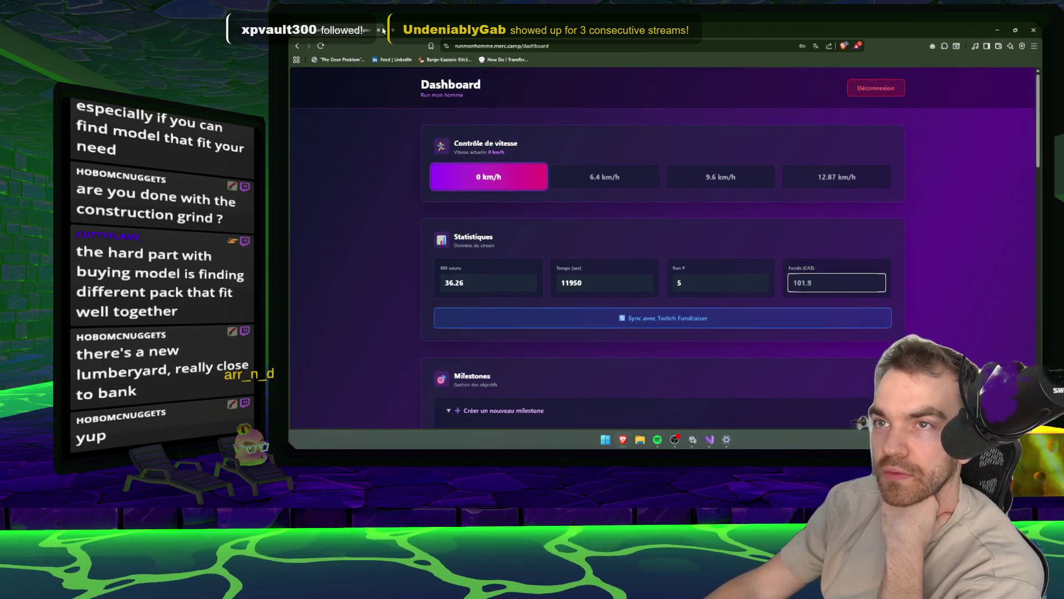
# Step: Remove 'dashboard' from the URL to load the public page showing 5 runs
pyautogui.click(369, 32)
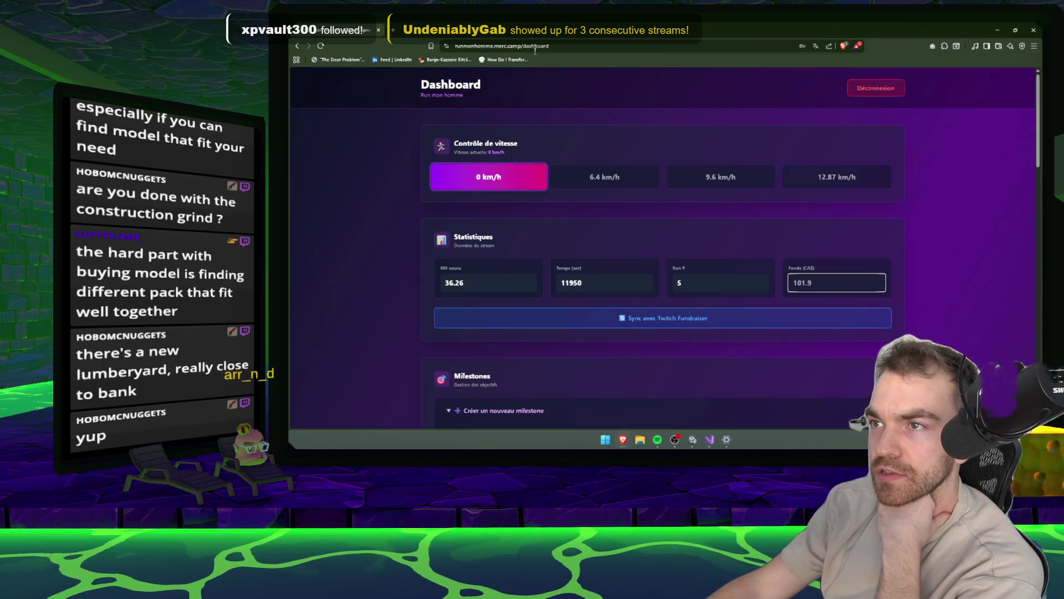
pyautogui.moveTo(566, 46); pyautogui.dragTo(534, 47)
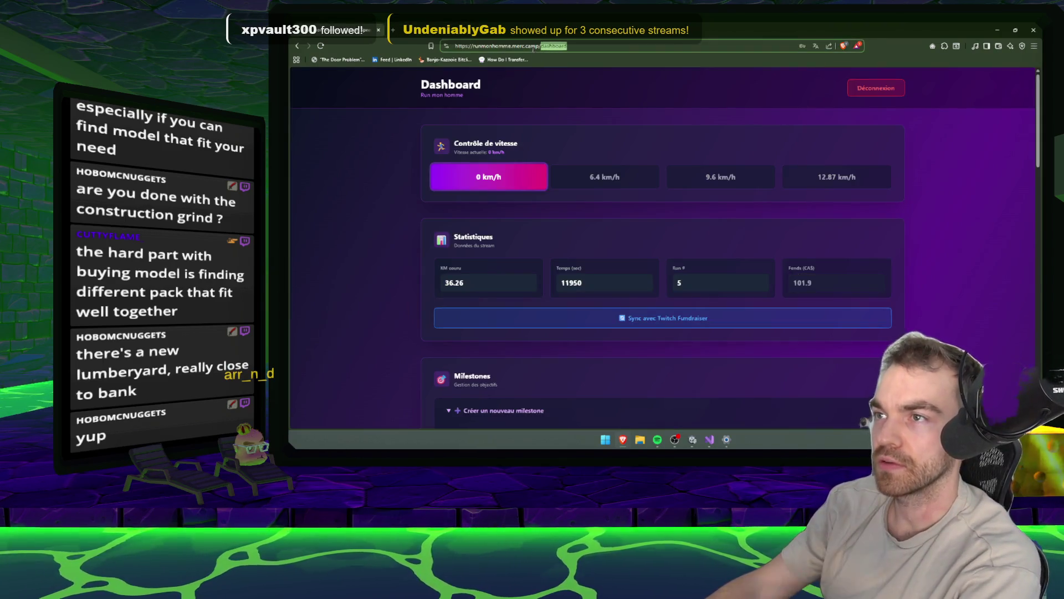
pyautogui.press('BackSpace')
pyautogui.press('Return')
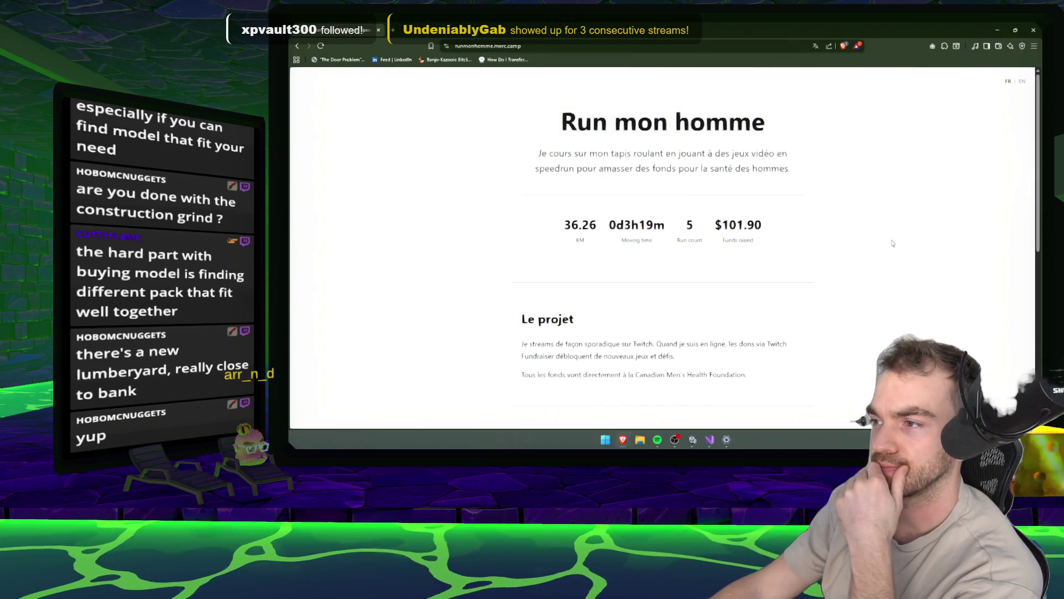
pyautogui.hotkey('alt', 'Tab')
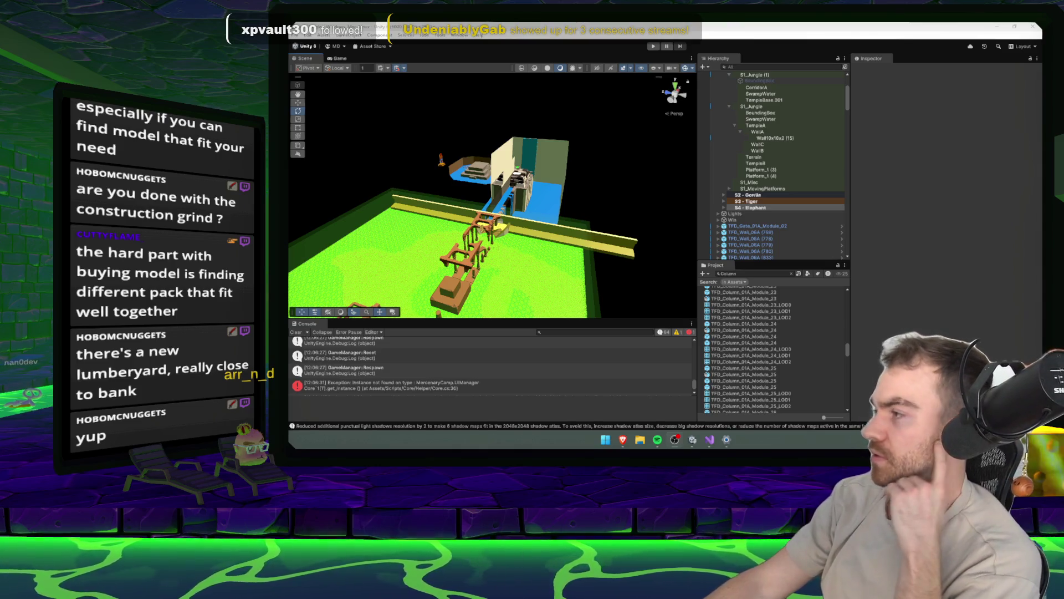
# Step: Nudge the Scene view camera slightly across the jungle level
pyautogui.moveTo(528, 218); pyautogui.dragTo(523, 218)
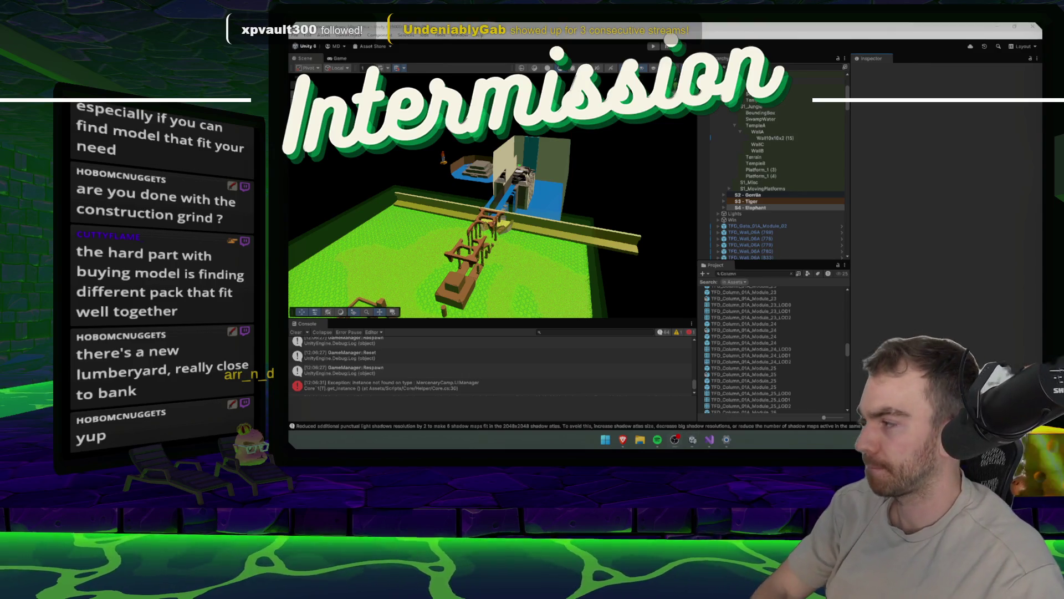
# Step: Write 'brb setting up OOT stream' in Sublime Text, enlarge the font twice, and restore the window
pyautogui.press('super')
pyautogui.write('sub')
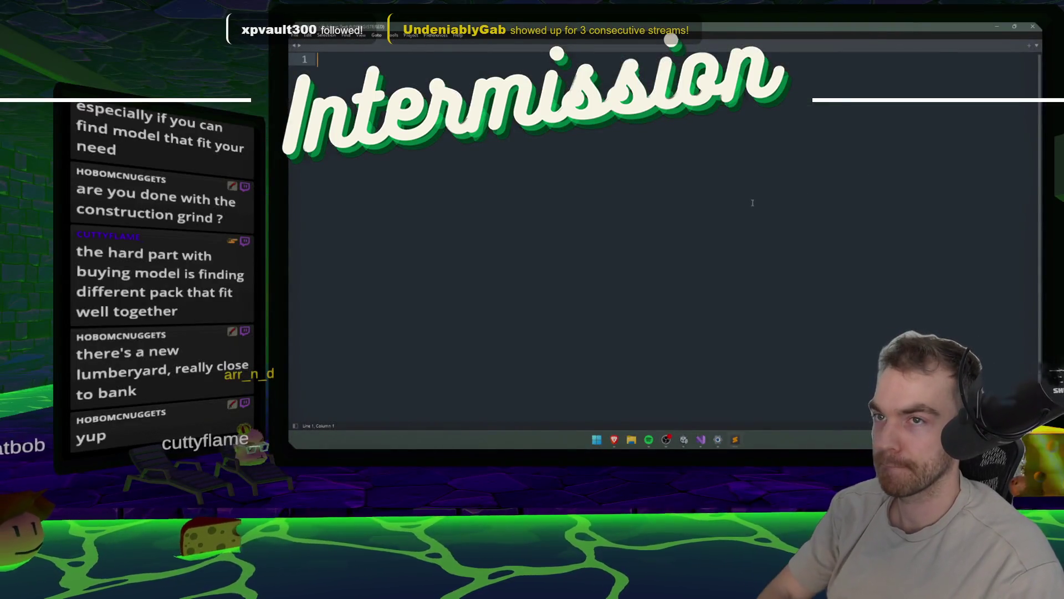
pyautogui.write('brb setting up ')
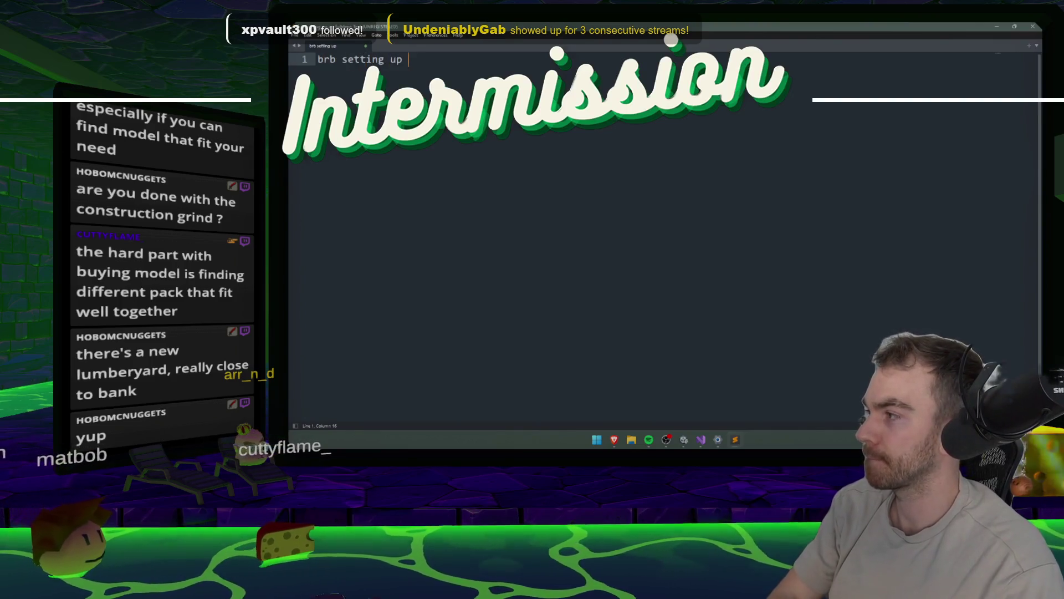
pyautogui.write('OOT stream')
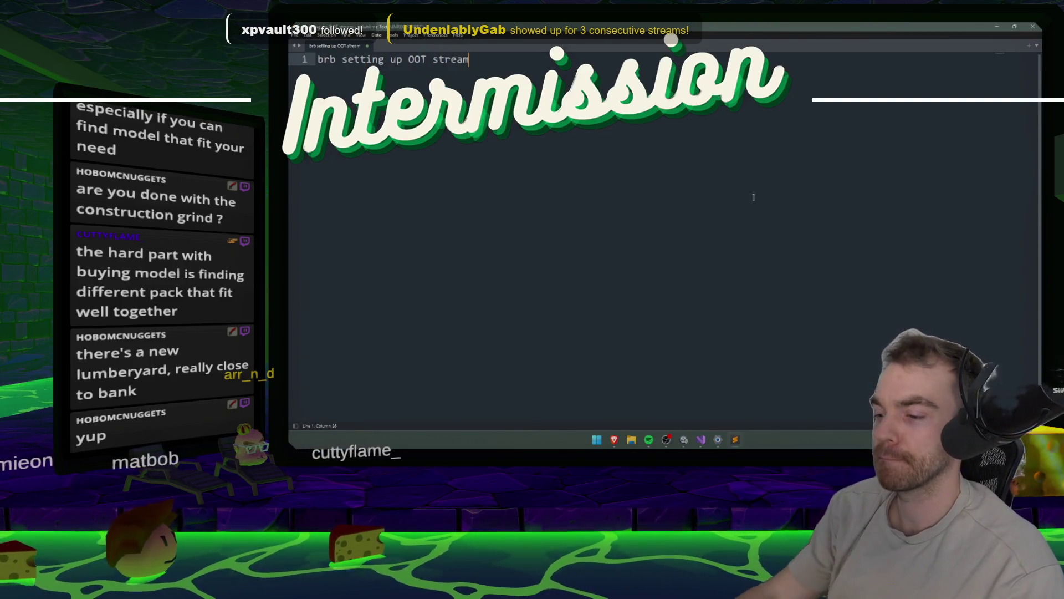
pyautogui.hotkey('ctrl', '=')
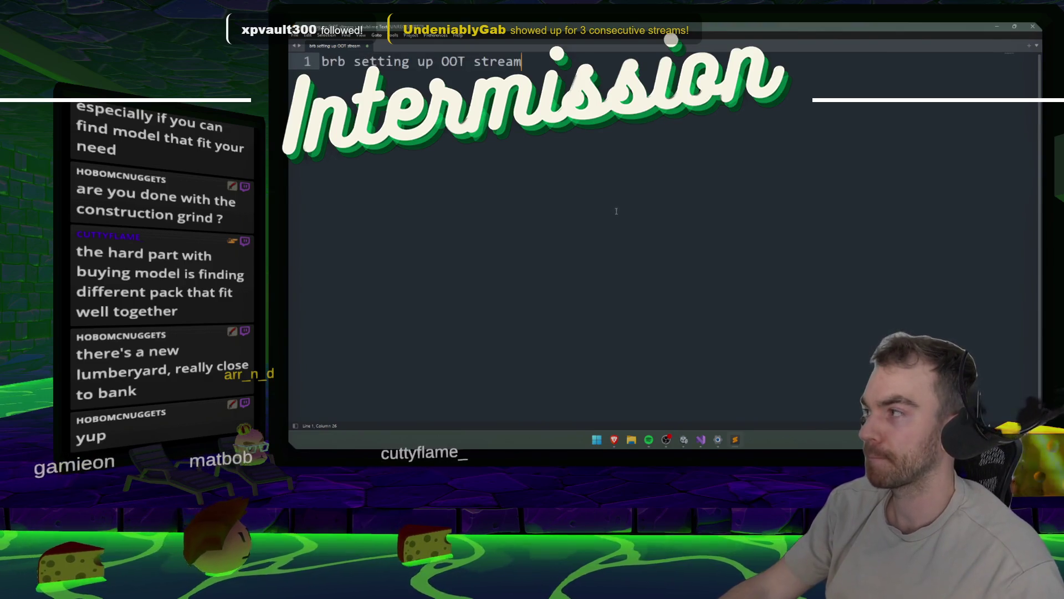
pyautogui.hotkey('ctrl', '=')
pyautogui.hotkey('ctrl', '=')
pyautogui.hotkey('ctrl', '=')
pyautogui.moveTo(719, 44)
pyautogui.mouseDown()
pyautogui.moveTo(752, 211)
pyautogui.moveTo(634, 212)
pyautogui.mouseUp()
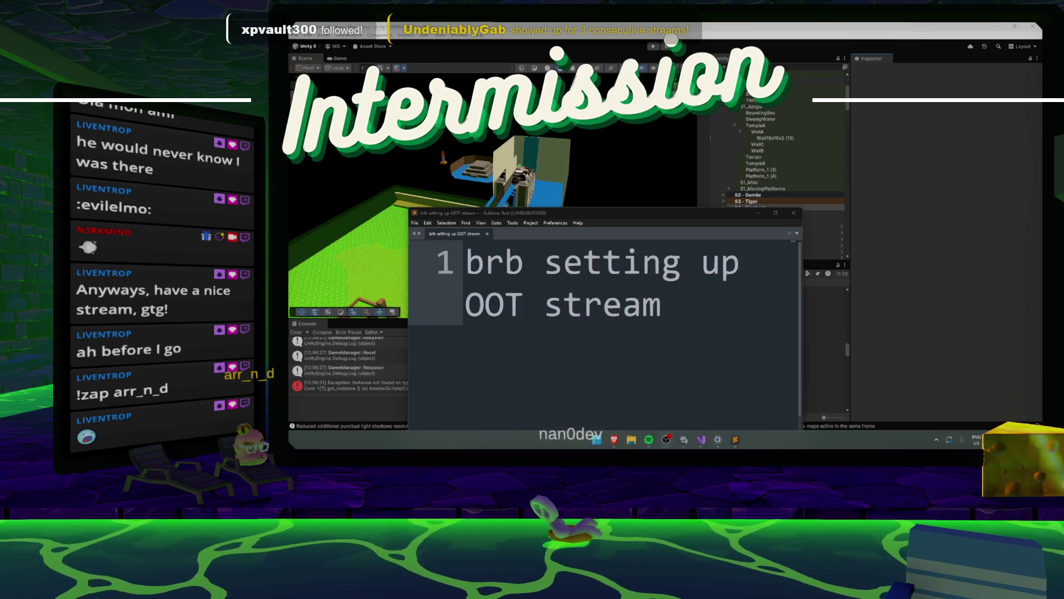
# Step: Focus the note with the caret placed after 'stream'
pyautogui.click(710, 335)
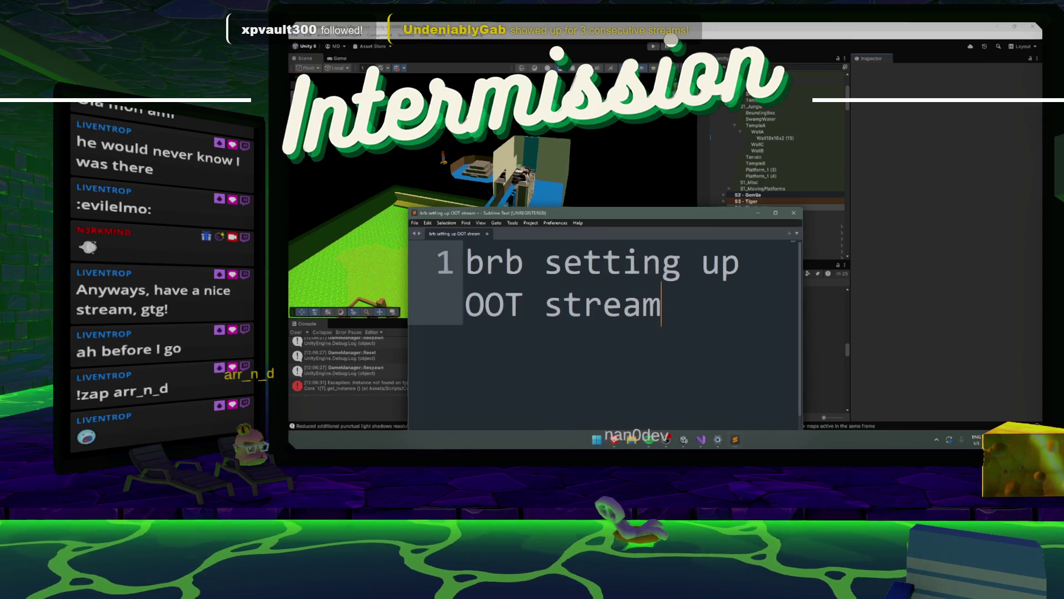